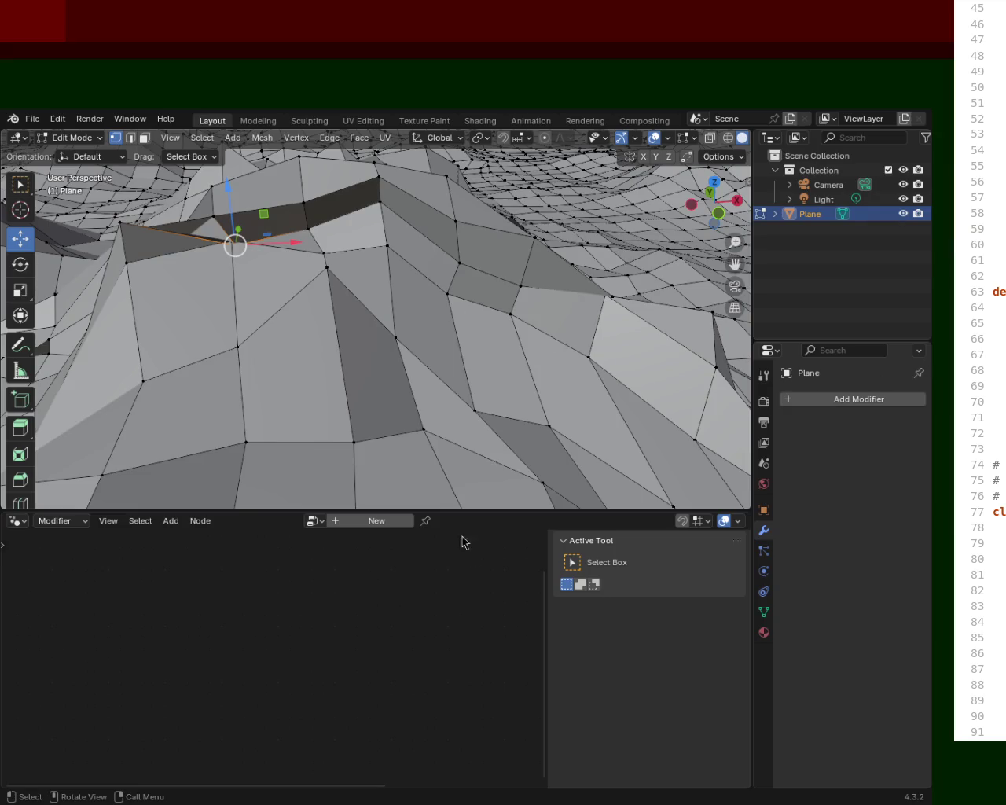
Merge all terrain vertices by distance at 0.0101 m and enlarge the 3D view.
key(a)
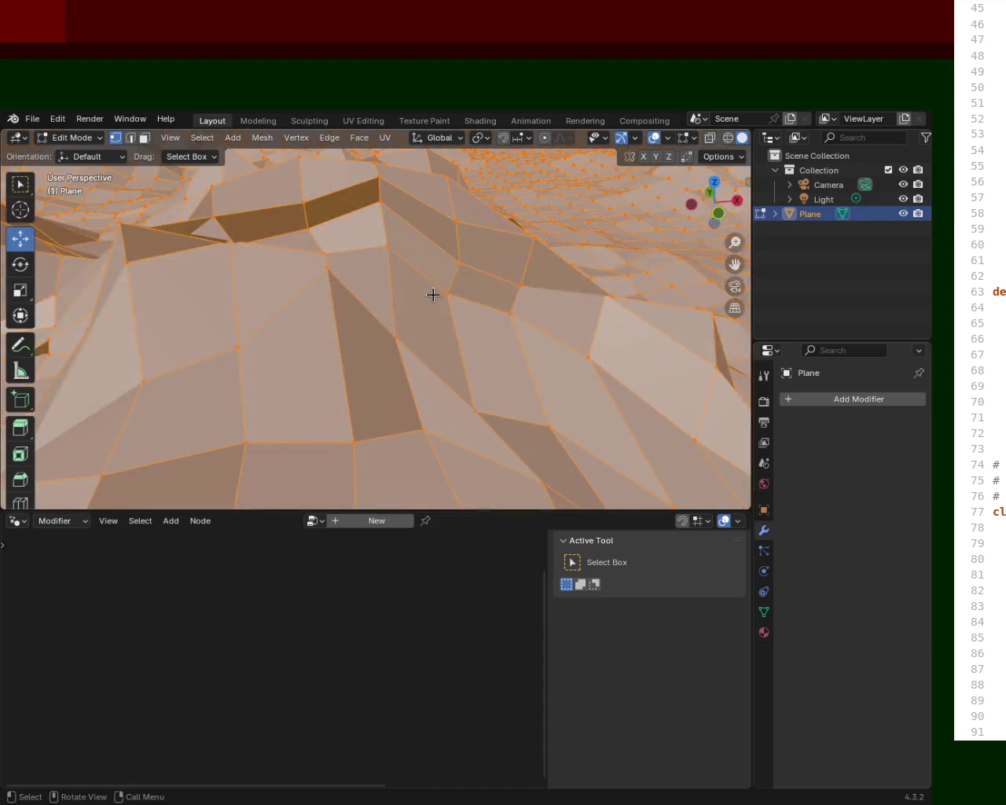
key(m)
click(433, 296)
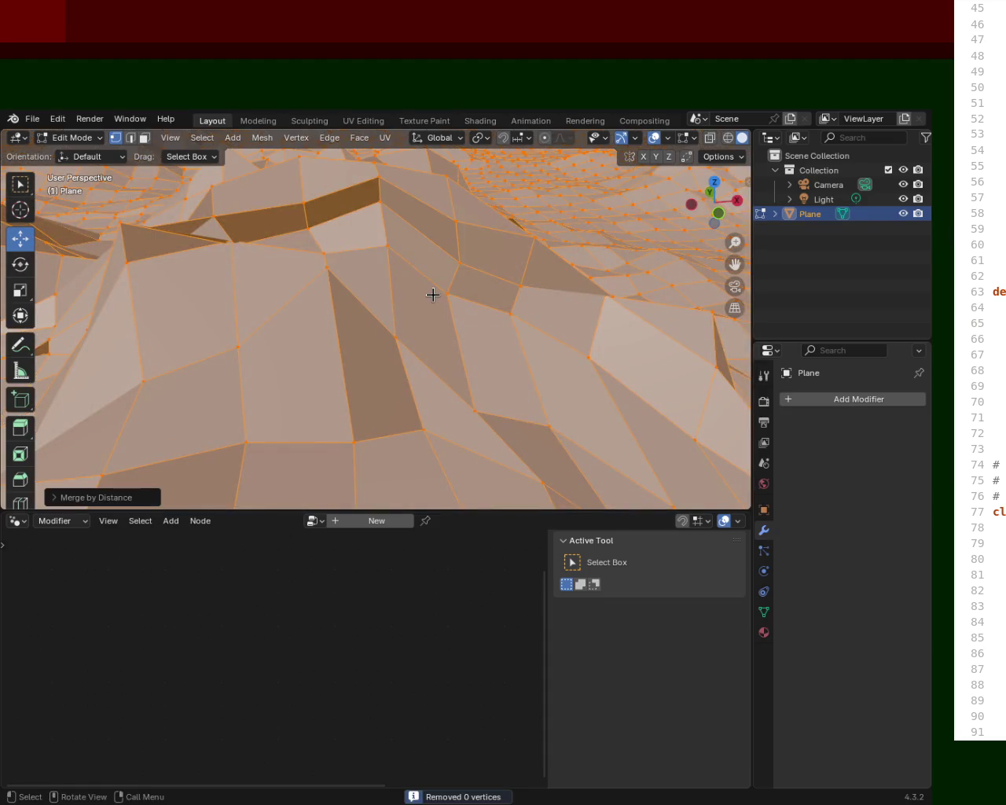
click(57, 498)
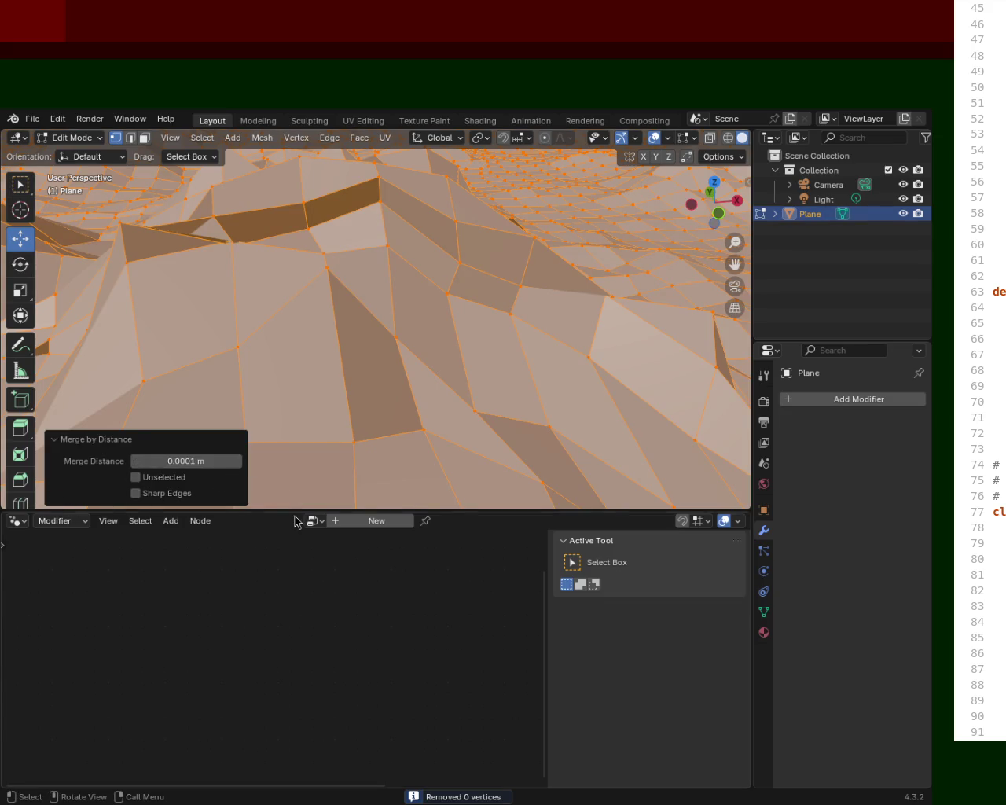
drag(293, 514, 243, 625)
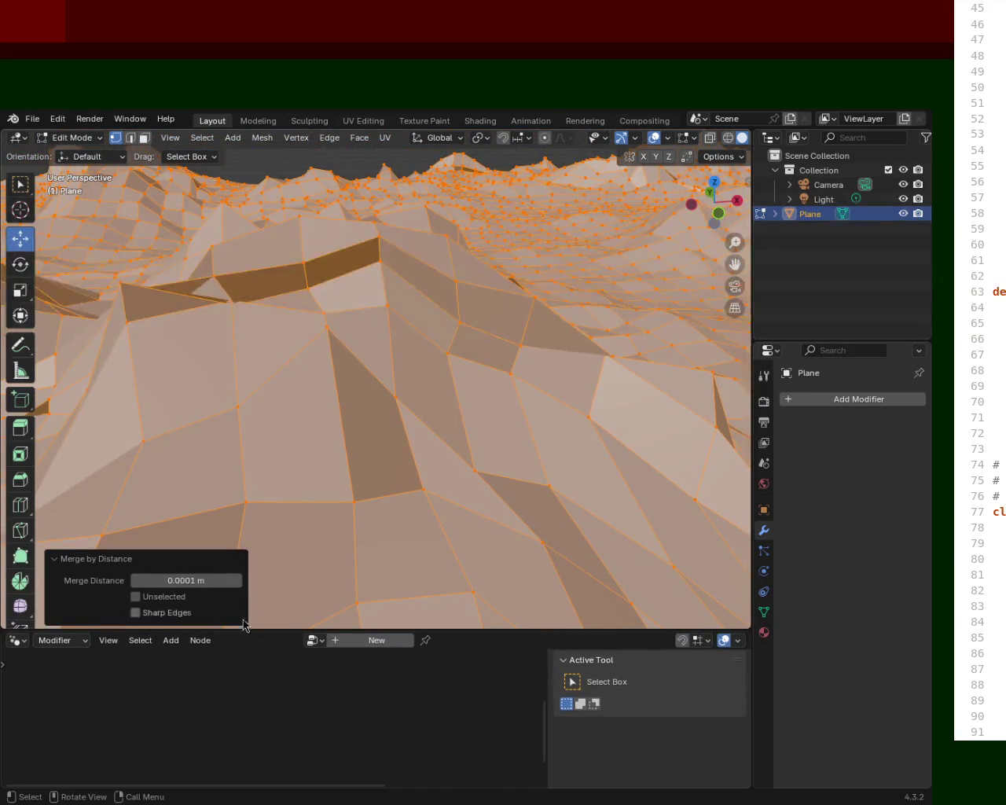
click(237, 580)
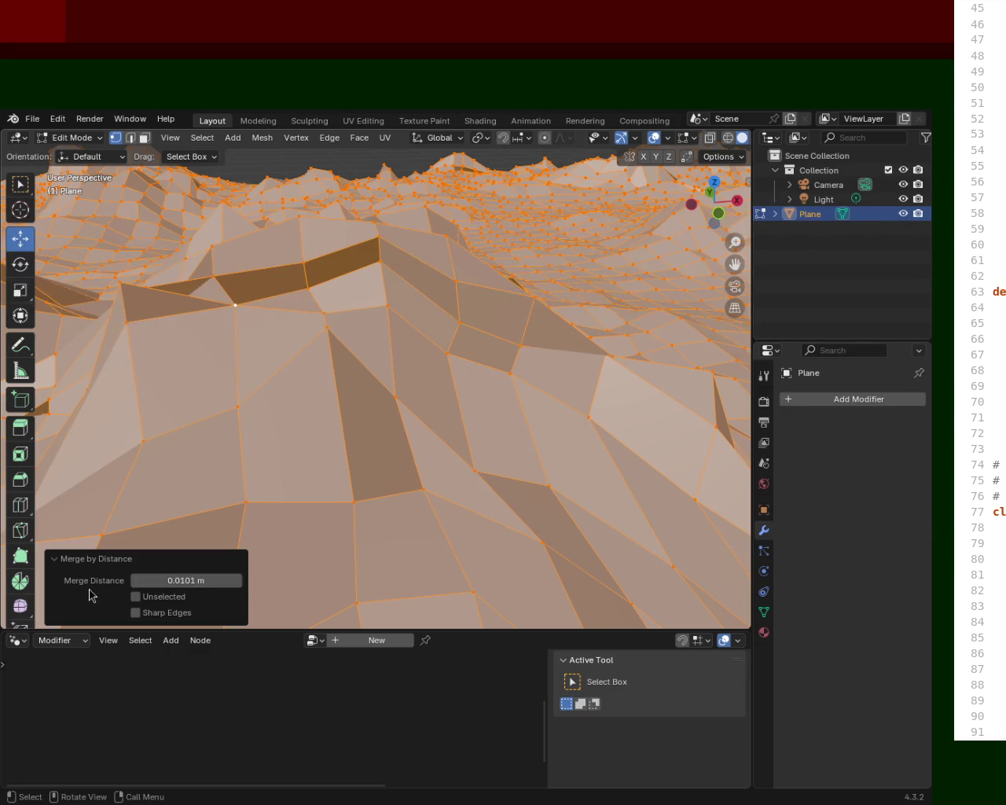
click(57, 563)
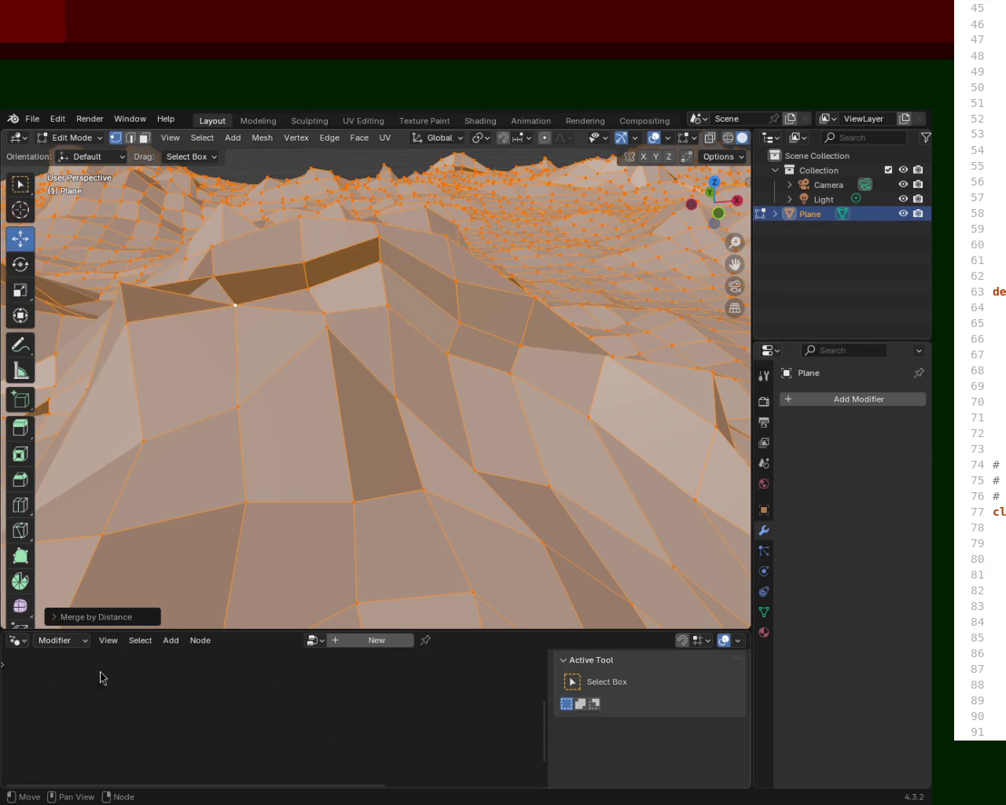
Raise the merge distance step by step from 0.0101 m to 0.1 m.
click(52, 622)
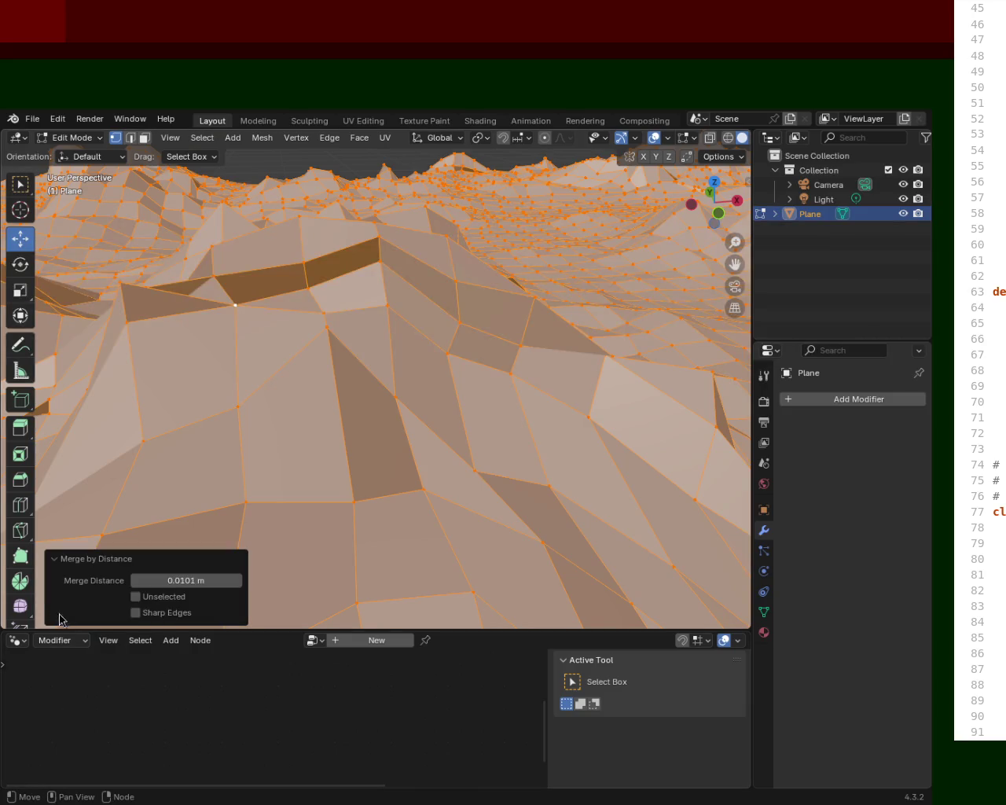
click(237, 580)
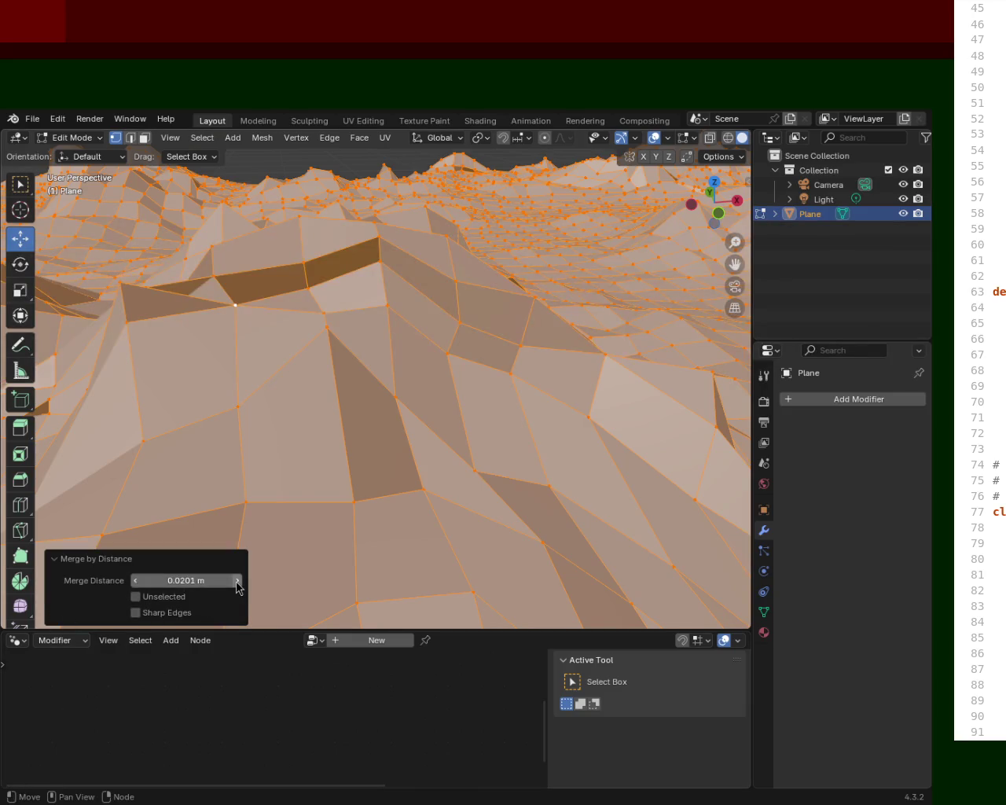
click(236, 580)
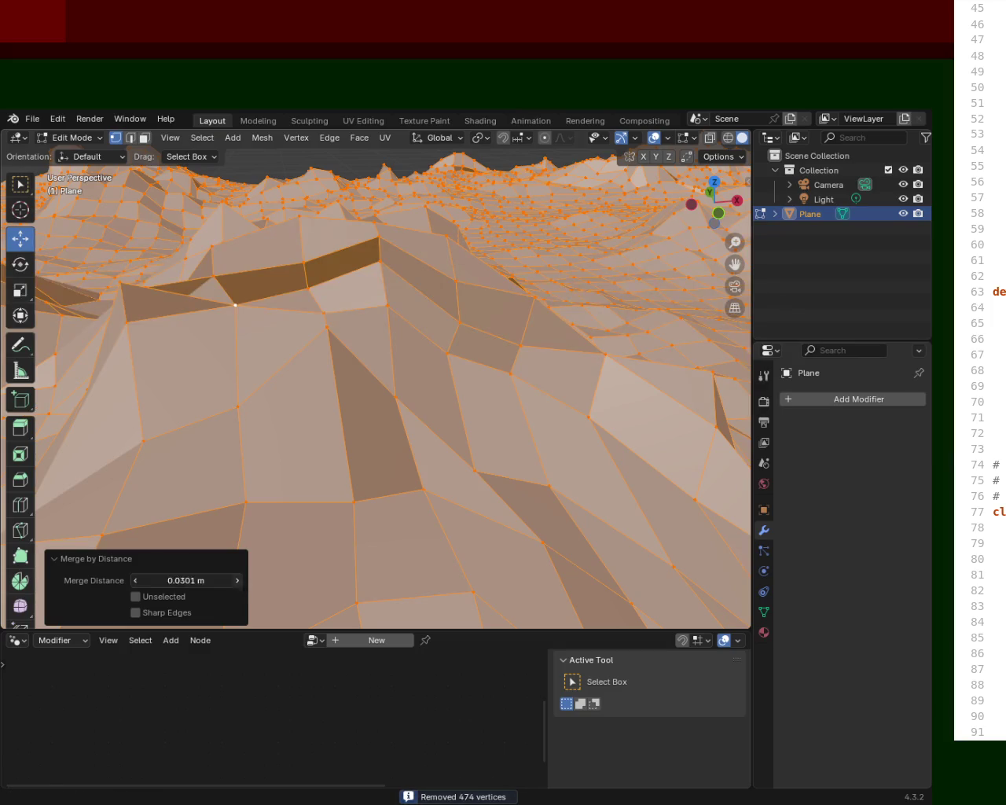
click(237, 580)
click(237, 580)
click(237, 582)
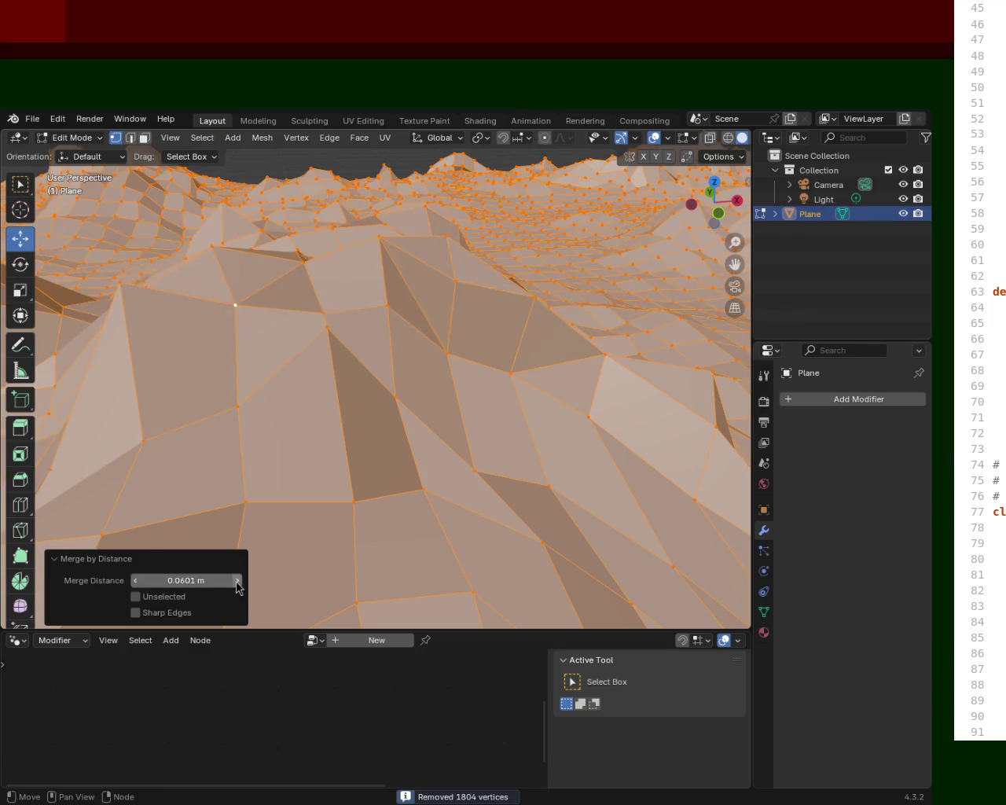
click(237, 582)
click(237, 582)
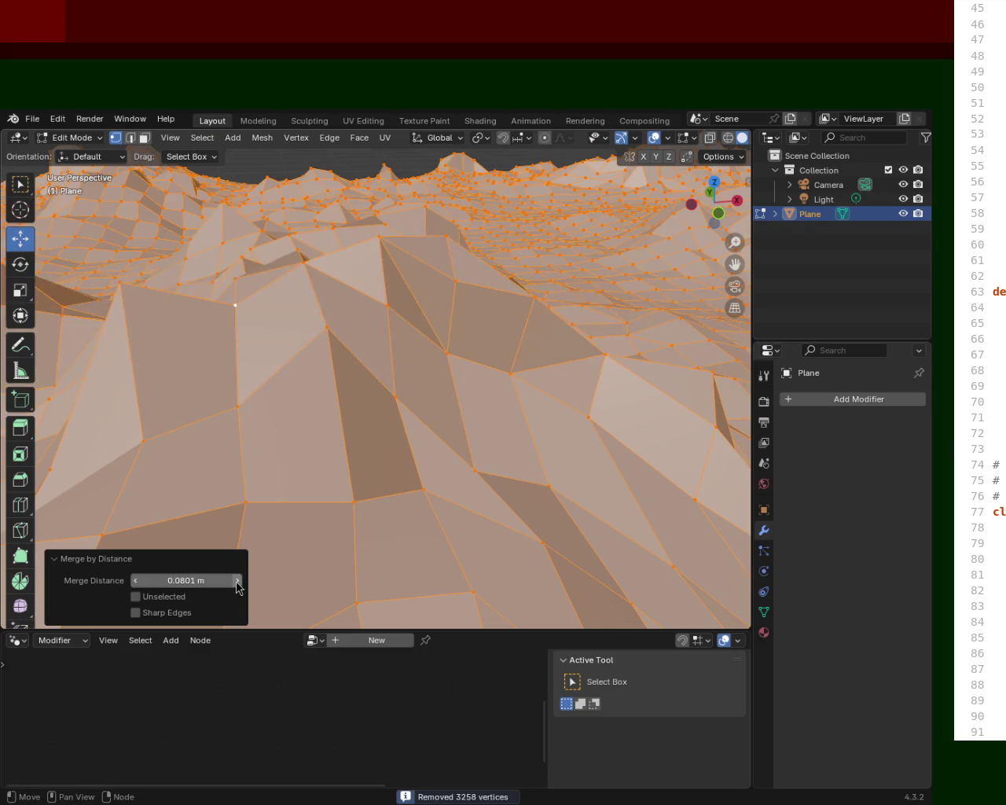
click(237, 580)
click(237, 580)
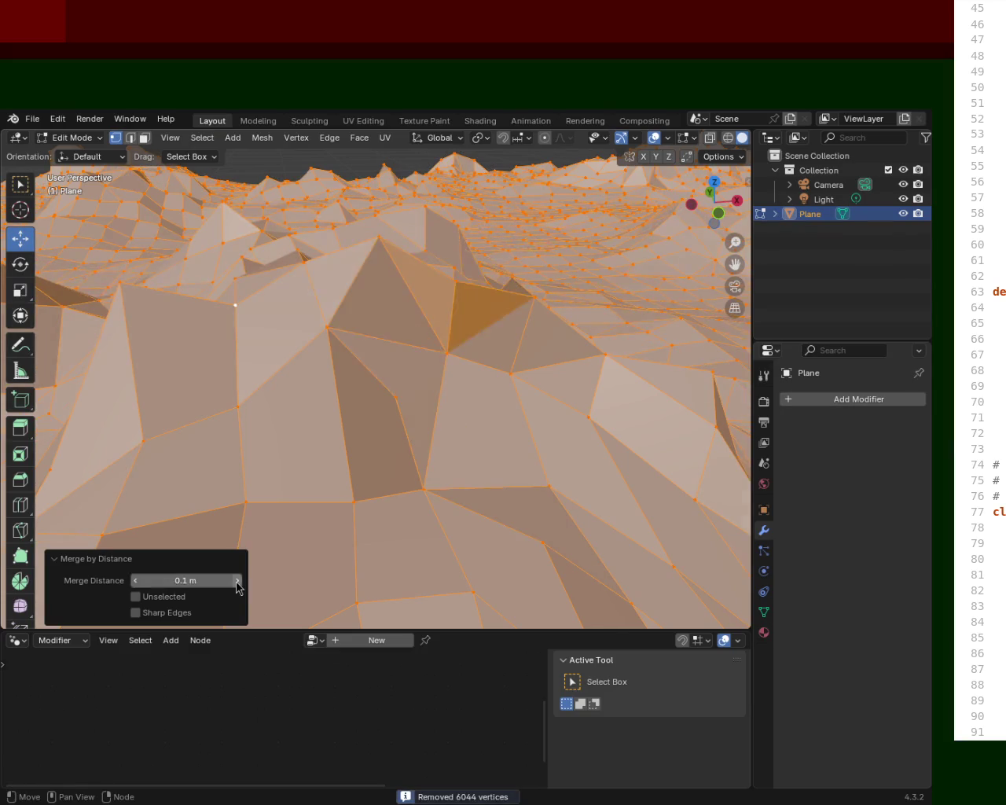
Keep raising the merge distance to 0.2 m, viewing the terrain from above and the side.
mouse_move(382, 364)
middle_down()
mouse_move(293, 425)
mouse_move(245, 377)
mouse_move(254, 353)
mouse_move(184, 424)
mouse_move(305, 392)
mouse_move(429, 337)
mouse_move(312, 417)
mouse_move(284, 407)
middle_up()
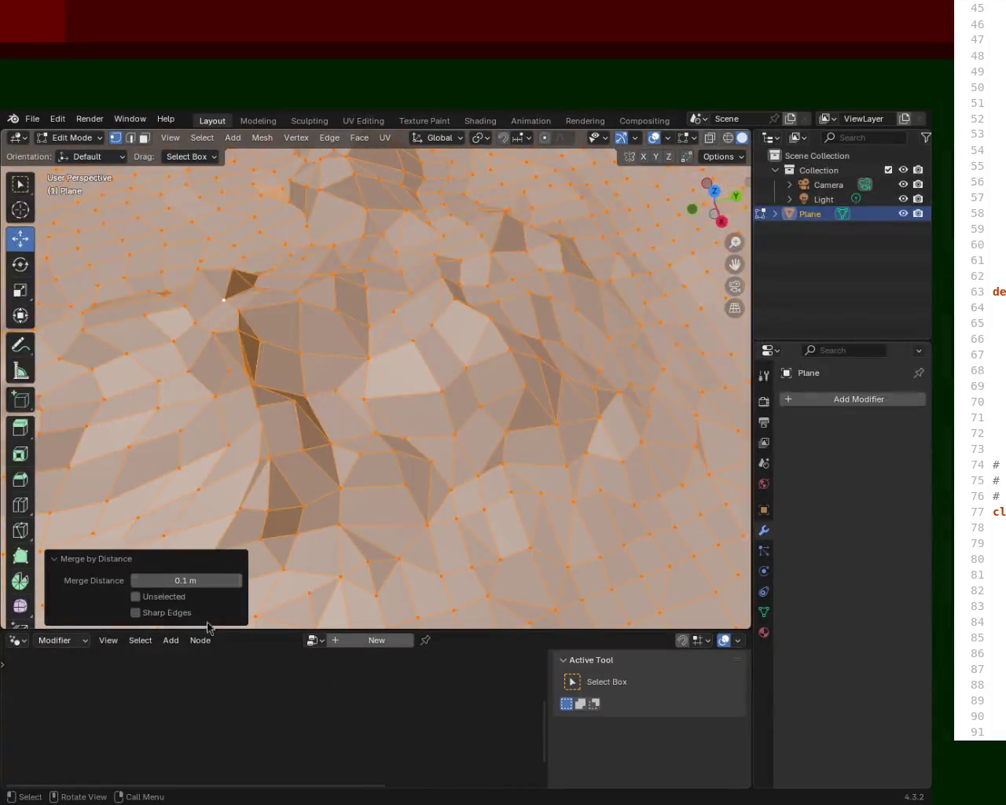
click(237, 581)
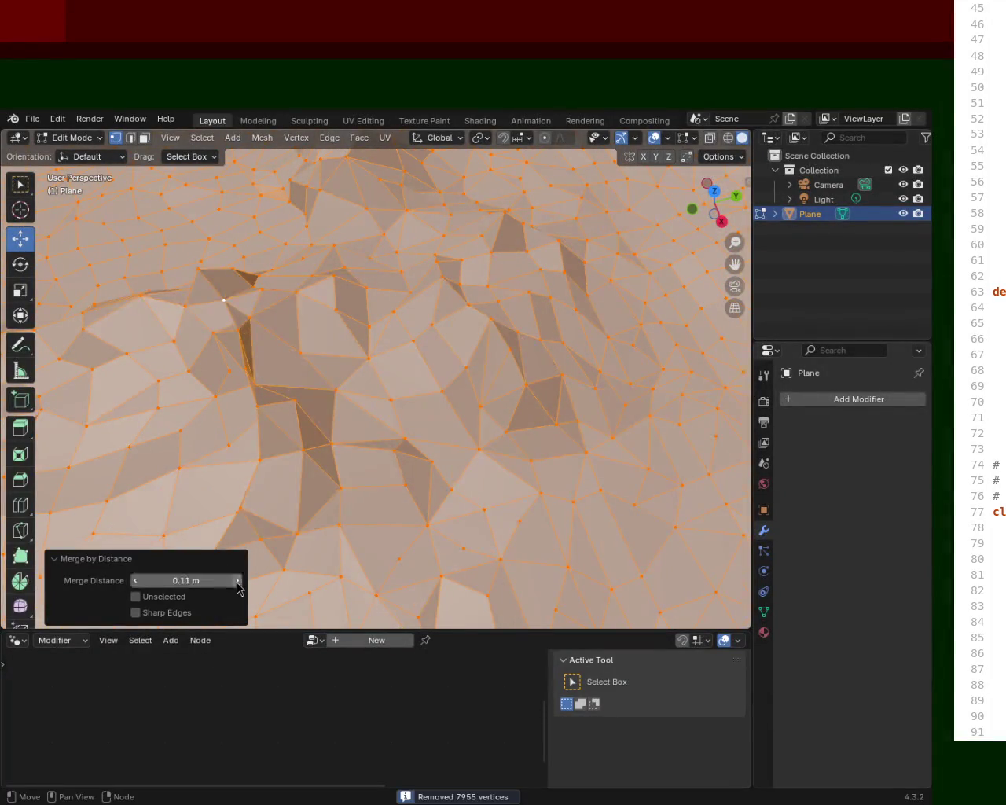
click(237, 582)
click(238, 581)
click(237, 582)
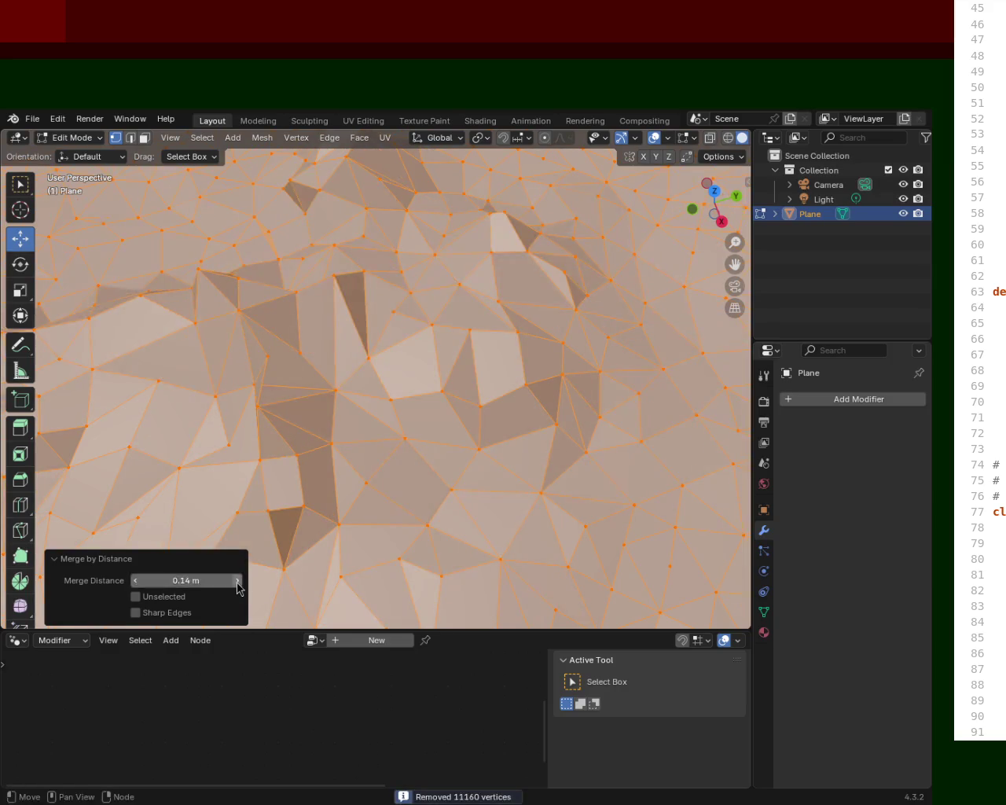
click(238, 582)
click(238, 582)
click(238, 582)
click(237, 582)
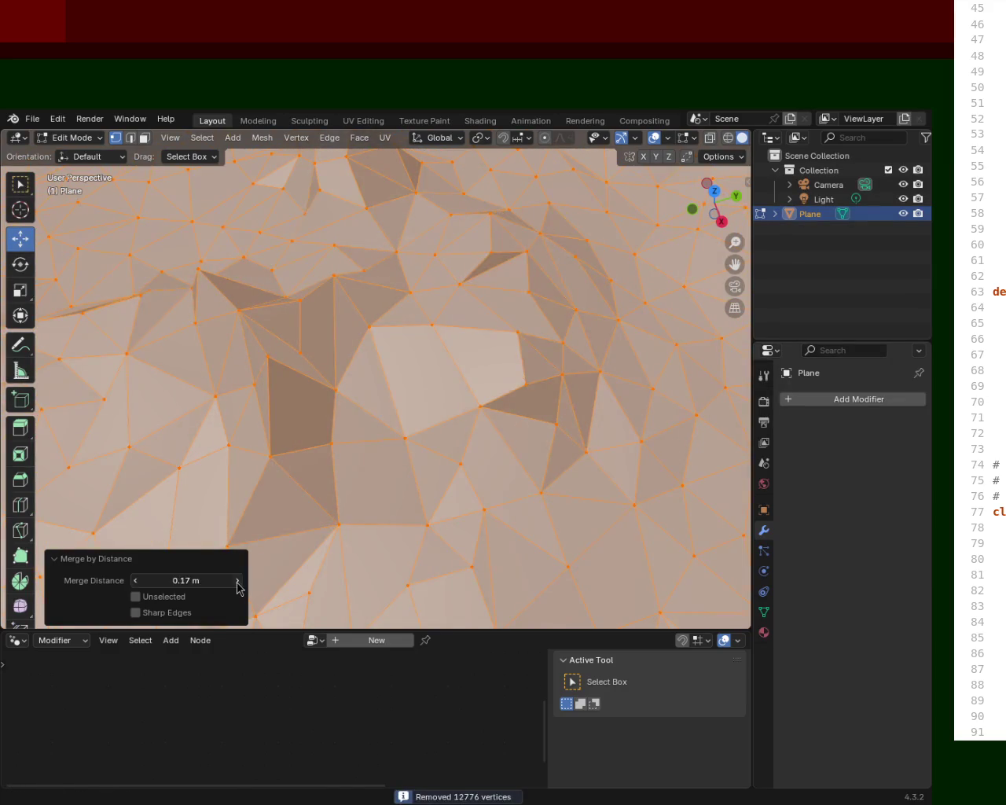
click(238, 582)
click(238, 581)
mouse_move(259, 550)
middle_down()
mouse_move(464, 416)
mouse_move(721, 413)
mouse_move(353, 398)
mouse_move(152, 404)
mouse_move(49, 426)
mouse_move(183, 397)
mouse_move(413, 414)
mouse_move(406, 441)
mouse_move(299, 410)
mouse_move(114, 406)
mouse_move(228, 406)
middle_up()
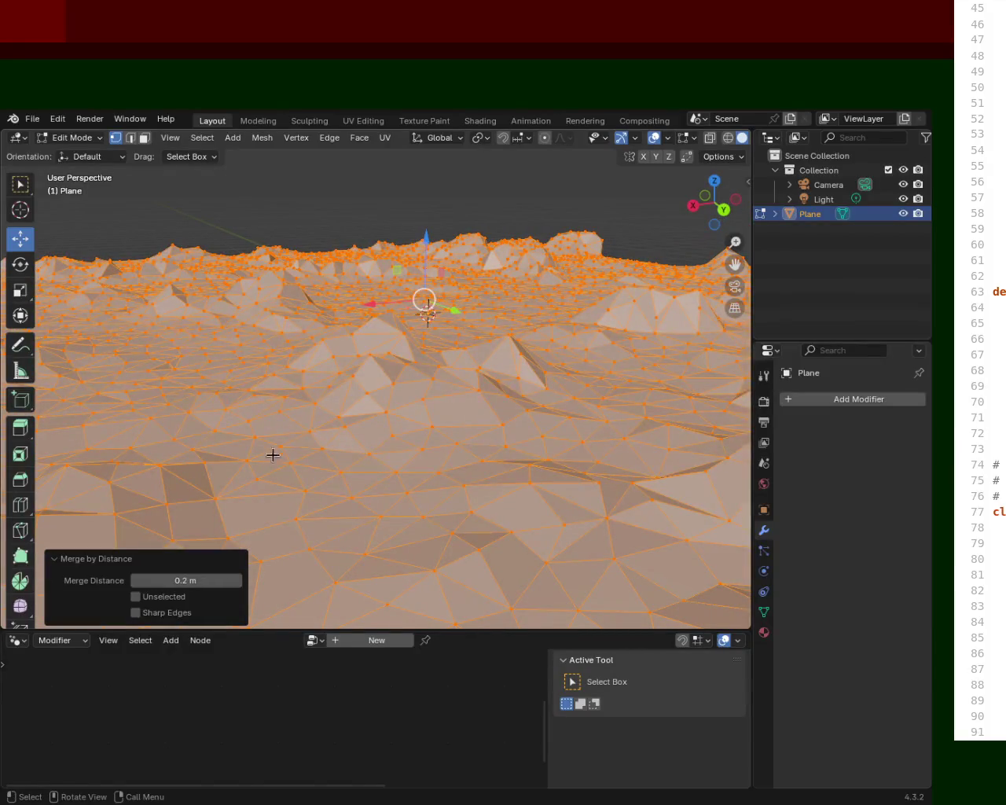
Lower the merge distance step by step from 0.2 m to about 0.06 m.
click(135, 580)
click(135, 580)
click(136, 580)
click(135, 580)
click(135, 580)
click(135, 581)
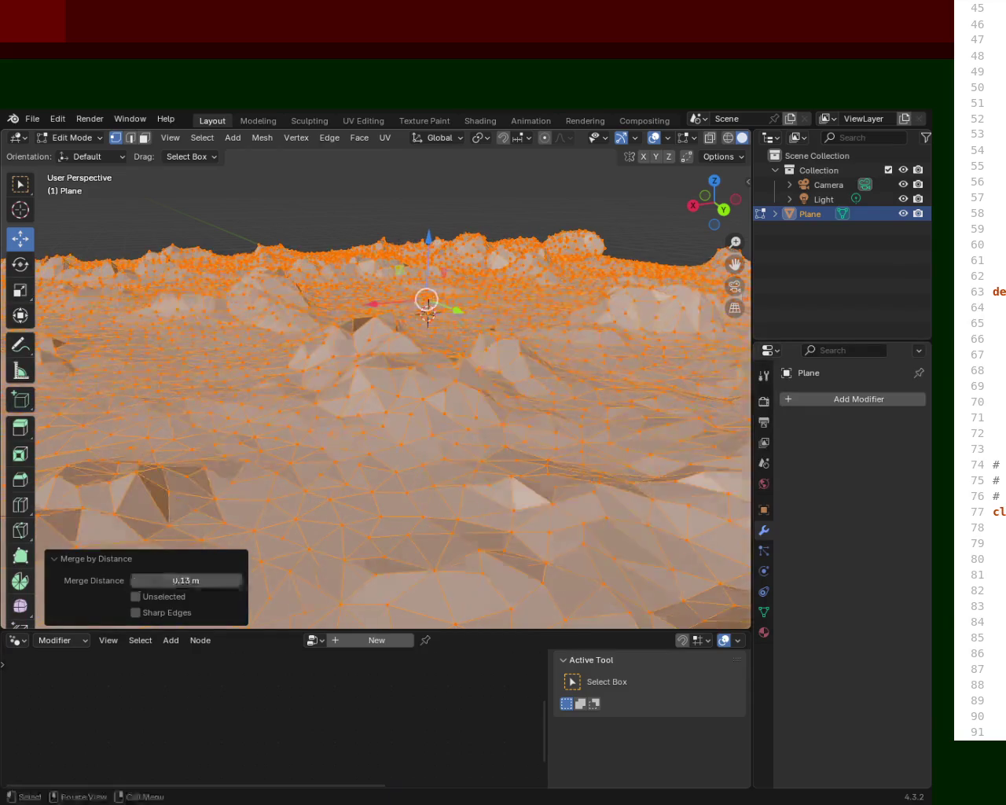
click(136, 580)
click(135, 580)
click(135, 580)
click(135, 580)
click(135, 580)
click(135, 580)
click(135, 580)
click(135, 580)
click(135, 580)
click(136, 580)
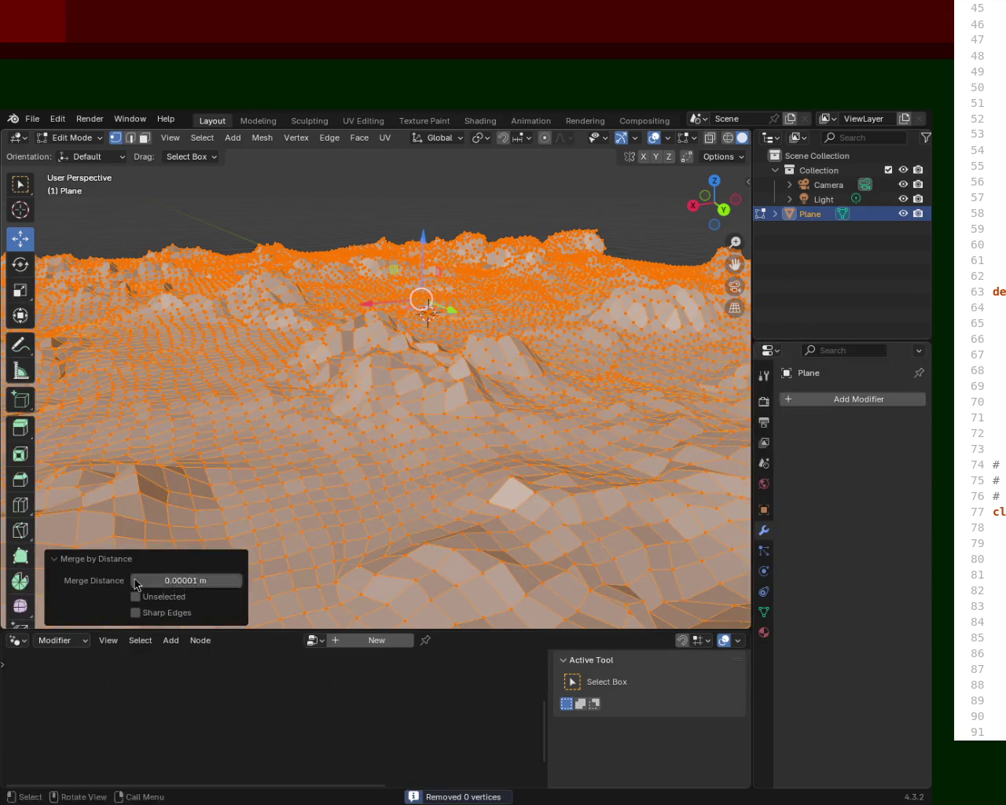
Enter a 0.03 m merge distance, then drag it up to 0.07 m and inspect the terrain.
double_click(231, 580)
key(Return)
click(238, 580)
click(237, 580)
click(238, 580)
click(237, 580)
click(237, 580)
click(238, 580)
click(237, 580)
mouse_move(375, 443)
middle_down()
mouse_move(393, 321)
mouse_move(384, 369)
mouse_move(353, 353)
mouse_move(362, 392)
mouse_move(471, 424)
mouse_move(566, 346)
mouse_move(427, 303)
mouse_move(498, 319)
middle_up()
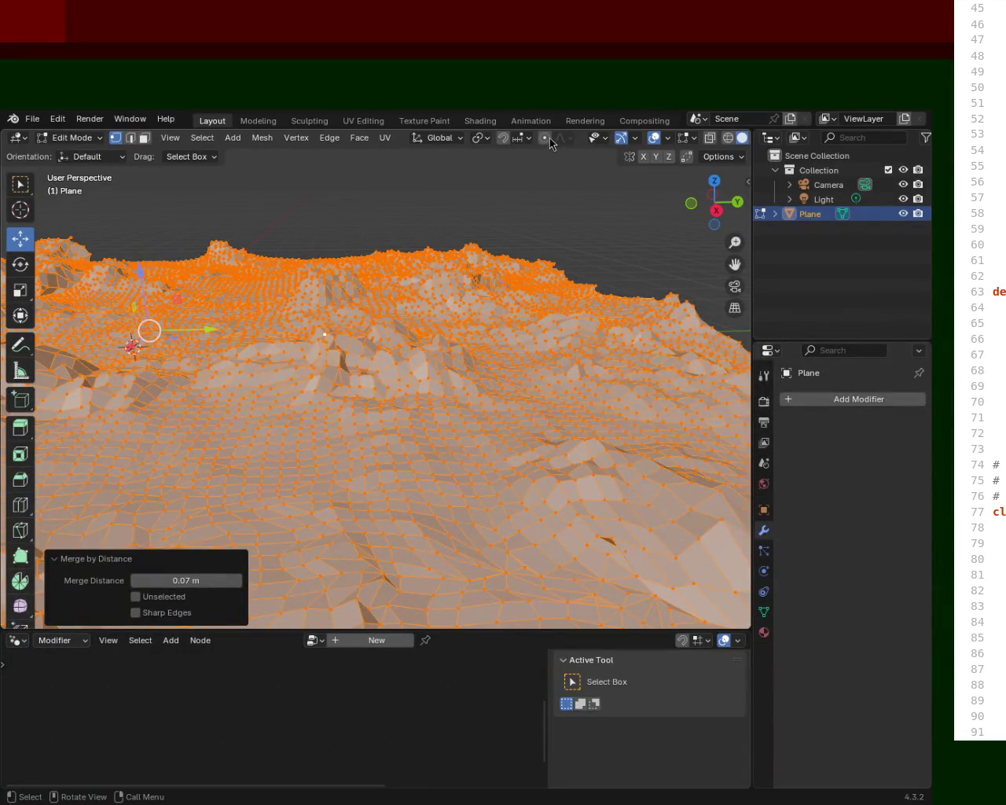
mouse_move(615, 250)
middle_down()
mouse_move(543, 317)
mouse_move(519, 331)
mouse_move(490, 325)
mouse_move(428, 357)
mouse_move(443, 256)
mouse_move(414, 324)
mouse_move(476, 343)
mouse_move(306, 327)
mouse_move(442, 279)
mouse_move(526, 270)
mouse_move(646, 362)
mouse_move(368, 334)
mouse_move(346, 307)
mouse_move(416, 335)
mouse_move(366, 385)
mouse_move(384, 366)
mouse_move(337, 375)
mouse_move(384, 432)
mouse_move(687, 322)
mouse_move(558, 332)
mouse_move(377, 301)
mouse_move(555, 360)
mouse_move(591, 355)
middle_up()
Toggle between Object and Edit Mode while orbiting around the merged low-poly terrain.
key(Tab)
mouse_move(472, 271)
middle_down()
mouse_move(449, 362)
mouse_move(545, 313)
mouse_move(607, 315)
mouse_move(700, 366)
mouse_move(449, 348)
mouse_move(426, 328)
mouse_move(518, 321)
middle_up()
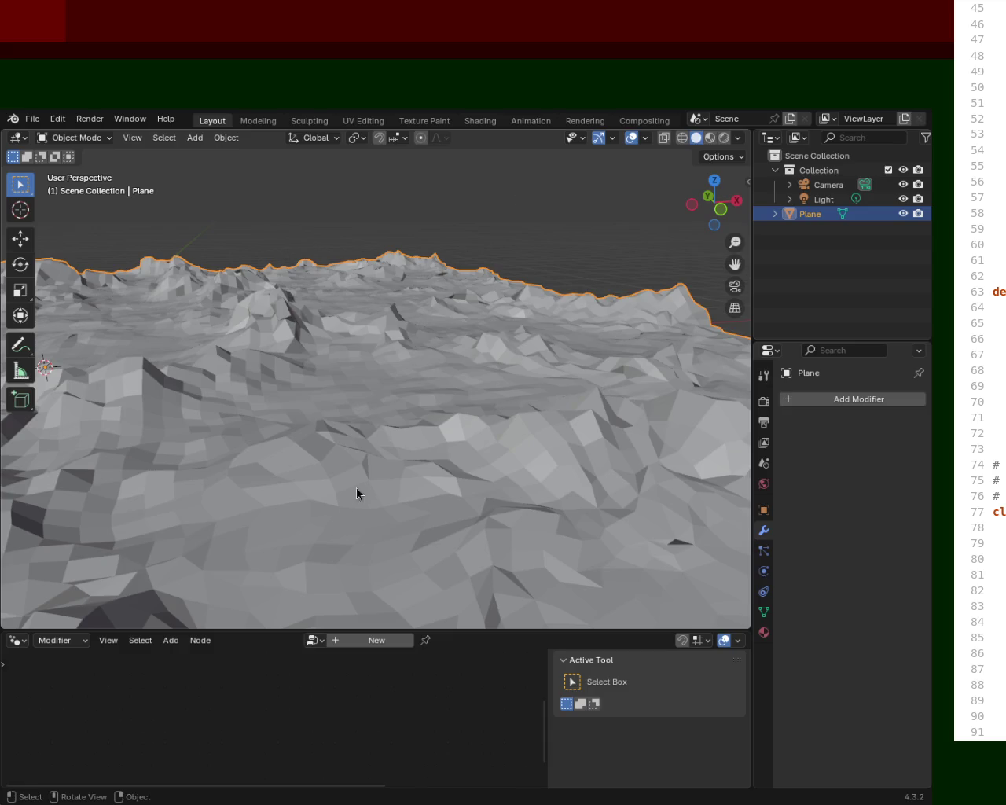
scroll(452, 310, down, 5)
mouse_move(276, 363)
middle_down()
mouse_move(416, 372)
mouse_move(470, 426)
mouse_move(383, 347)
middle_up()
key(Tab)
key(Tab)
key(Tab)
key(Tab)
mouse_move(521, 370)
middle_down()
mouse_move(384, 445)
mouse_move(337, 393)
mouse_move(209, 386)
mouse_move(106, 449)
mouse_move(467, 404)
mouse_move(223, 384)
mouse_move(359, 336)
mouse_move(393, 263)
mouse_move(407, 324)
mouse_move(361, 306)
mouse_move(395, 323)
mouse_move(376, 315)
middle_up()
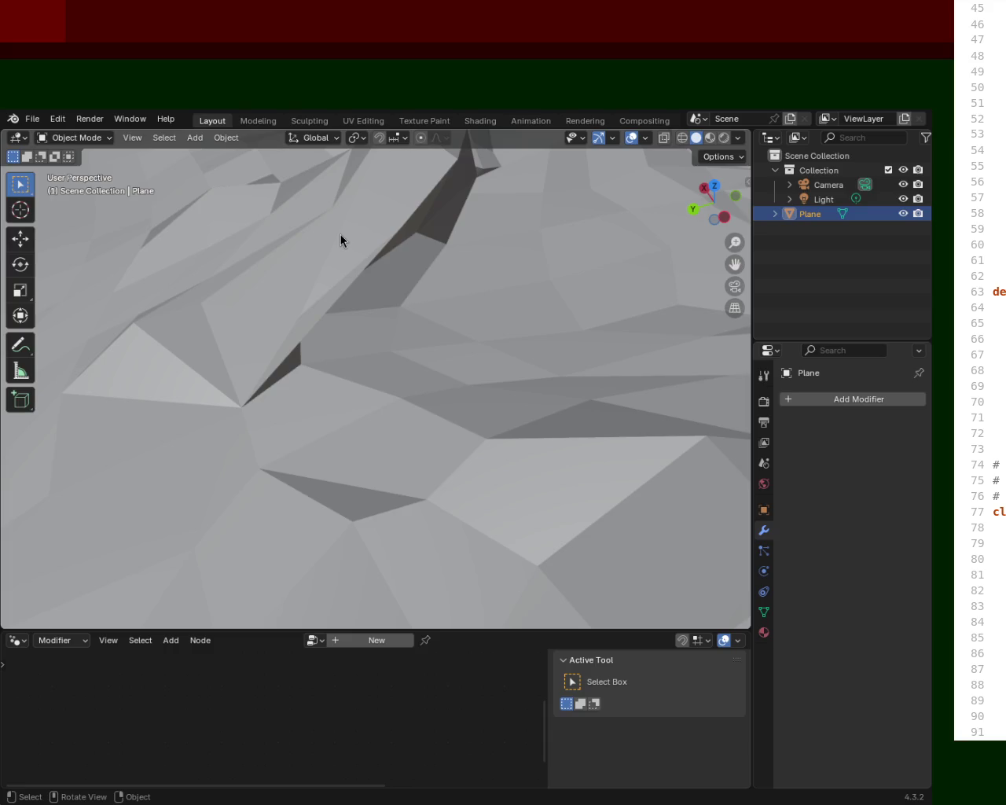
middle_drag(396, 369, 393, 351)
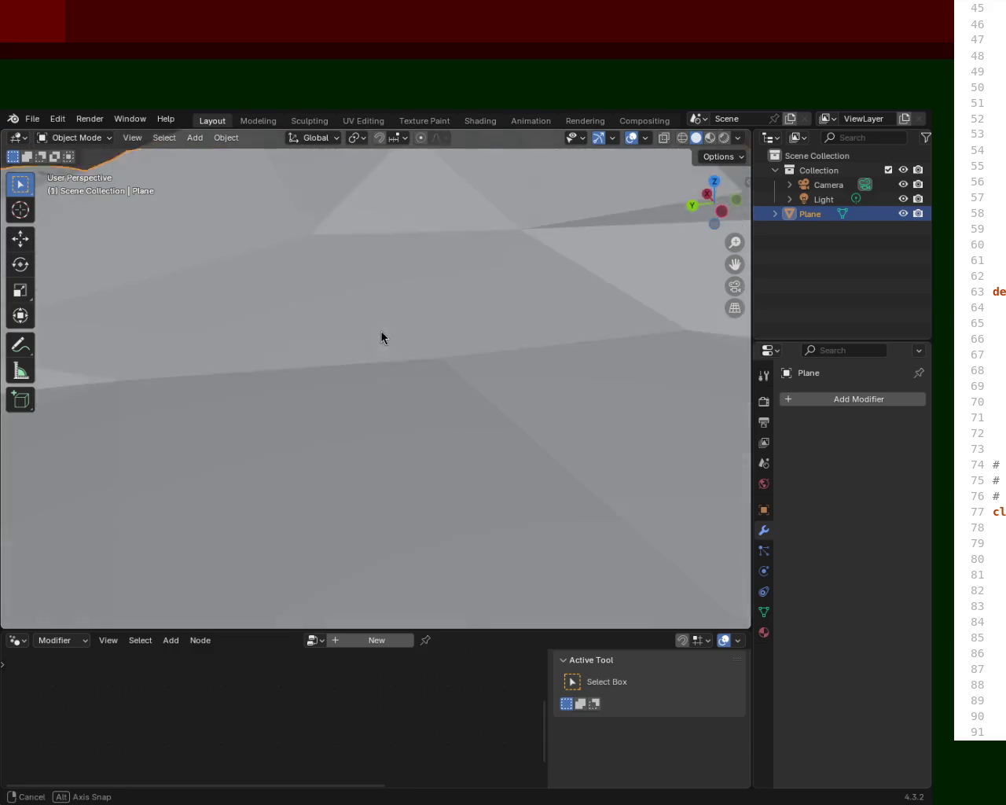
key(Tab)
Merge the terrain by distance again and raise the distance to 0.12 m.
mouse_move(368, 294)
middle_down()
mouse_move(422, 318)
mouse_move(317, 281)
mouse_move(281, 297)
mouse_move(325, 321)
mouse_move(309, 306)
mouse_move(333, 310)
middle_up()
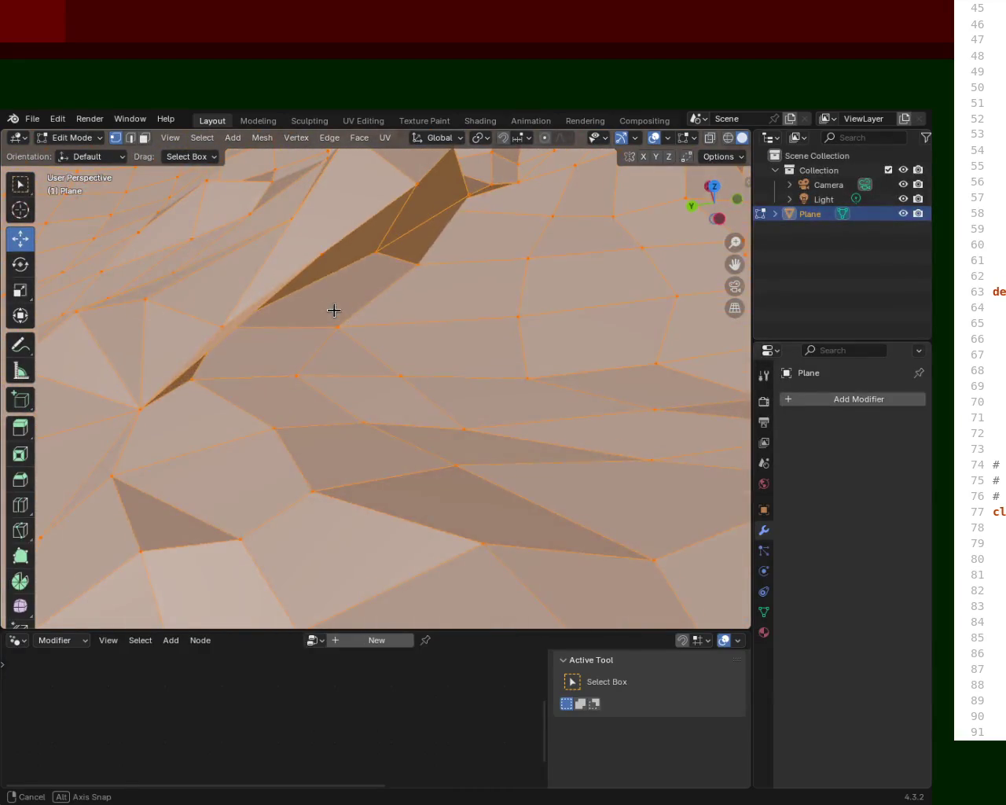
key(m)
click(333, 311)
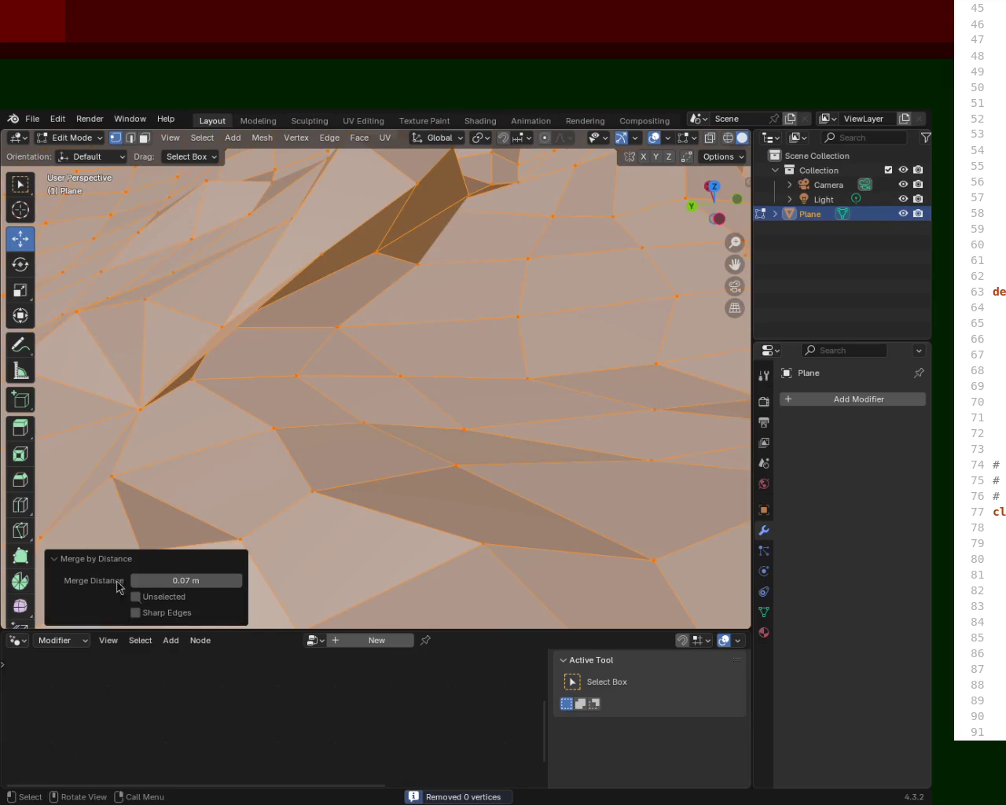
click(238, 580)
click(238, 580)
click(238, 581)
click(238, 580)
click(238, 580)
click(238, 580)
Push the merge distance on to 0.22 m and orbit around the coarser mesh.
click(237, 581)
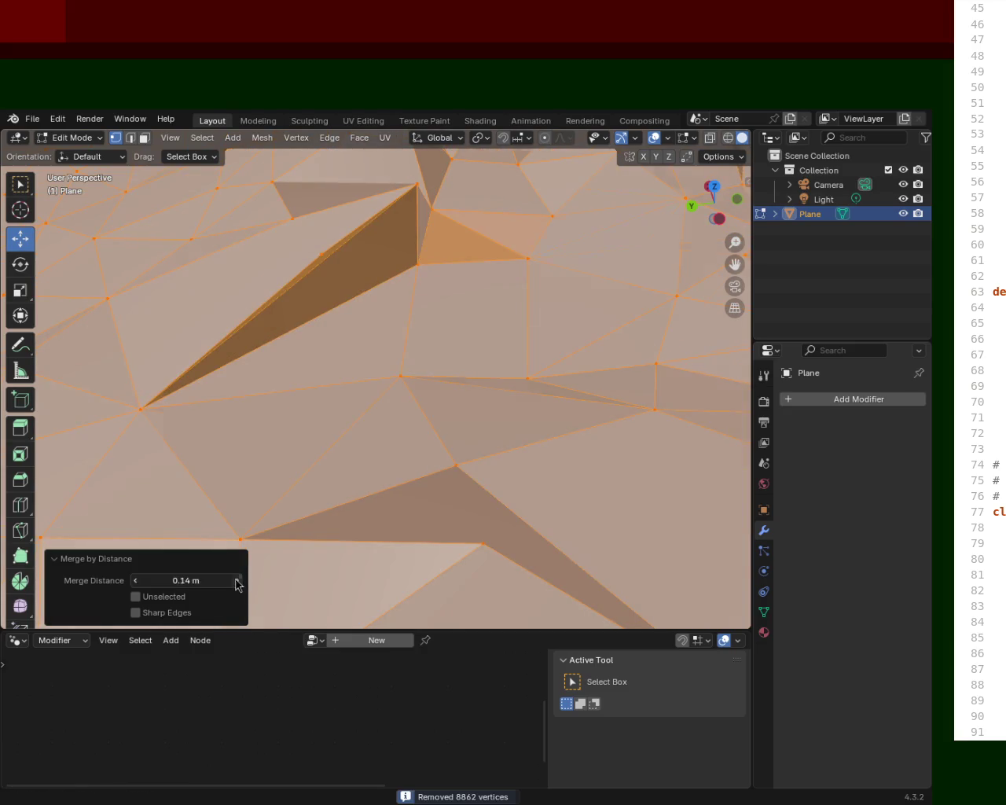
click(239, 580)
click(239, 580)
click(238, 580)
click(238, 580)
click(238, 580)
click(238, 580)
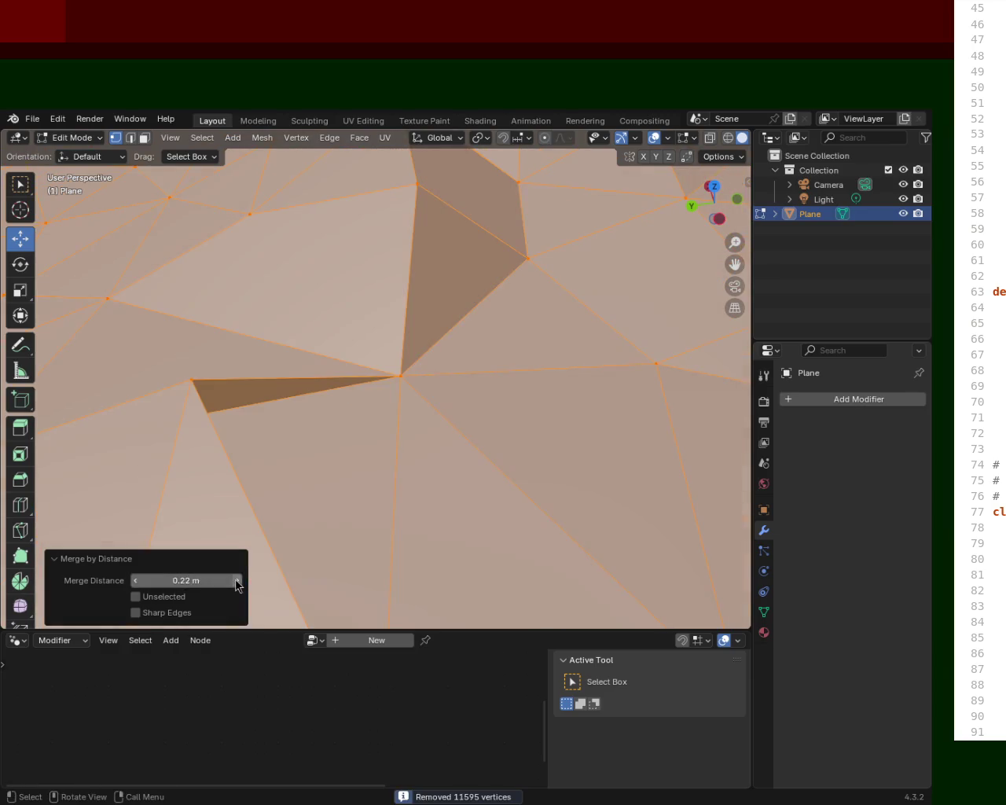
mouse_move(275, 532)
middle_down()
mouse_move(283, 417)
mouse_move(362, 459)
mouse_move(382, 357)
mouse_move(308, 417)
mouse_move(305, 403)
mouse_move(391, 422)
mouse_move(353, 337)
mouse_move(260, 338)
mouse_move(321, 309)
mouse_move(368, 341)
mouse_move(319, 359)
mouse_move(299, 386)
mouse_move(292, 362)
mouse_move(310, 353)
mouse_move(243, 353)
mouse_move(241, 364)
mouse_move(283, 392)
mouse_move(443, 388)
mouse_move(266, 378)
mouse_move(227, 360)
middle_up()
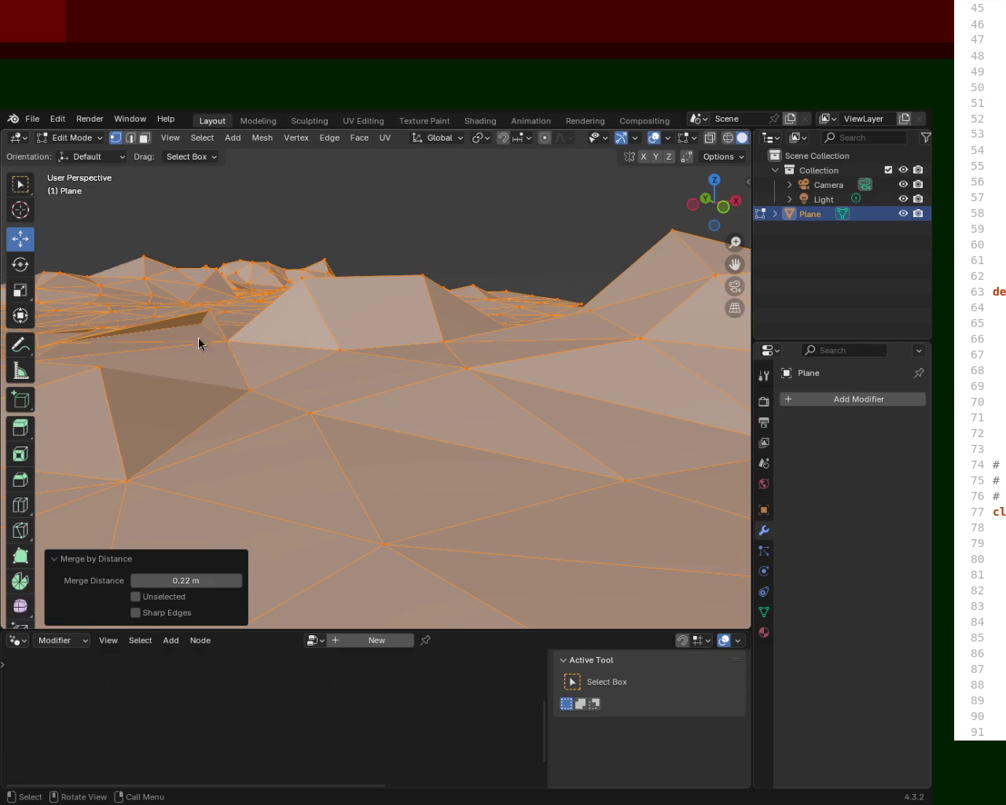
mouse_move(521, 235)
middle_down()
mouse_move(234, 441)
mouse_move(354, 388)
mouse_move(296, 364)
mouse_move(255, 407)
mouse_move(175, 448)
mouse_move(348, 377)
mouse_move(307, 368)
mouse_move(304, 393)
mouse_move(320, 402)
mouse_move(461, 406)
mouse_move(512, 436)
mouse_move(427, 427)
mouse_move(348, 386)
mouse_move(264, 382)
mouse_move(253, 417)
mouse_move(280, 382)
mouse_move(411, 393)
middle_up()
Select a single terrain vertex and orbit to oblique views of the mesh.
click(354, 388)
scroll(401, 449, down, 2)
middle_drag(401, 449, 956, 314)
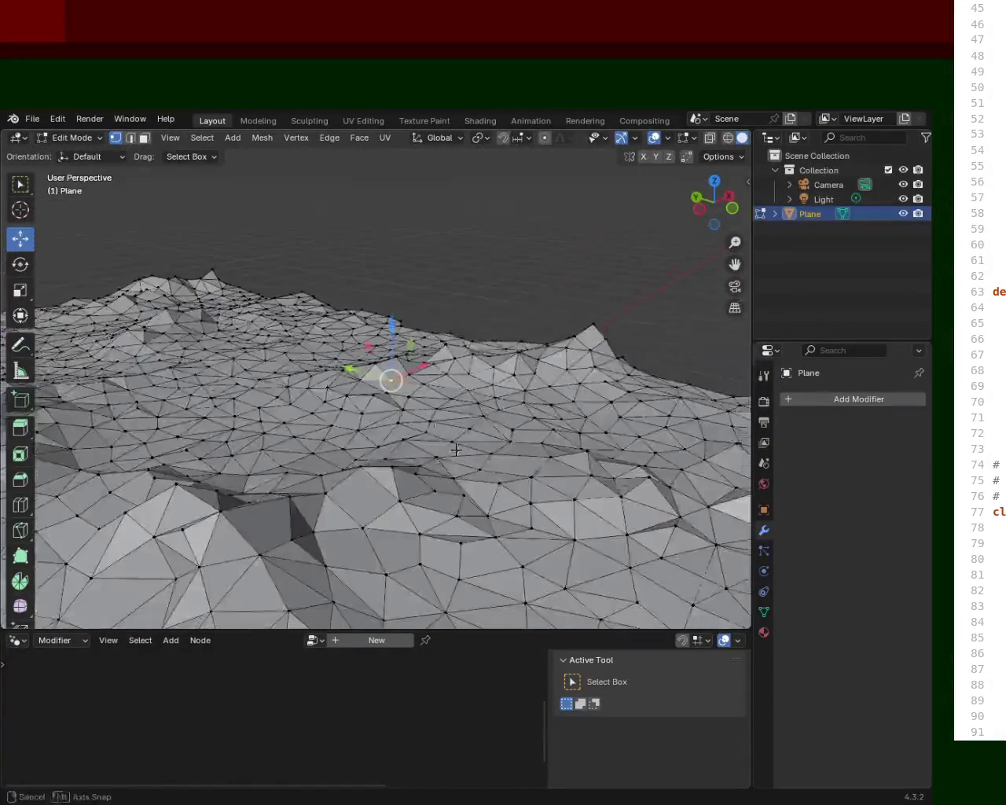
mouse_move(517, 336)
middle_down()
mouse_move(306, 406)
mouse_move(192, 361)
mouse_move(109, 378)
middle_up()
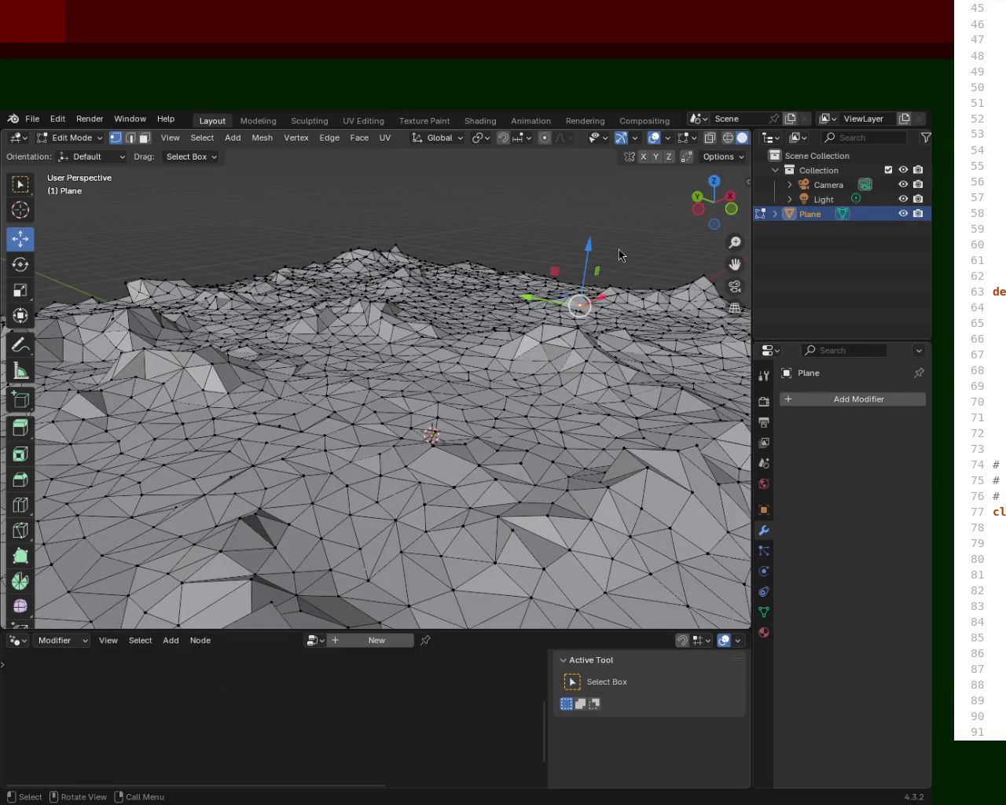
Delete the old terrain plane, then add a new plane and scale it up.
key(x)
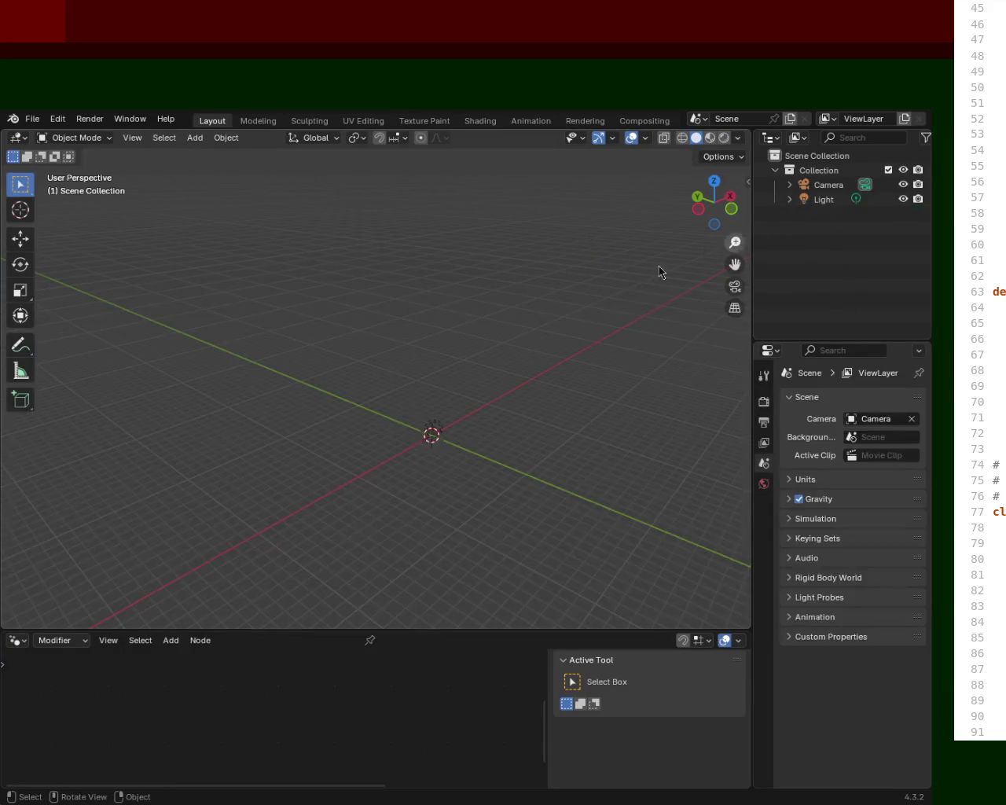
key(shift+a)
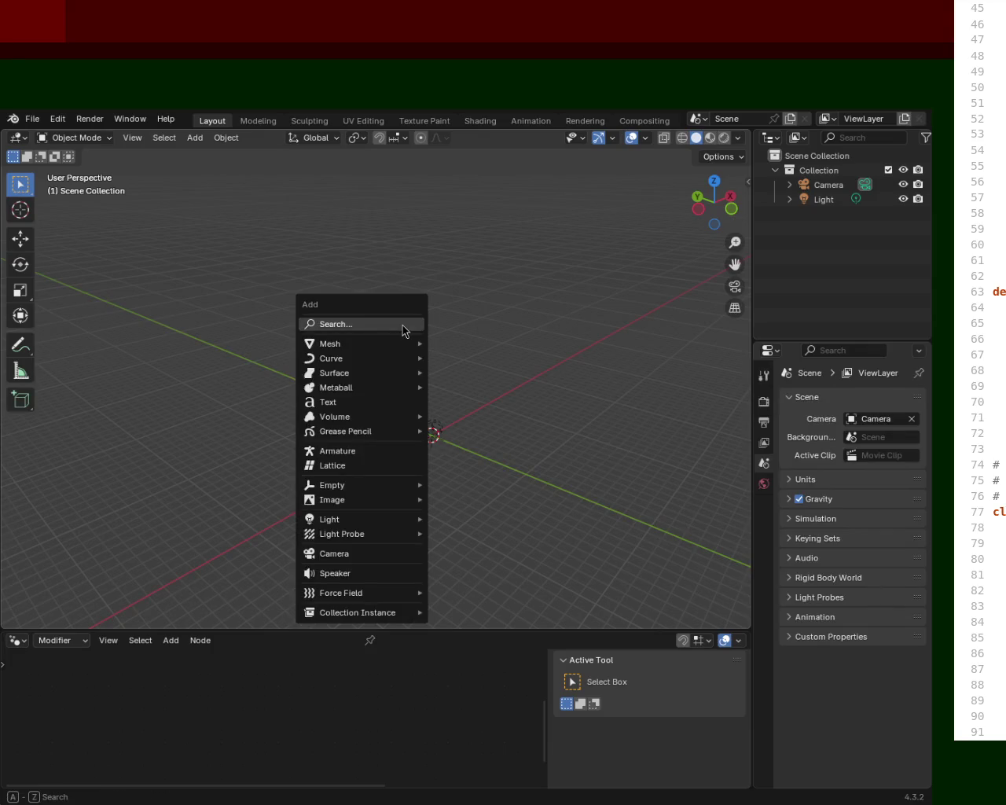
click(408, 324)
key(Return)
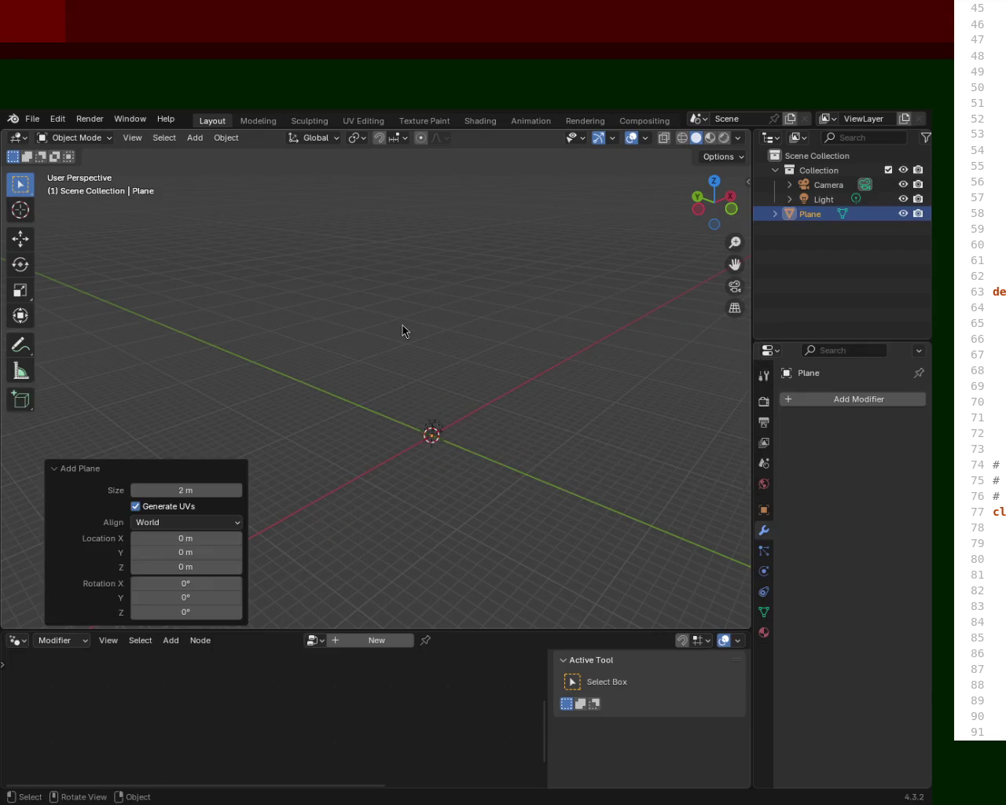
key(s)
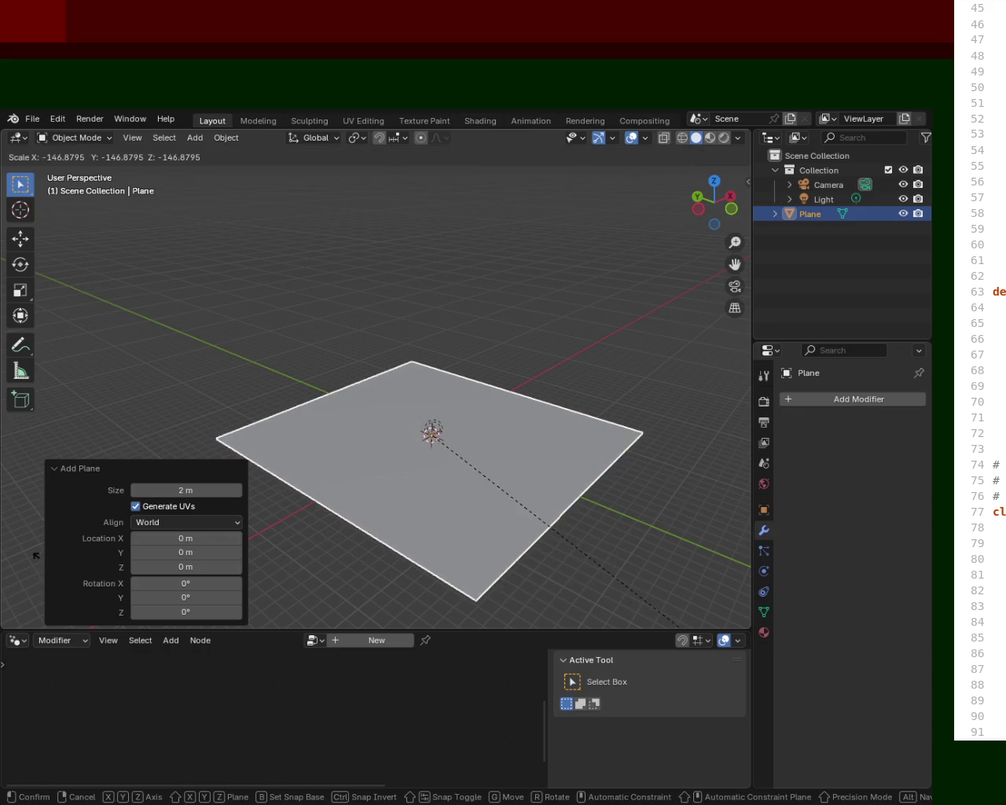
click(244, 621)
Subdivide the new plane three times in Edit Mode and scale the mesh by 2.475.
key(Tab)
key(ctrl+e)
click(425, 465)
key(ctrl+e)
click(425, 465)
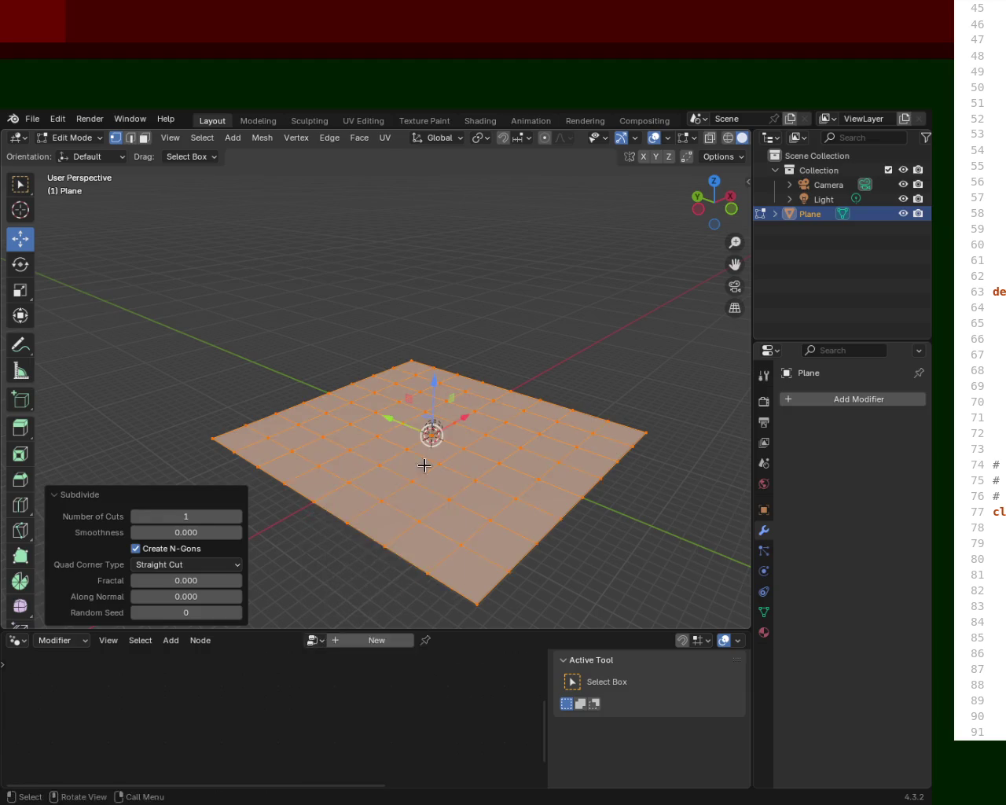
key(ctrl+e)
click(462, 476)
key(s)
click(644, 190)
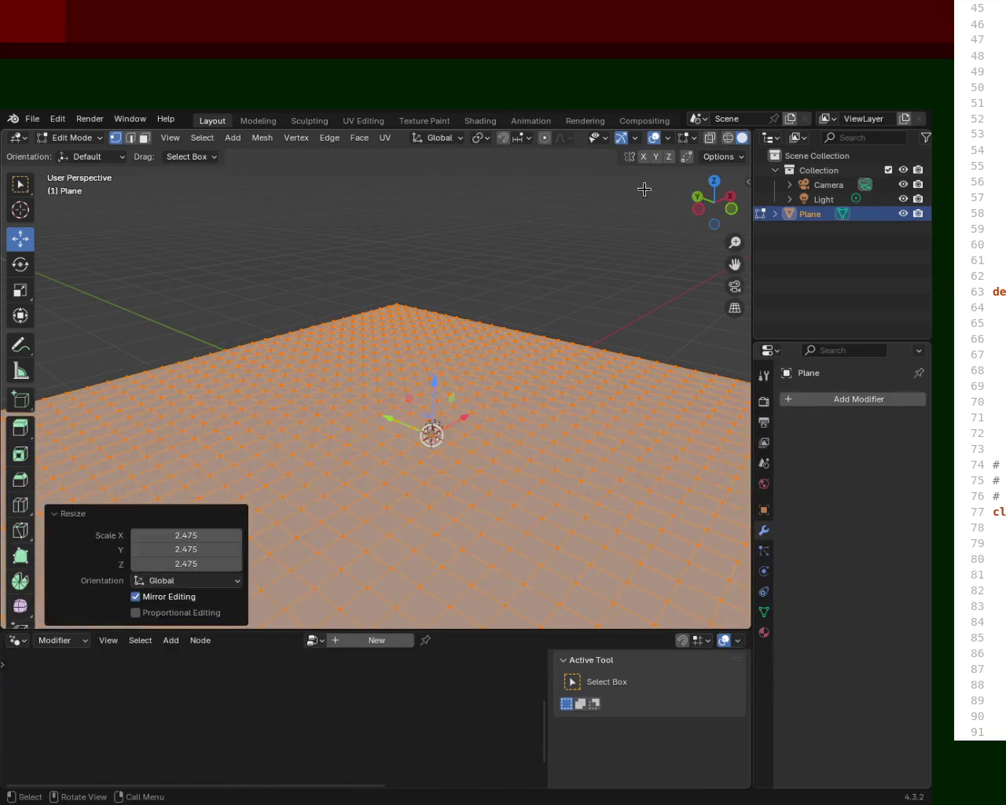
Add a Geometry Nodes modifier to the plane using the existing Geometry Nodes group.
middle_drag(474, 383, 570, 418)
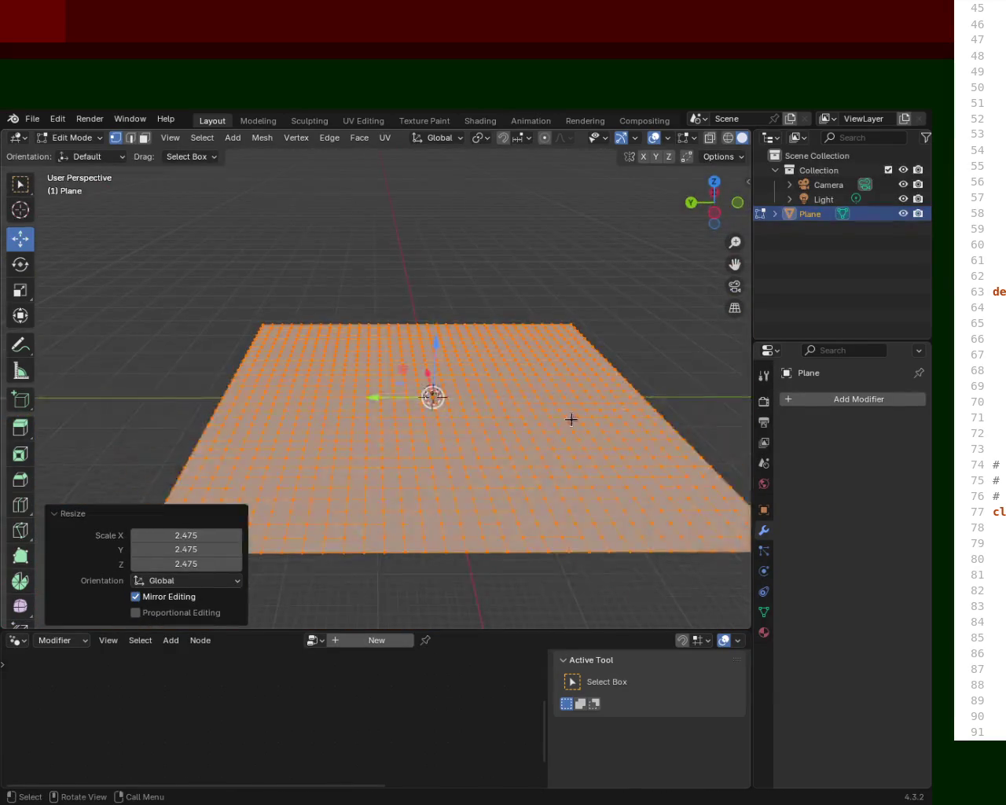
drag(369, 630, 411, 422)
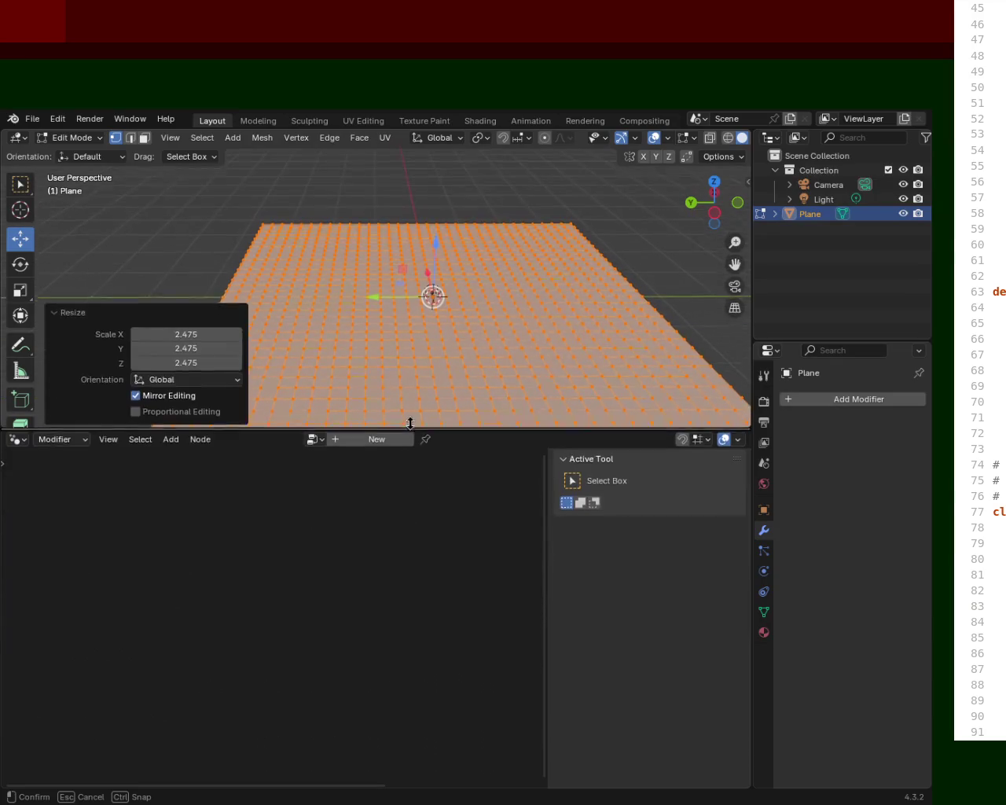
click(870, 406)
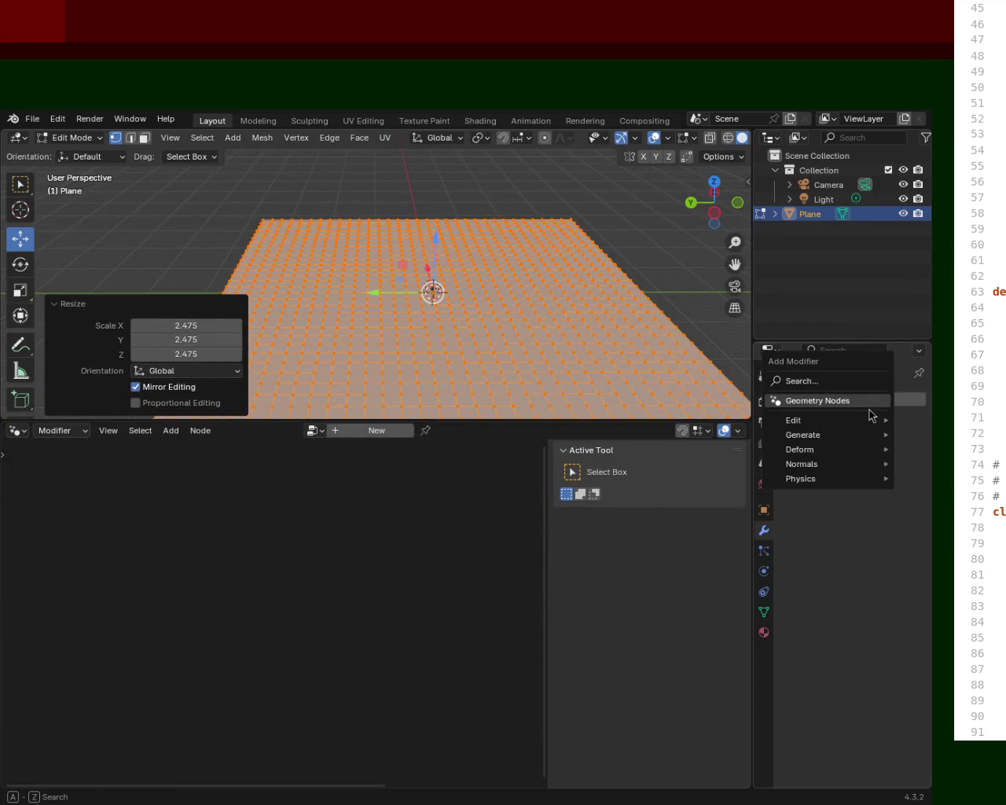
click(868, 407)
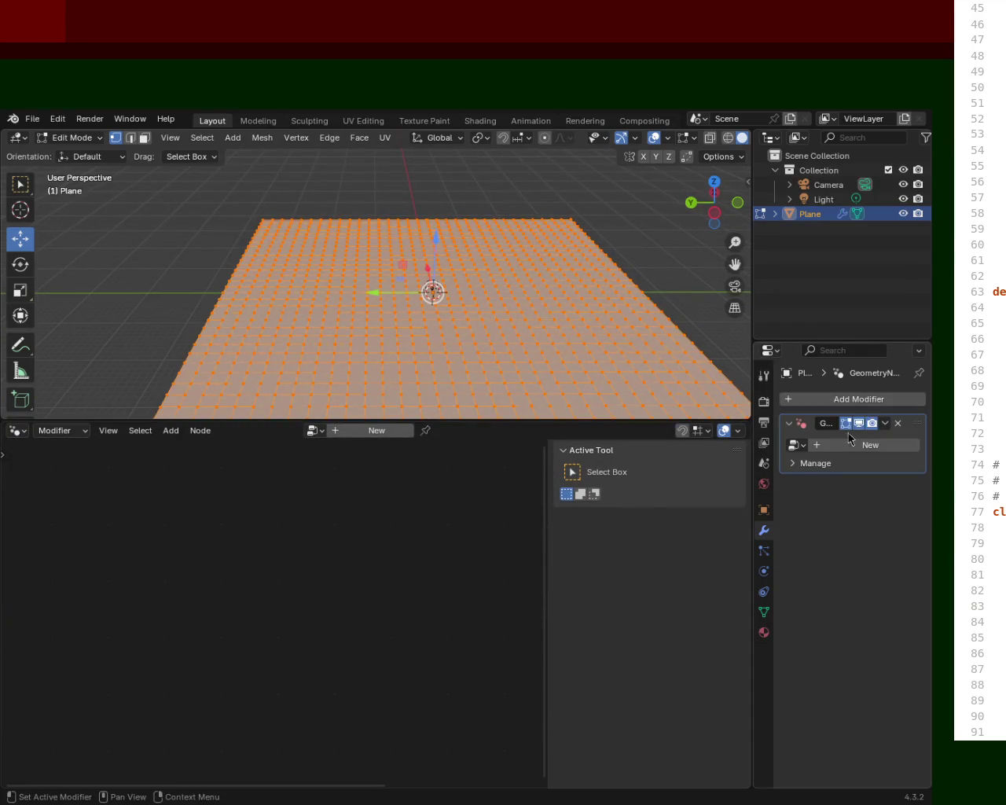
click(798, 444)
click(730, 469)
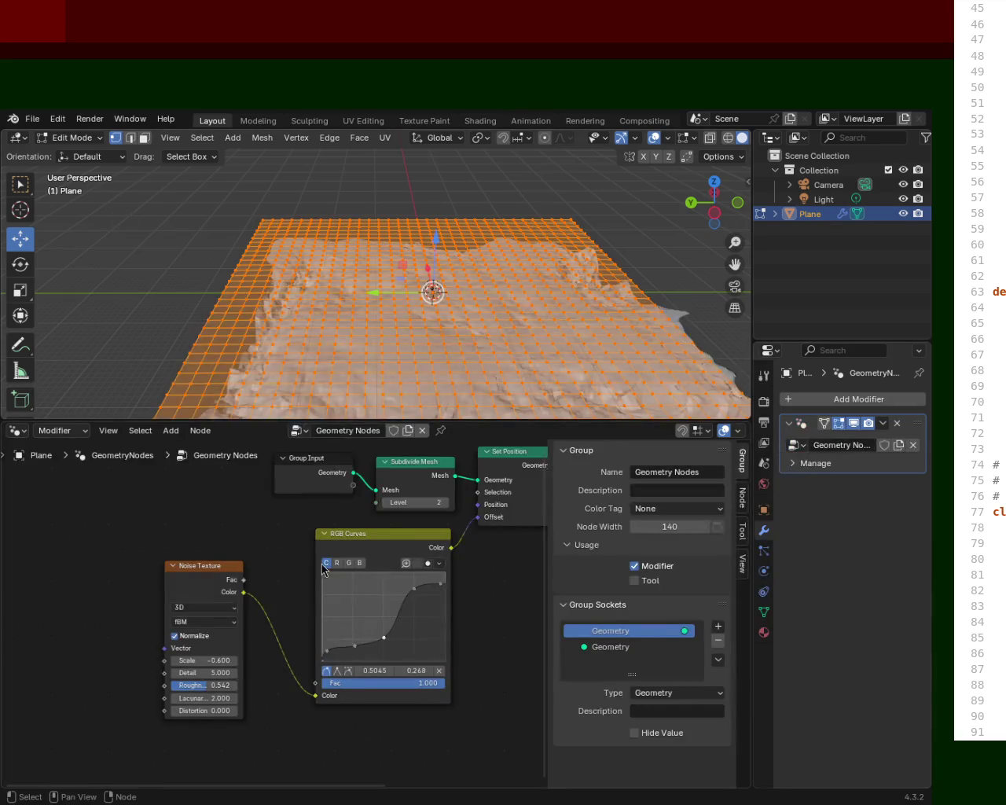
middle_drag(498, 338, 495, 292)
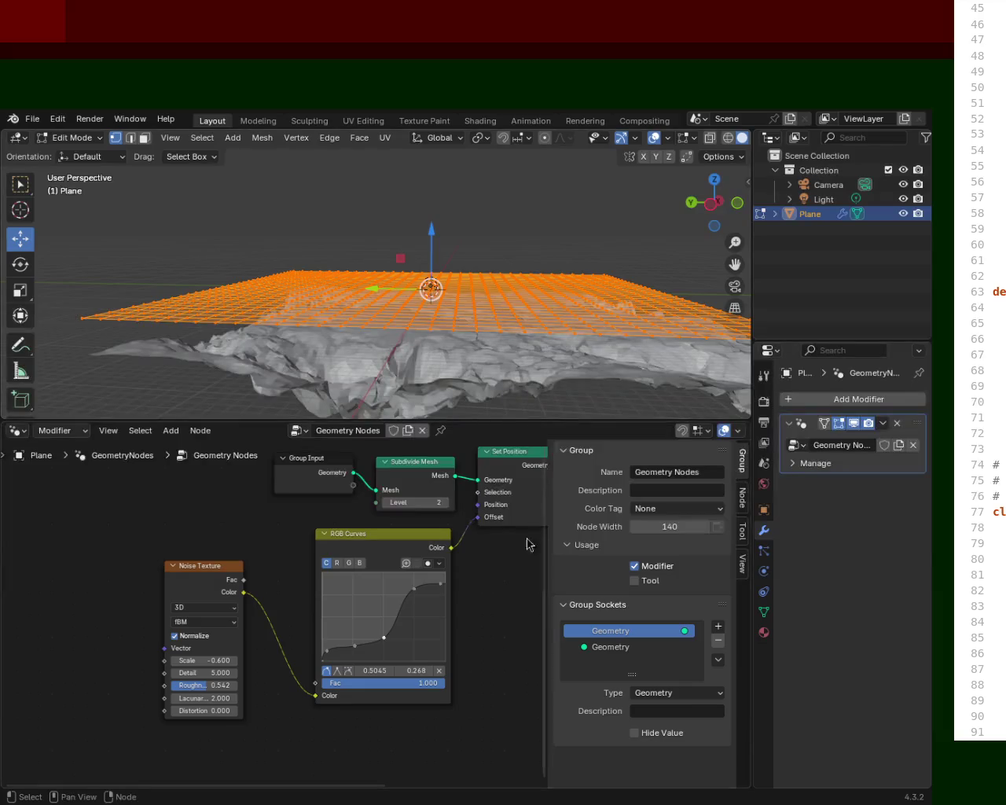
Set the noise Roughness to 0.683, trying and undoing an upward move of the plane.
mouse_move(199, 692)
mouse_down()
mouse_move(168, 692)
mouse_move(241, 686)
mouse_up()
mouse_move(461, 299)
middle_down()
mouse_move(509, 234)
mouse_move(524, 316)
mouse_move(440, 275)
mouse_move(441, 256)
mouse_move(461, 299)
mouse_move(514, 319)
mouse_move(485, 276)
mouse_move(489, 252)
middle_up()
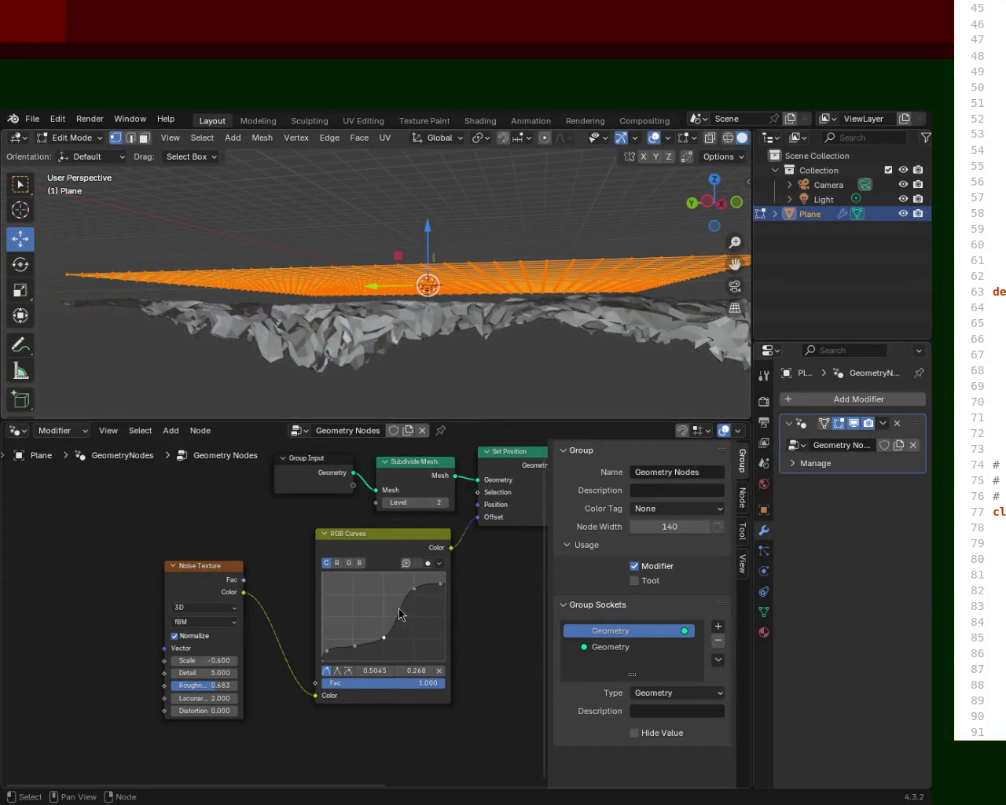
mouse_move(492, 287)
middle_down()
mouse_move(490, 348)
mouse_move(476, 315)
mouse_move(455, 320)
mouse_move(485, 279)
mouse_move(462, 355)
mouse_move(425, 315)
middle_up()
shift+middle_drag(209, 512, 206, 518)
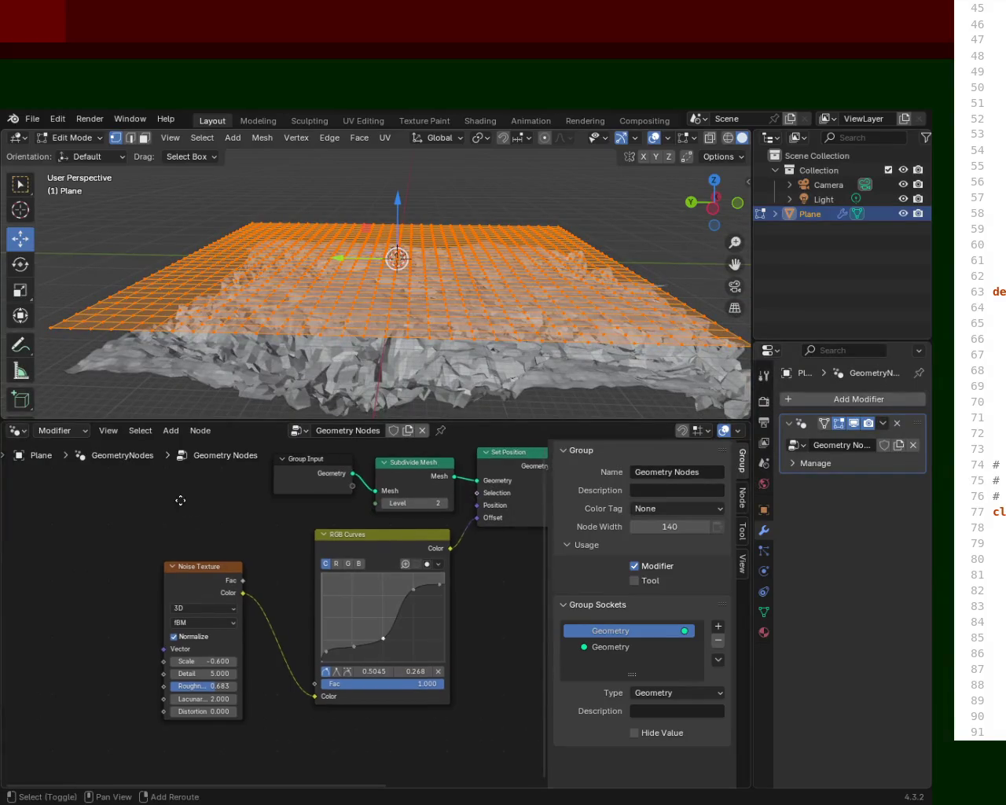
mouse_move(395, 206)
mouse_down()
mouse_move(394, 164)
mouse_move(397, 179)
mouse_up()
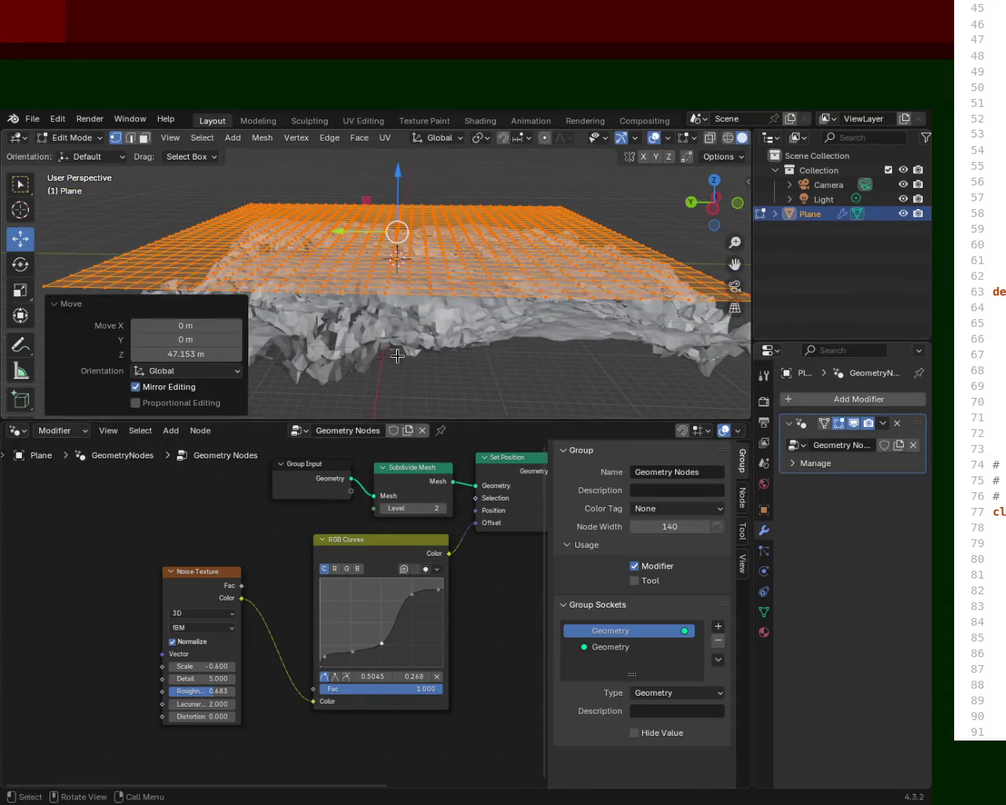
key(ctrl+z)
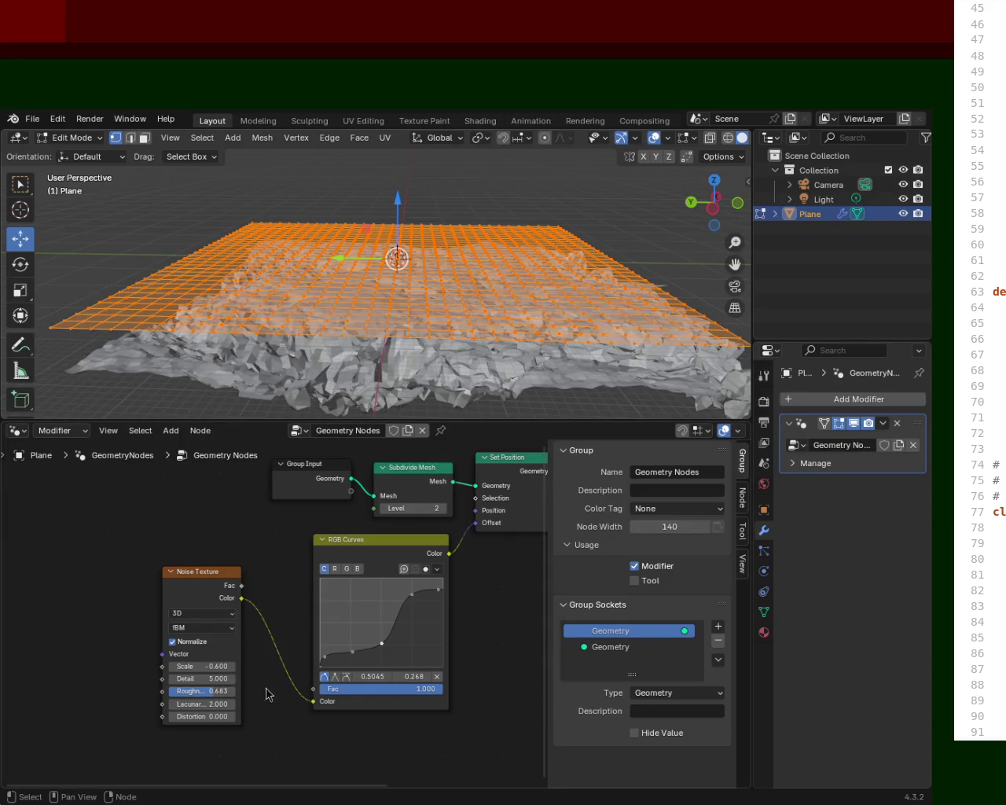
Lower a point on the RGB curve, then delete the RGB Curves node.
mouse_move(414, 595)
mouse_down()
mouse_move(412, 613)
mouse_move(435, 595)
mouse_move(427, 630)
mouse_up()
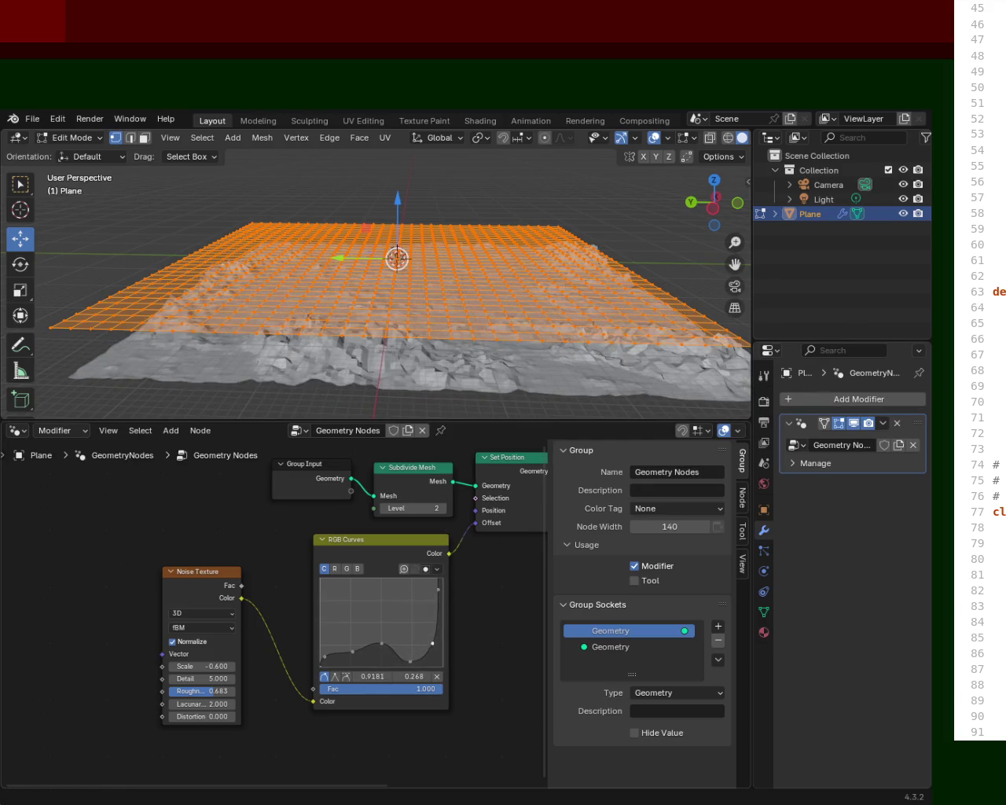
click(401, 542)
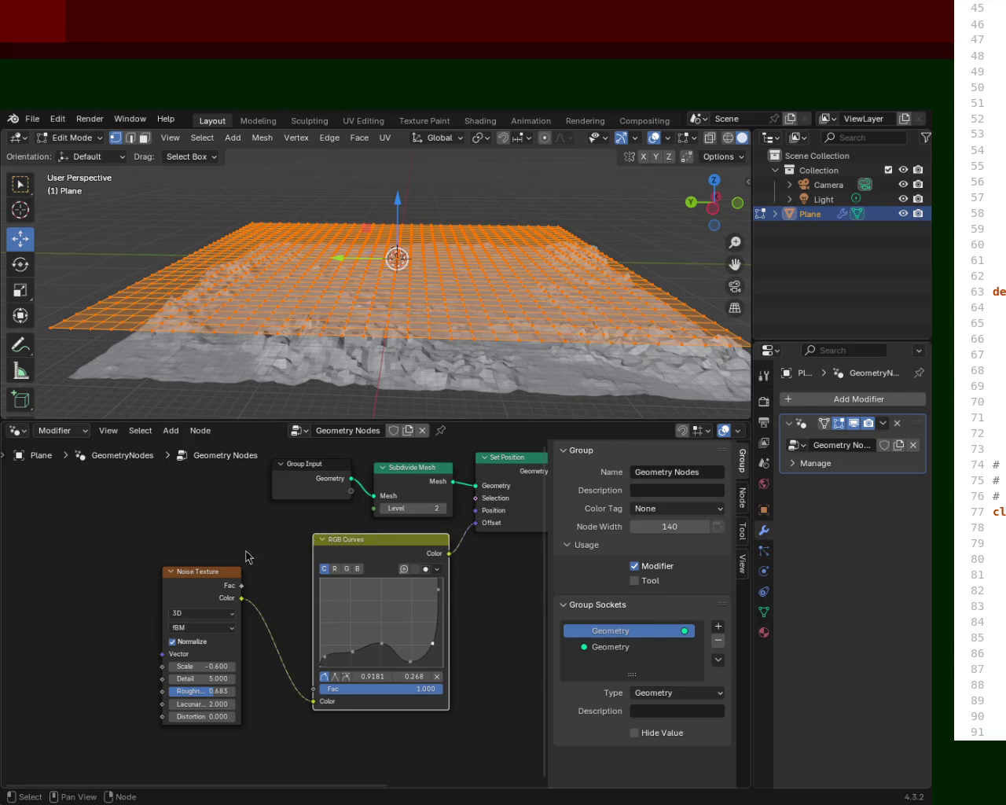
key(x)
key(x)
middle_drag(355, 582, 202, 615)
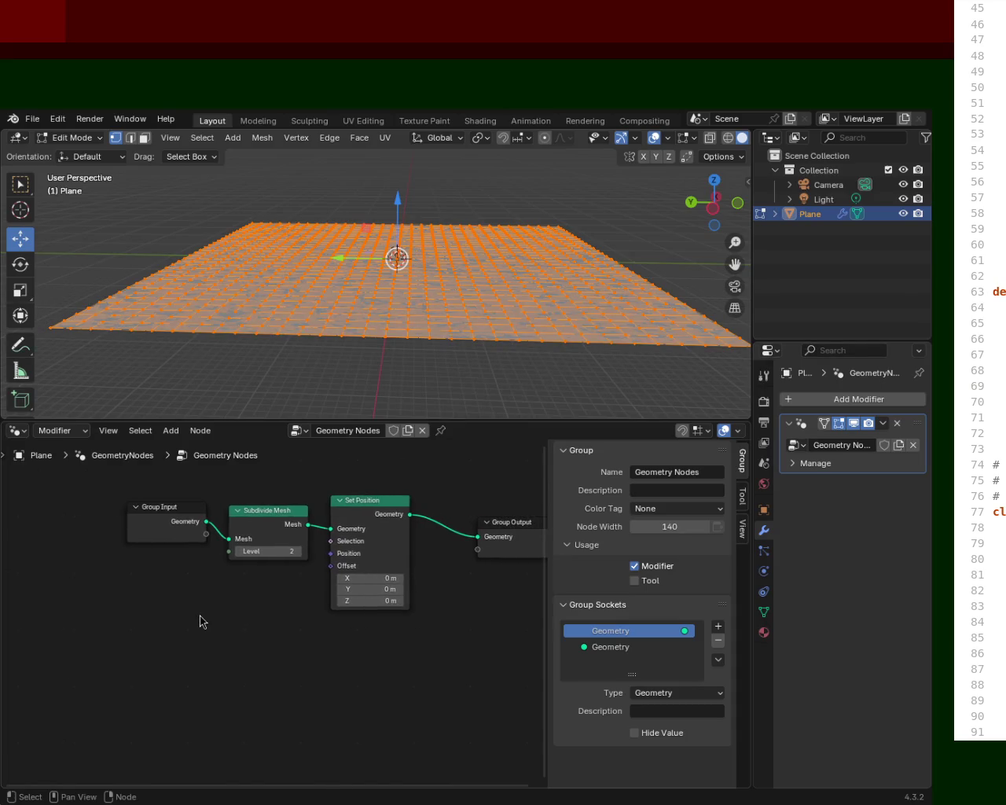
Add RGB Curves and Noise Texture nodes and link the noise Color into the curves.
key(shift+a)
click(163, 534)
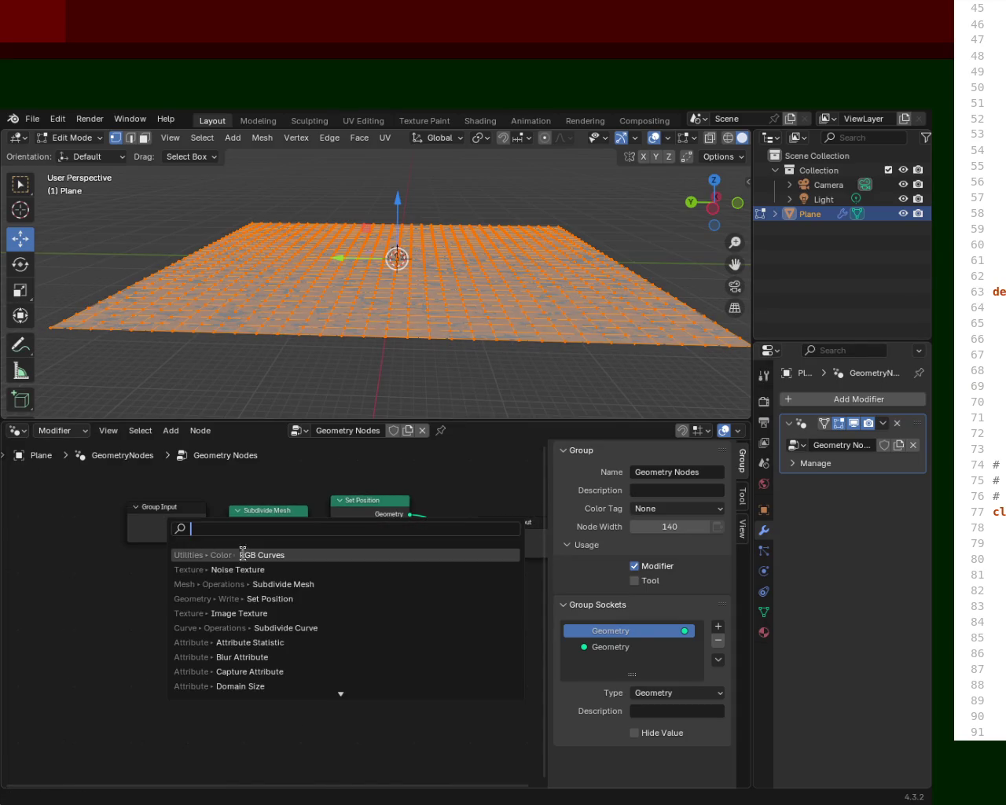
click(272, 554)
key(shift+a)
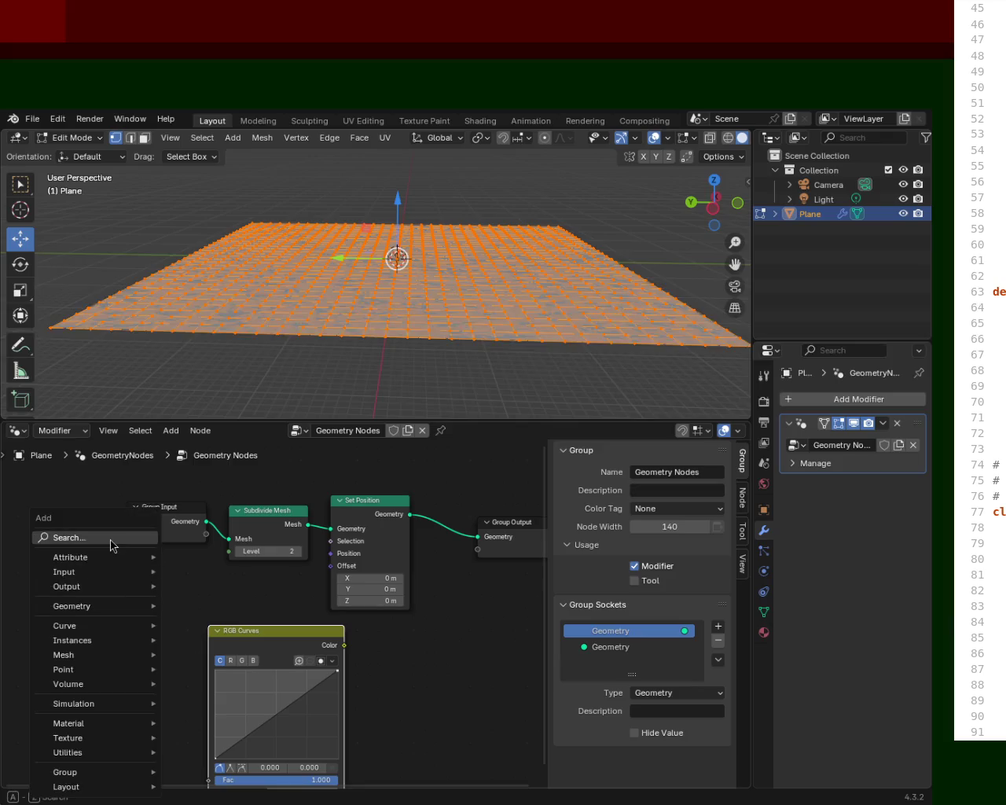
click(110, 539)
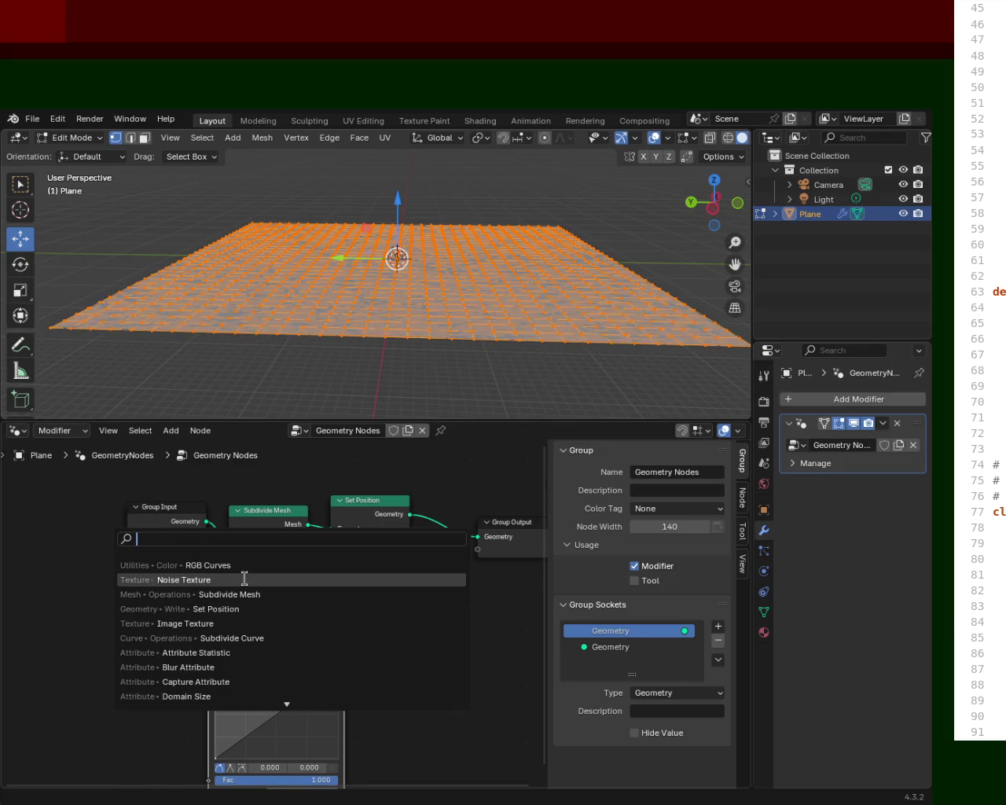
click(245, 579)
click(76, 650)
mouse_move(135, 671)
mouse_down()
mouse_move(226, 735)
mouse_move(222, 708)
mouse_up()
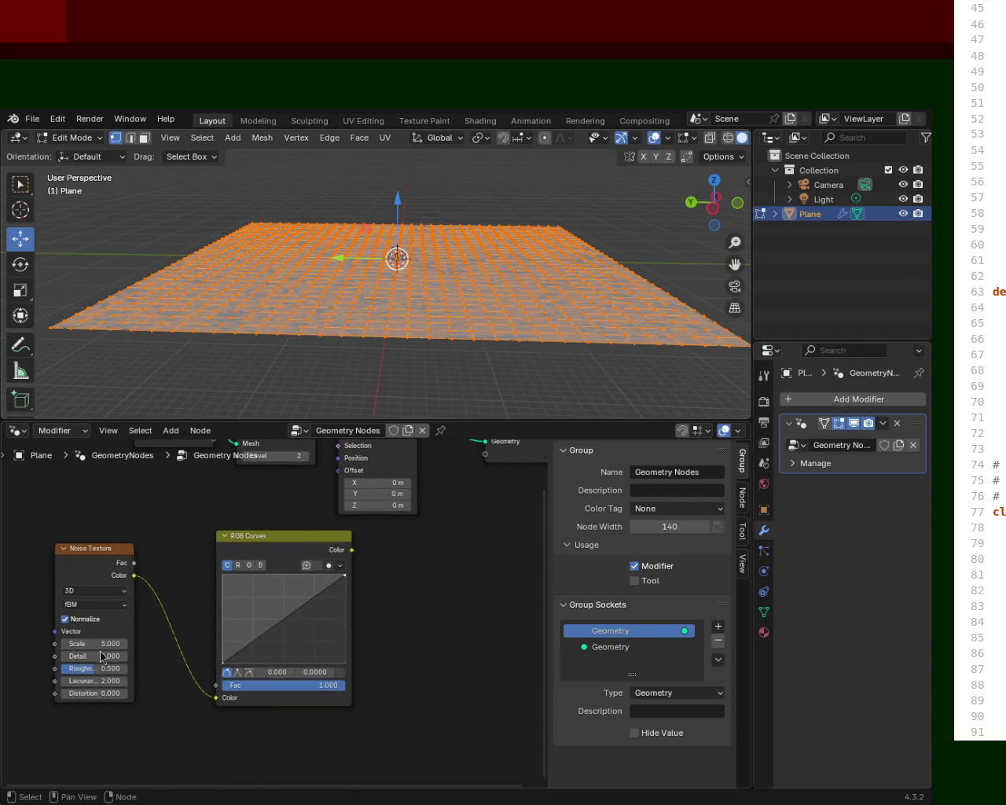
Bend the RGB curve into a steep rise and set the noise Scale to 1.000.
mouse_move(312, 622)
mouse_down()
mouse_move(301, 577)
mouse_move(271, 652)
mouse_up()
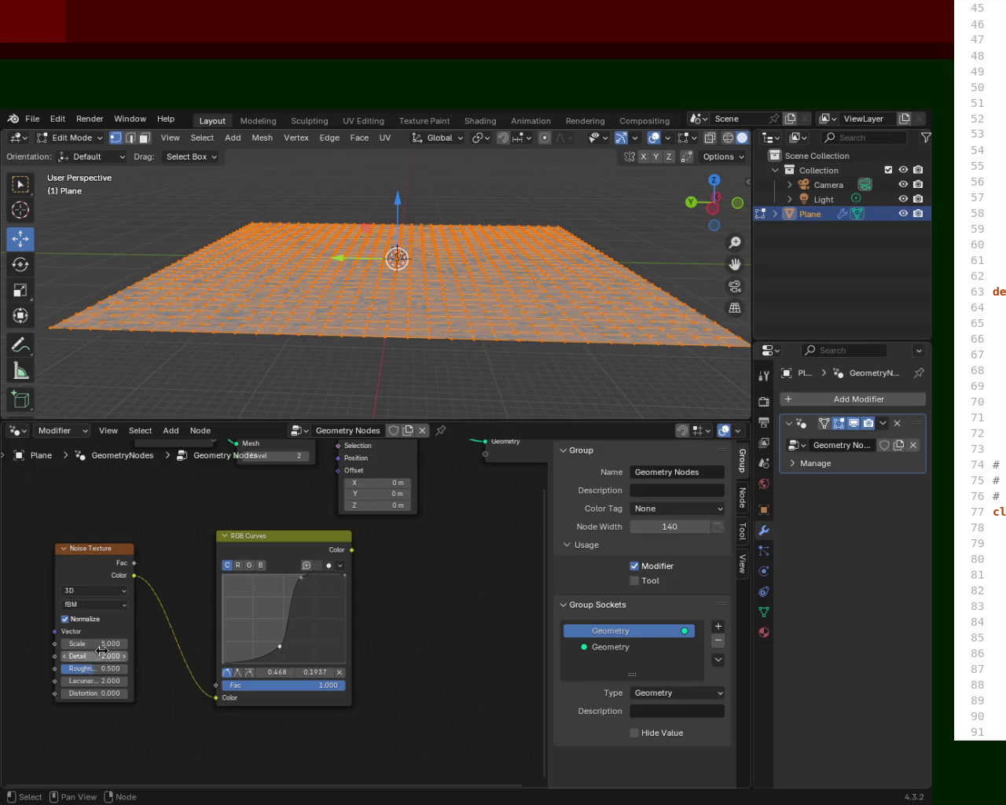
mouse_move(71, 642)
mouse_down()
mouse_move(311, 540)
mouse_move(338, 489)
mouse_up()
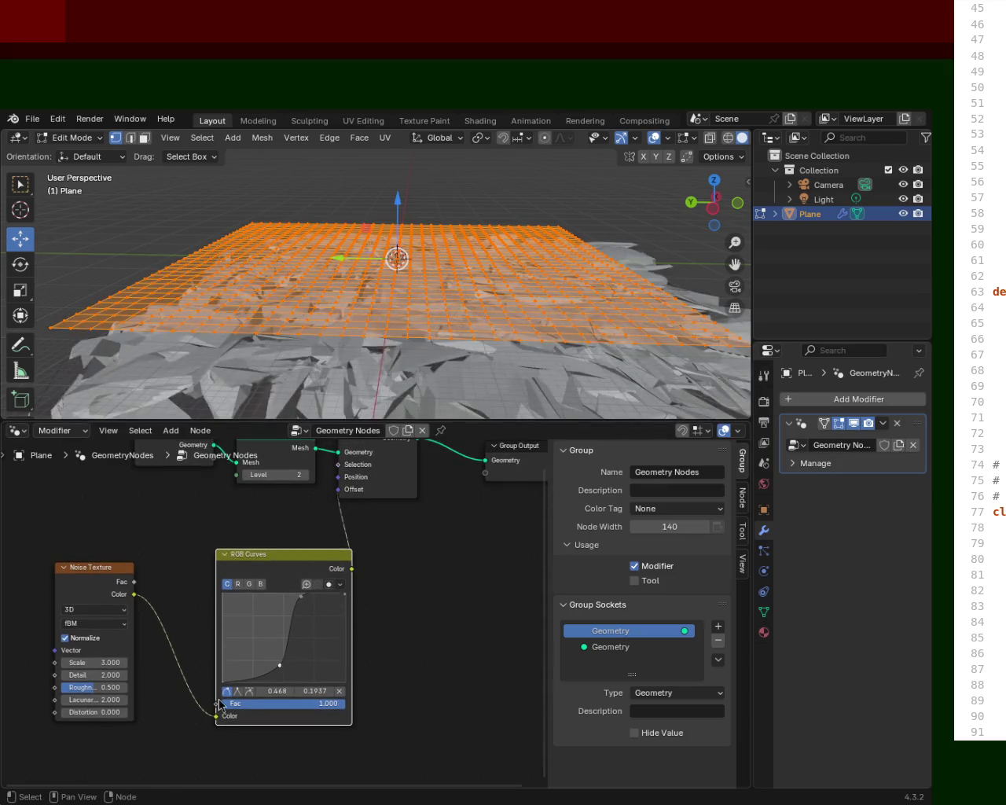
mouse_move(93, 662)
mouse_down()
mouse_move(44, 662)
mouse_move(53, 662)
mouse_up()
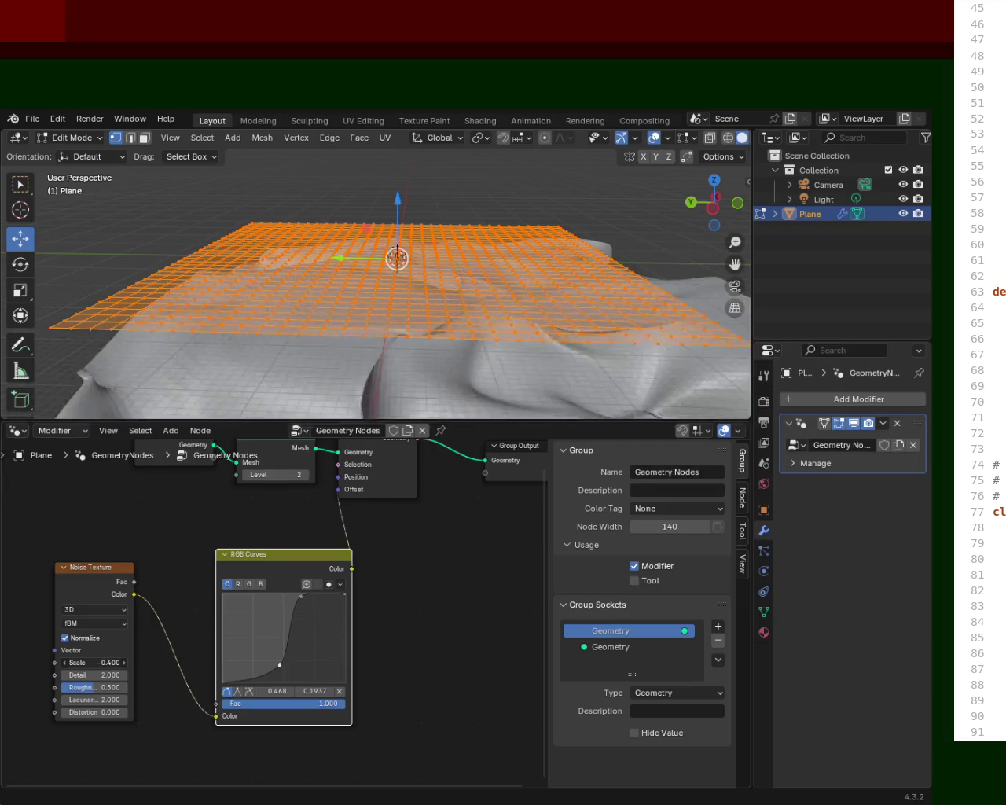
drag(54, 662, 69, 662)
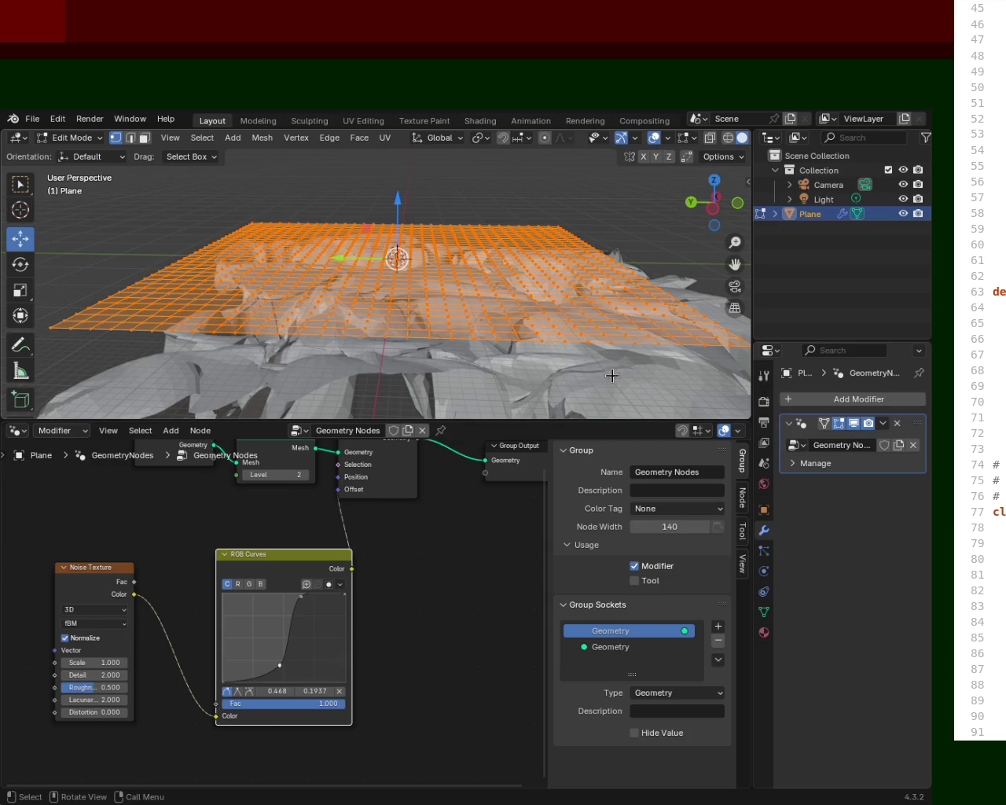
Deselect the vertices, inspect the terrain, and drop the Subdivide Mesh level to 0.
scroll(471, 260, down, 3)
mouse_move(456, 288)
middle_down()
mouse_move(527, 283)
mouse_move(461, 298)
middle_up()
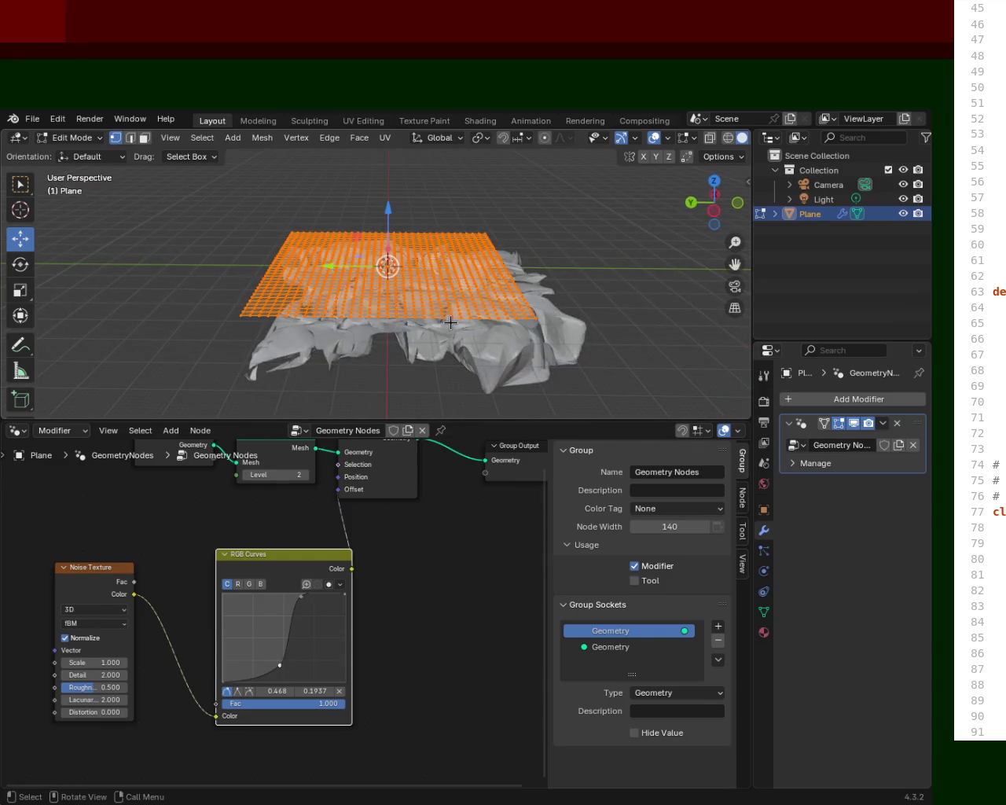
click(451, 323)
middle_drag(451, 322, 412, 283)
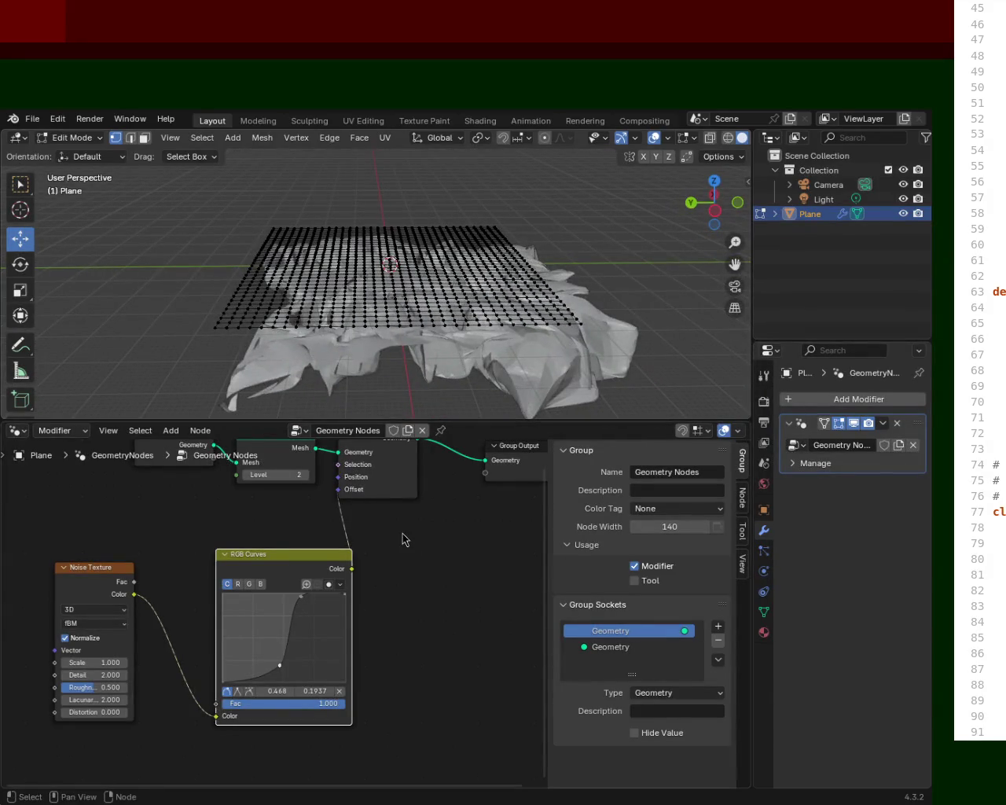
middle_drag(404, 535, 406, 653)
drag(287, 590, 259, 591)
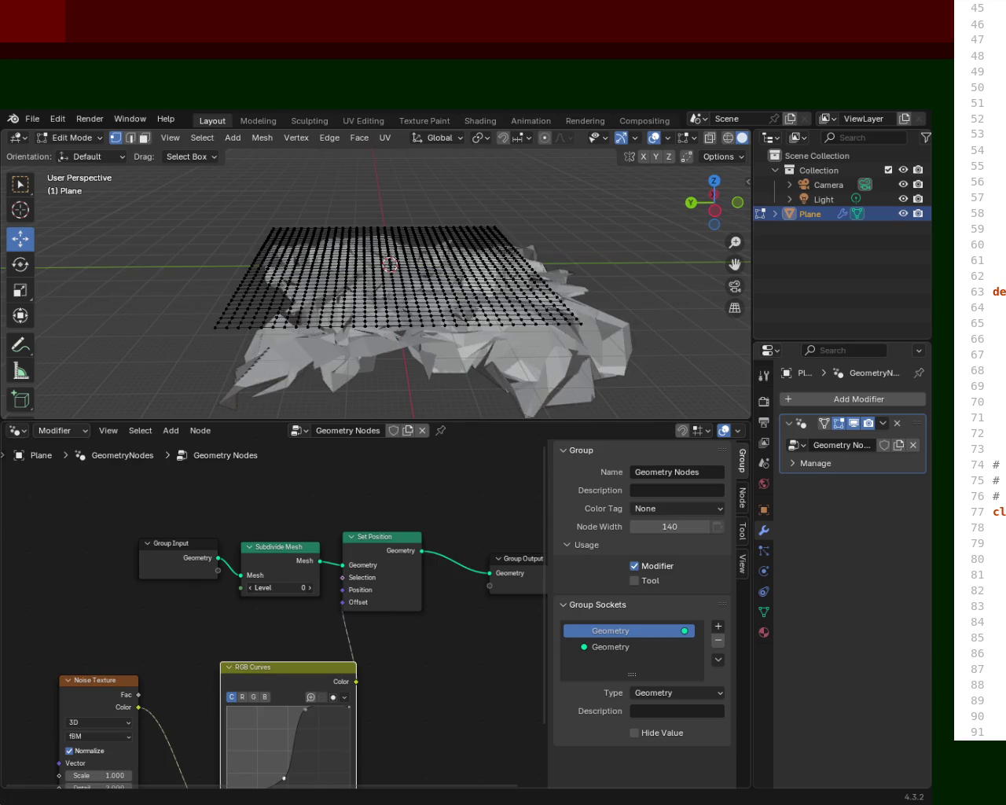
Rearrange the Group Input, Subdivide Mesh, Set Position, RGB Curves and Noise Texture nodes into a compact group.
middle_drag(491, 678, 416, 638)
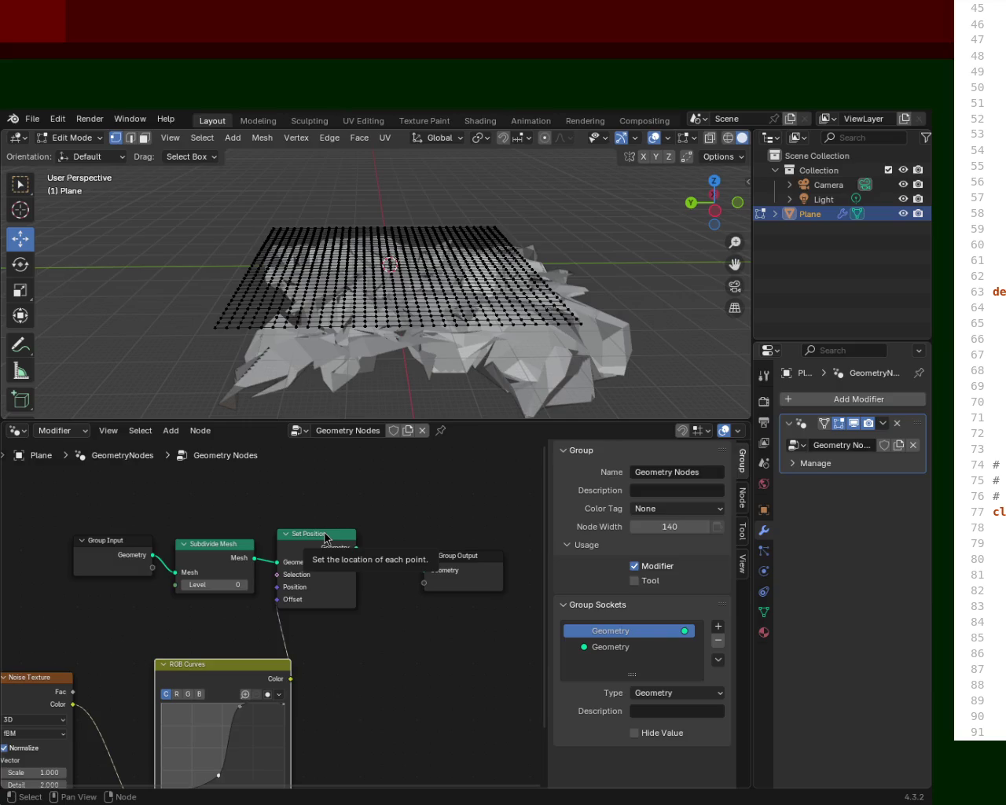
mouse_move(465, 332)
middle_down()
mouse_move(467, 316)
mouse_move(534, 291)
mouse_move(493, 308)
mouse_move(503, 318)
middle_up()
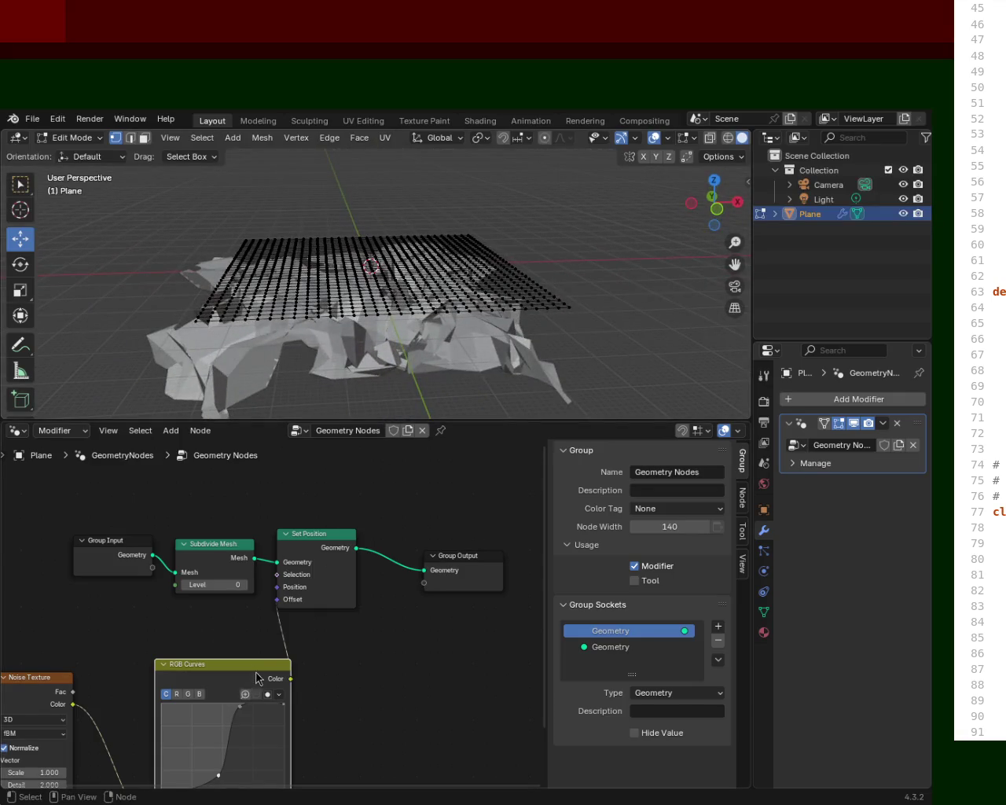
drag(256, 678, 234, 638)
drag(345, 574, 394, 544)
drag(205, 538, 223, 517)
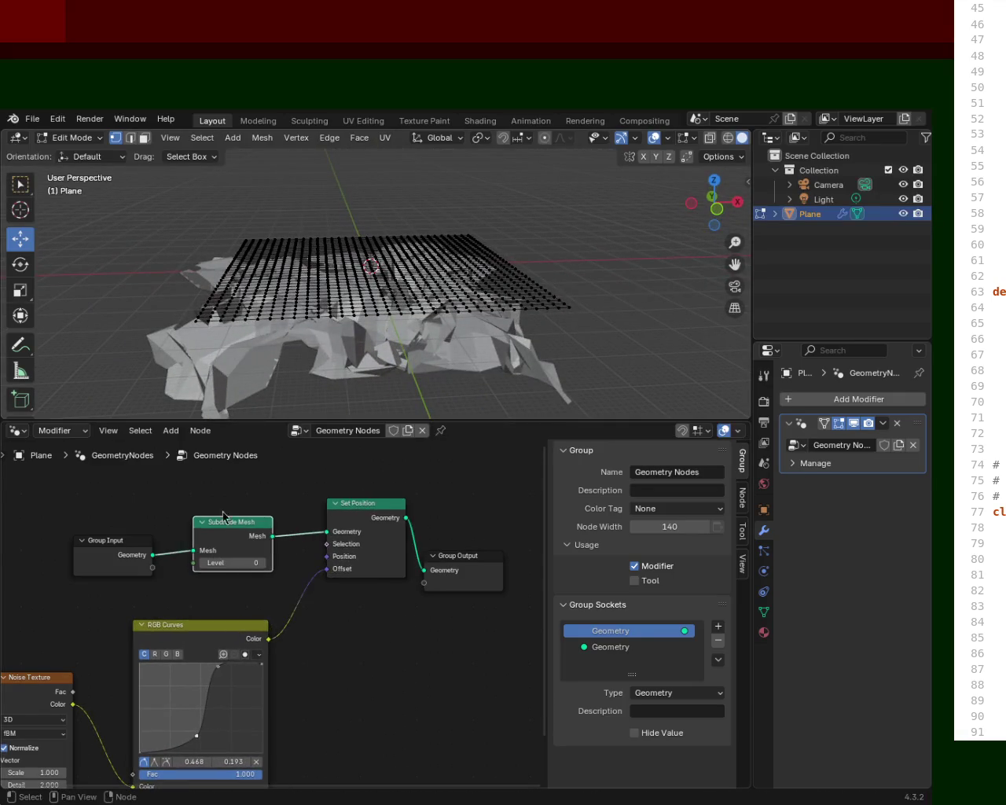
drag(116, 547, 113, 515)
drag(256, 543, 258, 507)
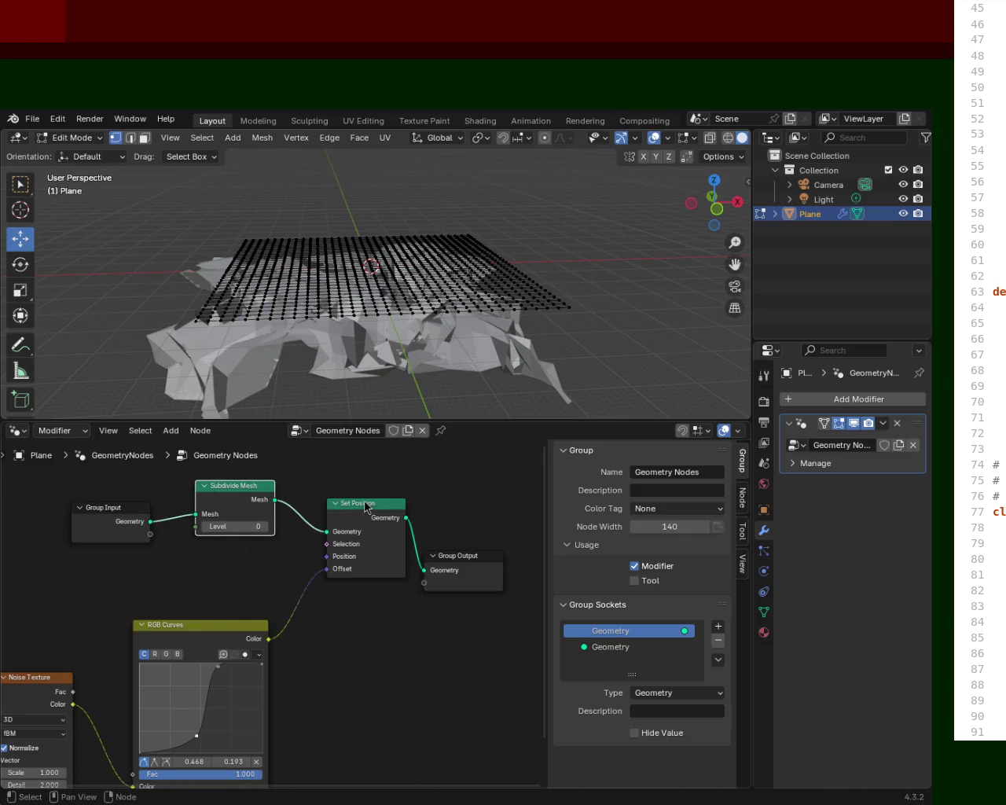
drag(365, 507, 368, 483)
drag(224, 643, 238, 604)
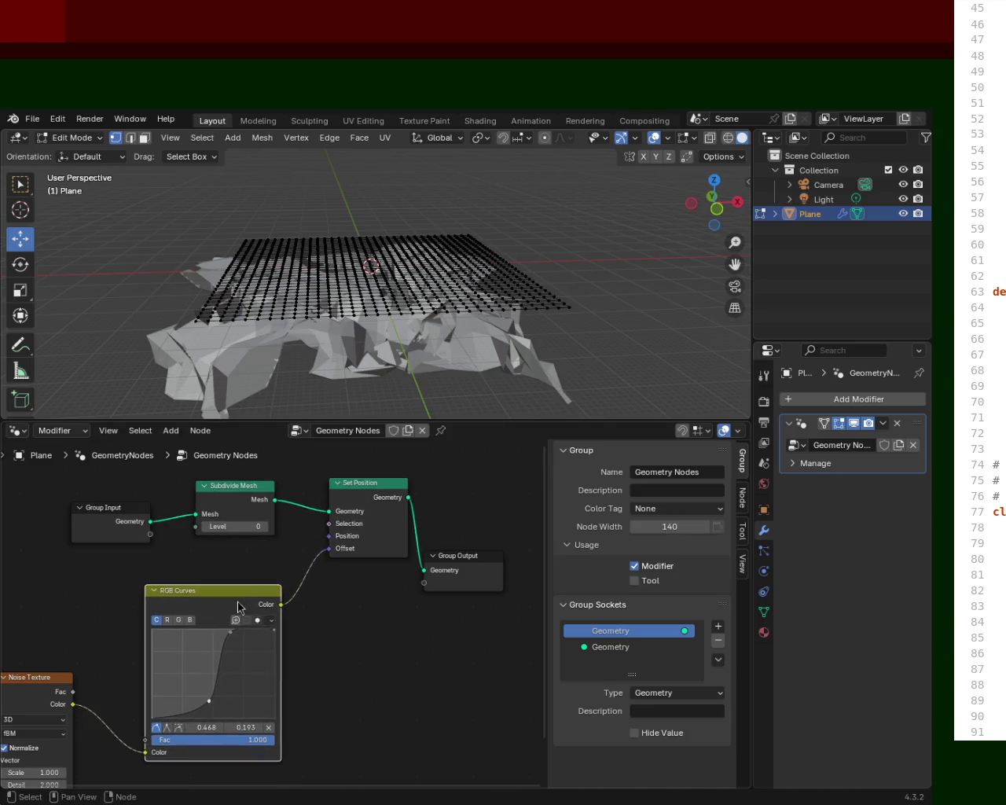
drag(39, 692, 53, 665)
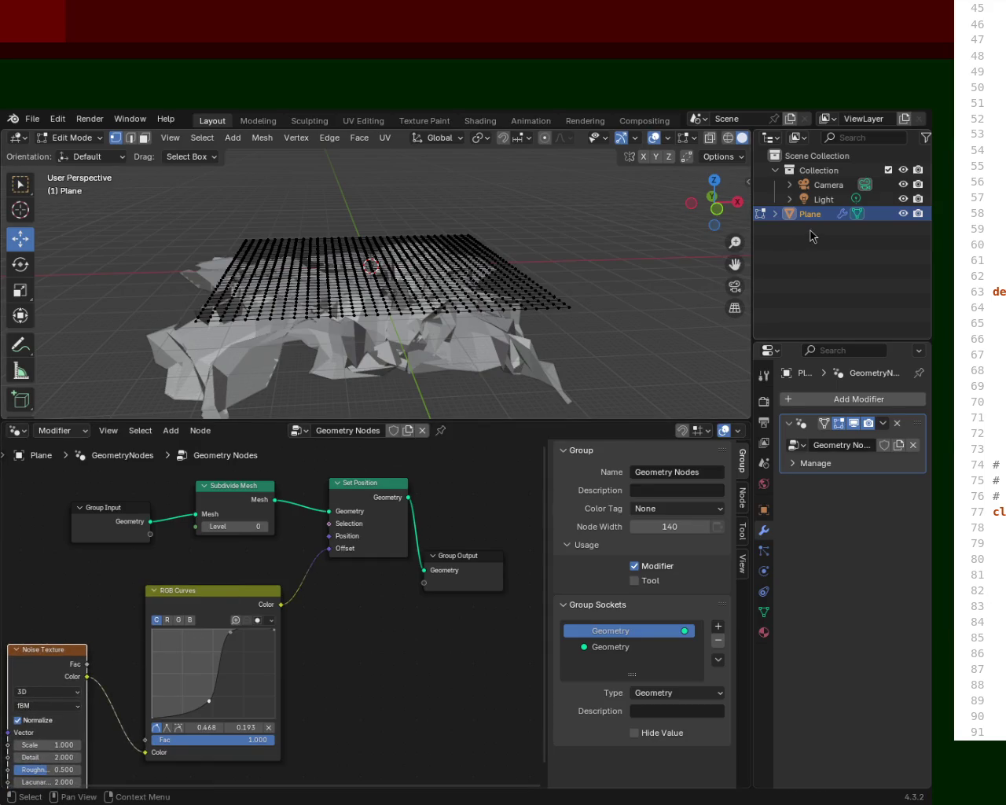
Raise the Noise Texture Detail, change its Scale, and set Lacunarity to 4.500.
mouse_move(41, 756)
mouse_down()
mouse_move(28, 759)
mouse_move(31, 746)
mouse_up()
drag(47, 663, 62, 551)
mouse_move(69, 673)
mouse_down()
mouse_move(59, 683)
mouse_move(55, 646)
mouse_move(79, 647)
mouse_move(31, 647)
mouse_move(47, 634)
mouse_up()
Reshape the RGB curve by lowering its right endpoint, raising the left, and adjusting middle points.
mouse_move(211, 700)
mouse_down()
mouse_move(183, 678)
mouse_move(195, 717)
mouse_up()
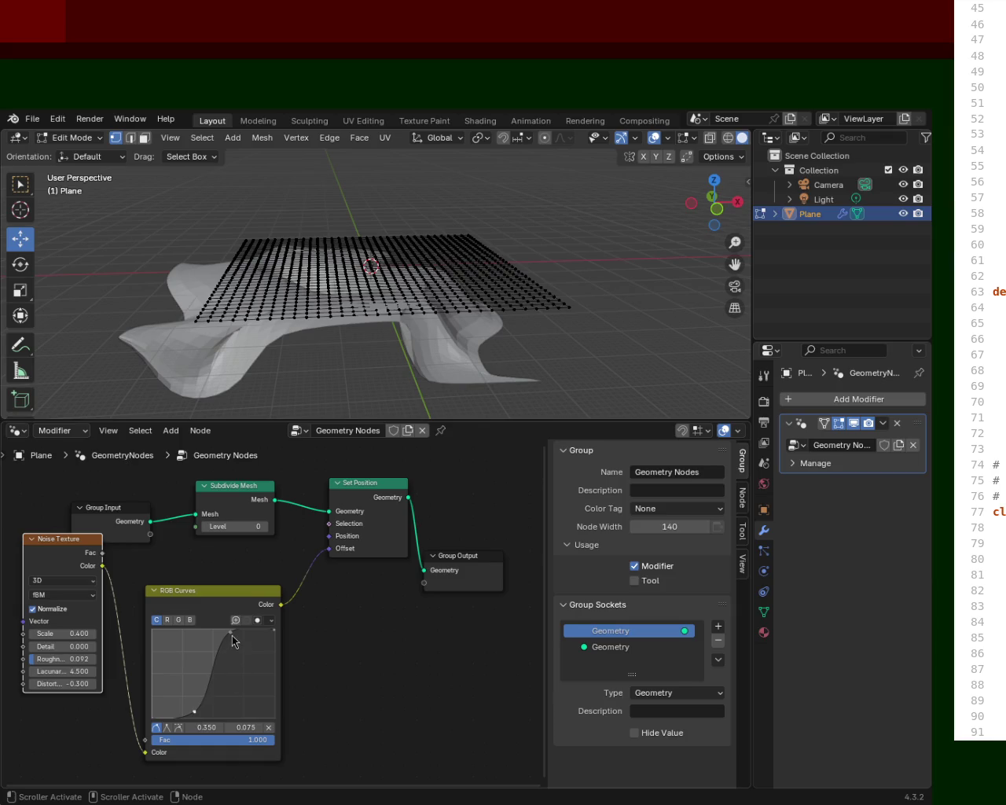
drag(233, 641, 251, 684)
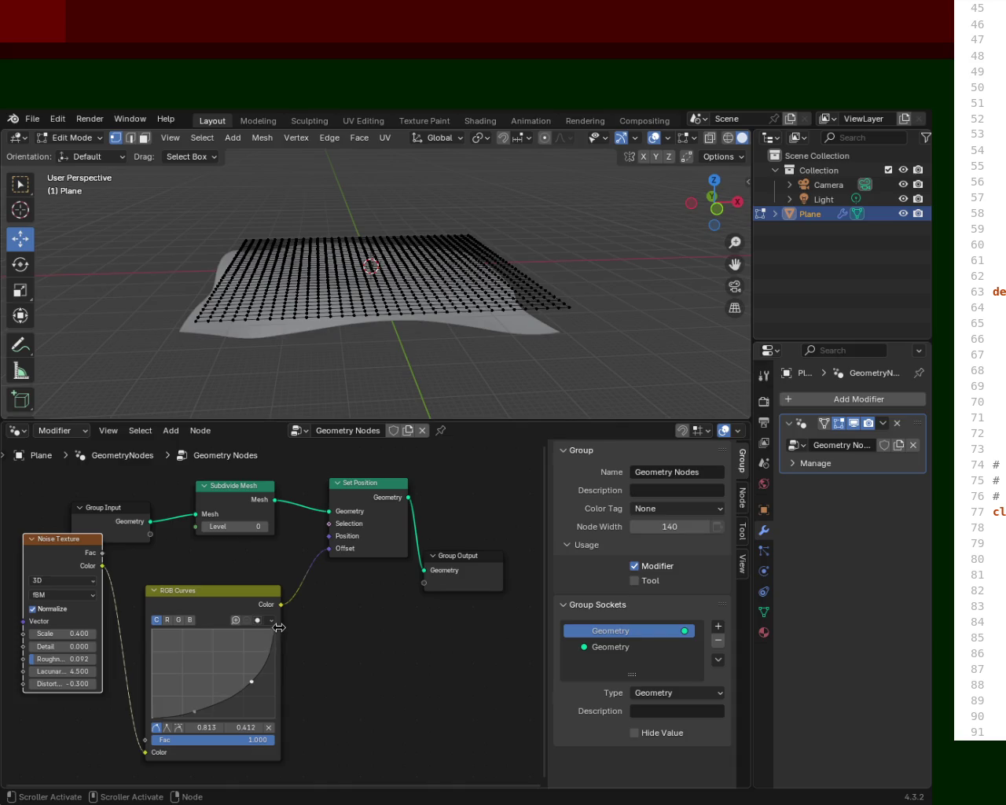
drag(274, 631, 271, 696)
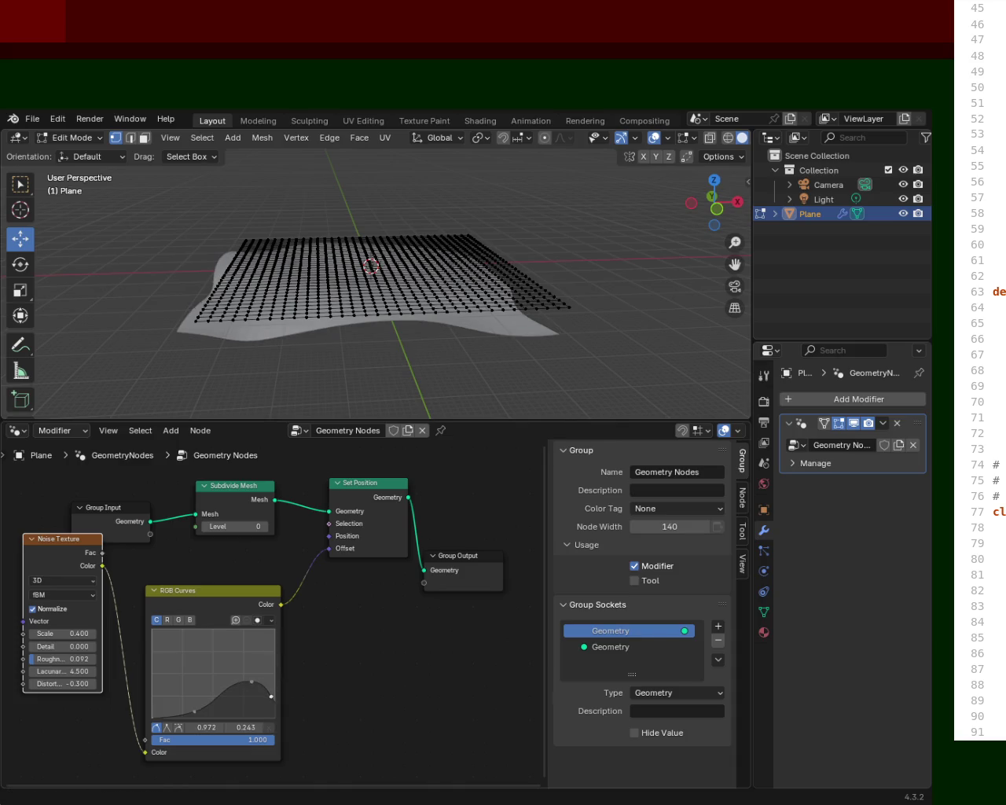
click(165, 720)
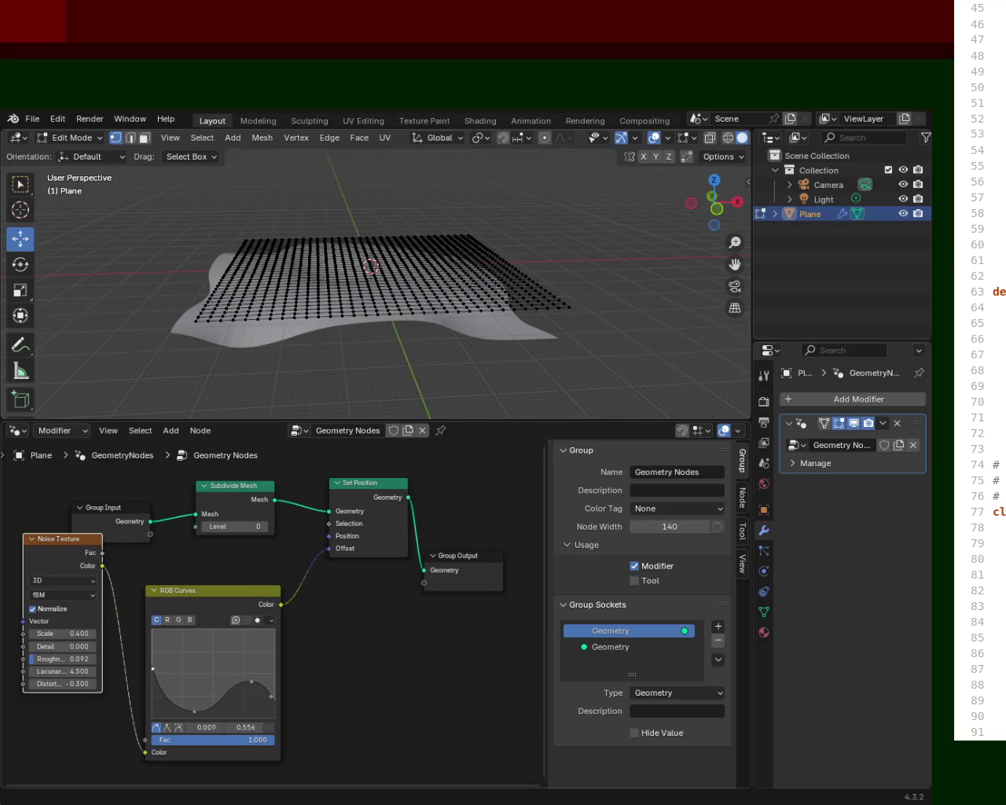
drag(152, 668, 153, 638)
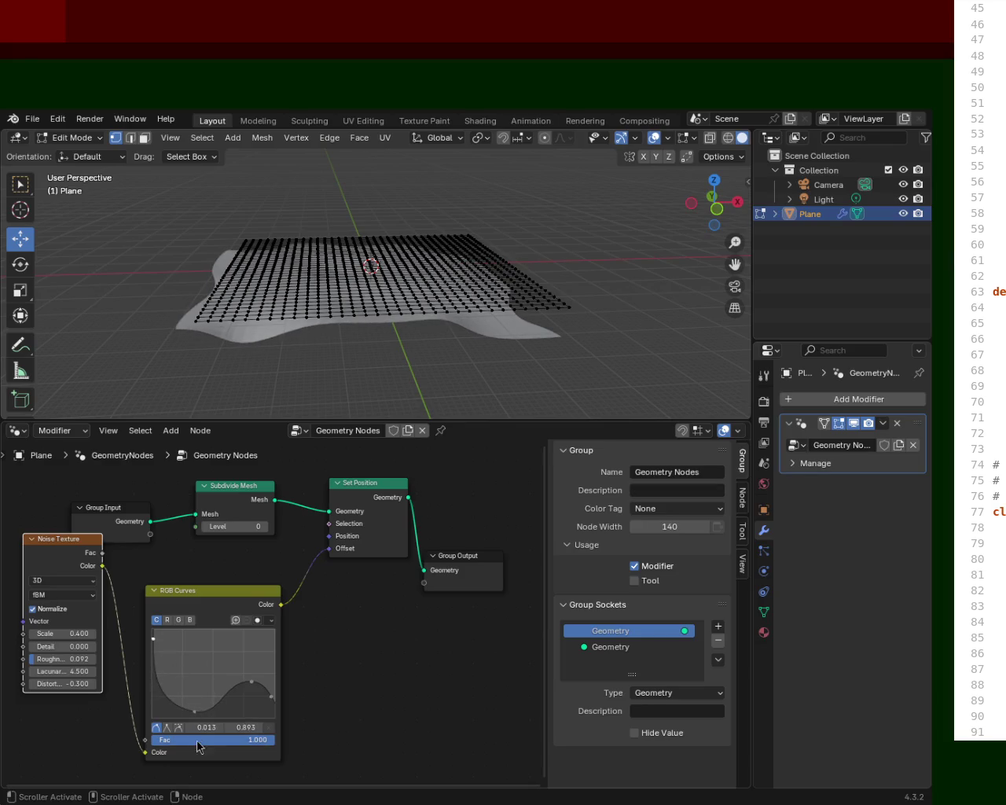
drag(194, 720, 191, 655)
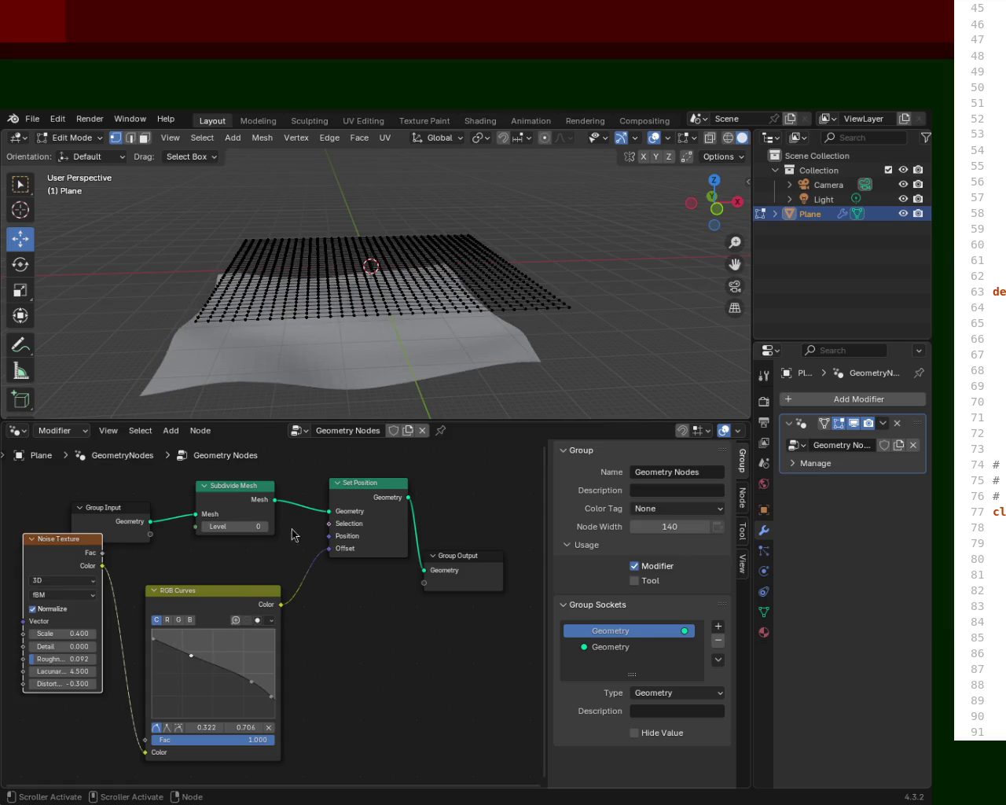
Delete the Plane object, leaving only the camera and light.
mouse_move(374, 226)
middle_down()
mouse_move(448, 282)
mouse_move(366, 278)
mouse_move(387, 267)
mouse_move(385, 275)
mouse_move(464, 278)
mouse_move(461, 231)
mouse_move(461, 288)
middle_up()
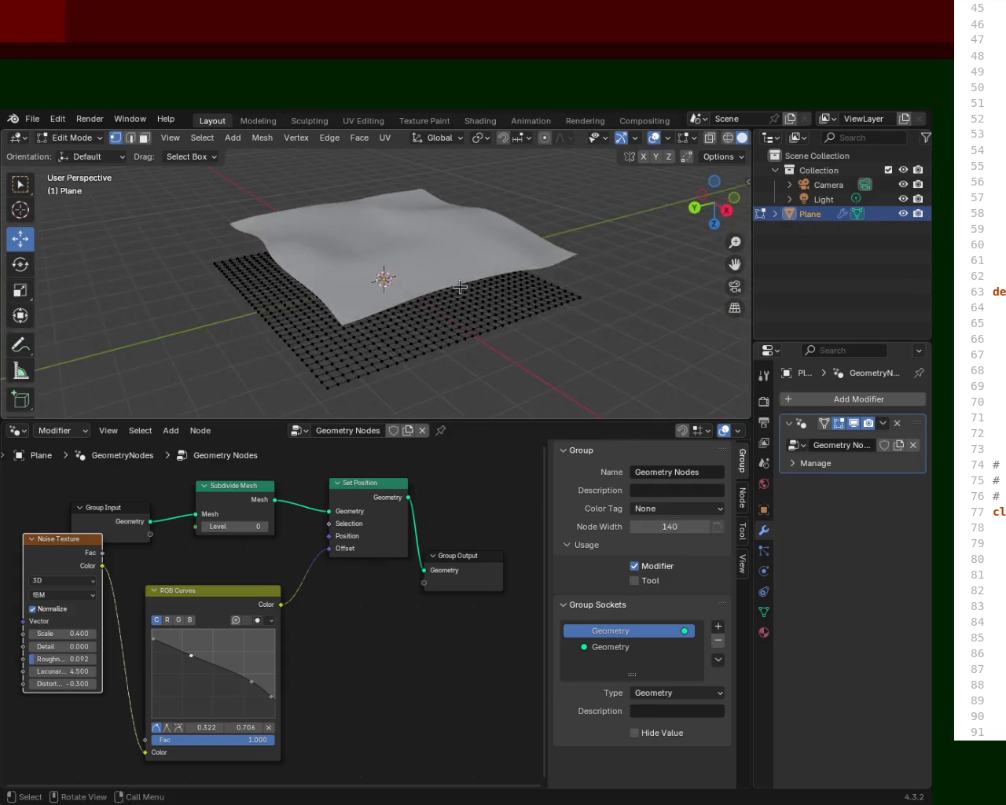
key(Delete)
mouse_move(389, 259)
middle_down()
mouse_move(366, 238)
mouse_move(524, 340)
mouse_move(435, 252)
mouse_move(445, 223)
mouse_move(406, 179)
mouse_move(434, 206)
mouse_move(254, 175)
mouse_move(203, 127)
middle_up()
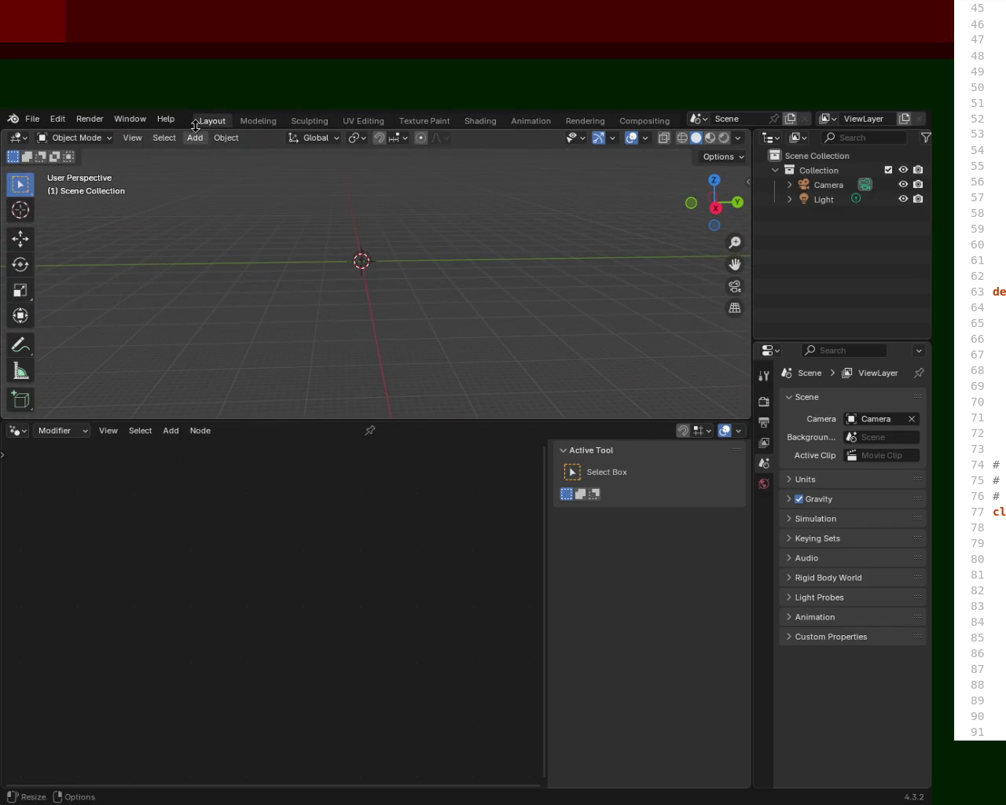
Add a new mesh plane at the world origin.
click(195, 138)
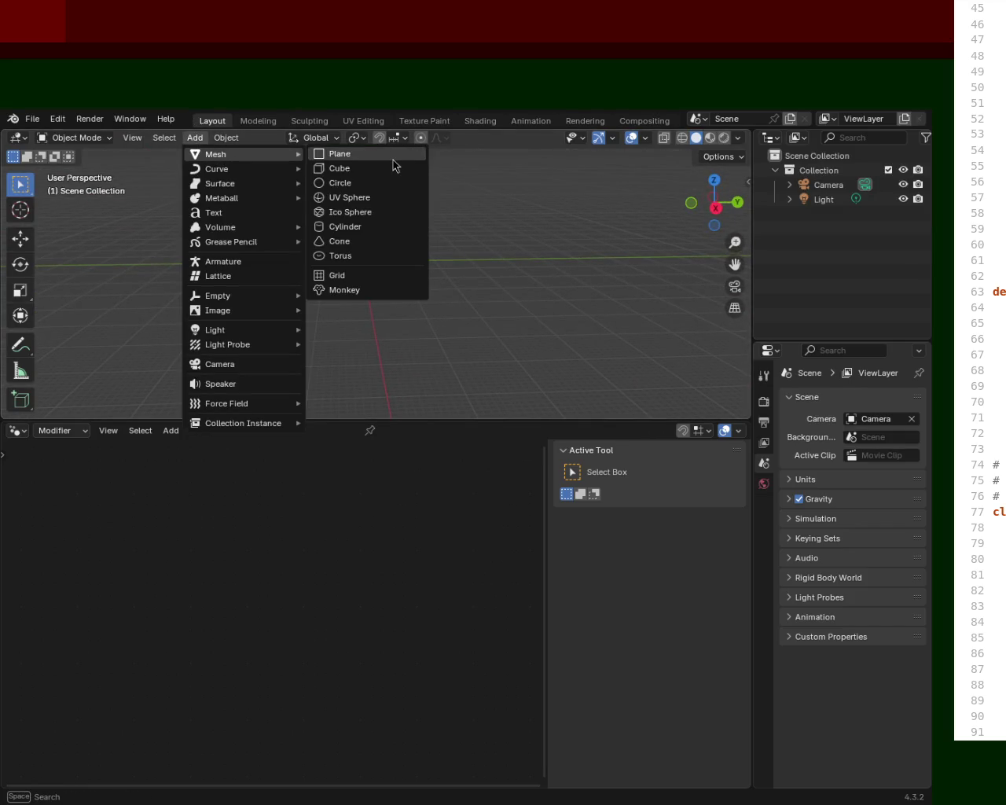
click(370, 154)
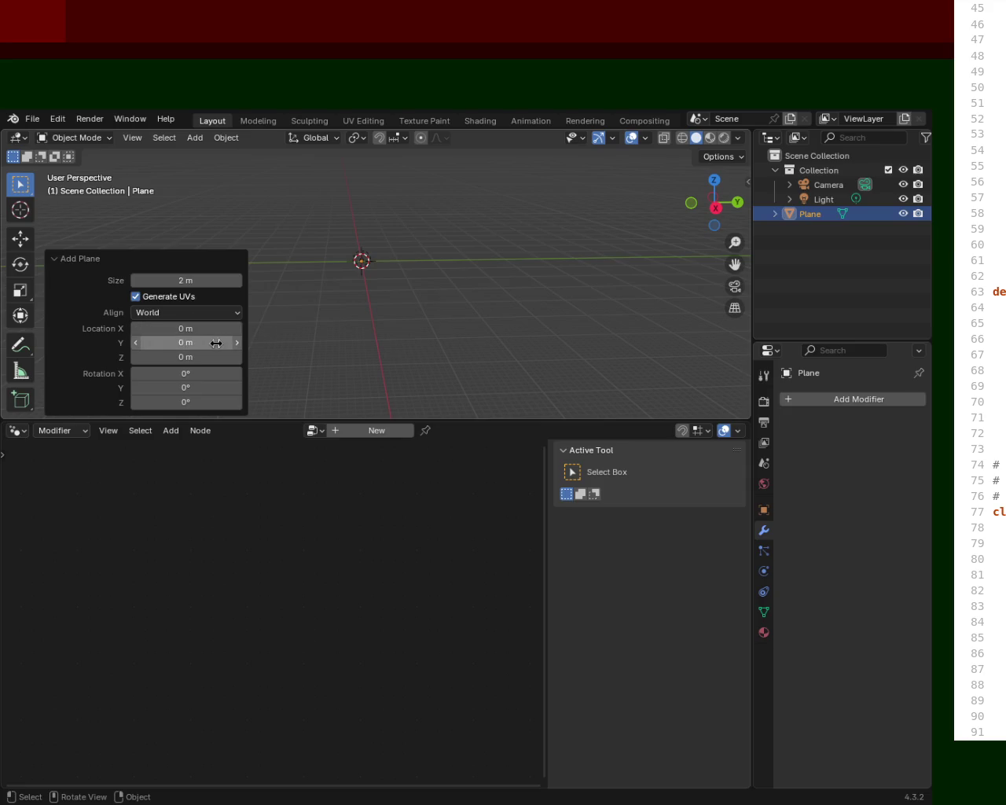
click(61, 259)
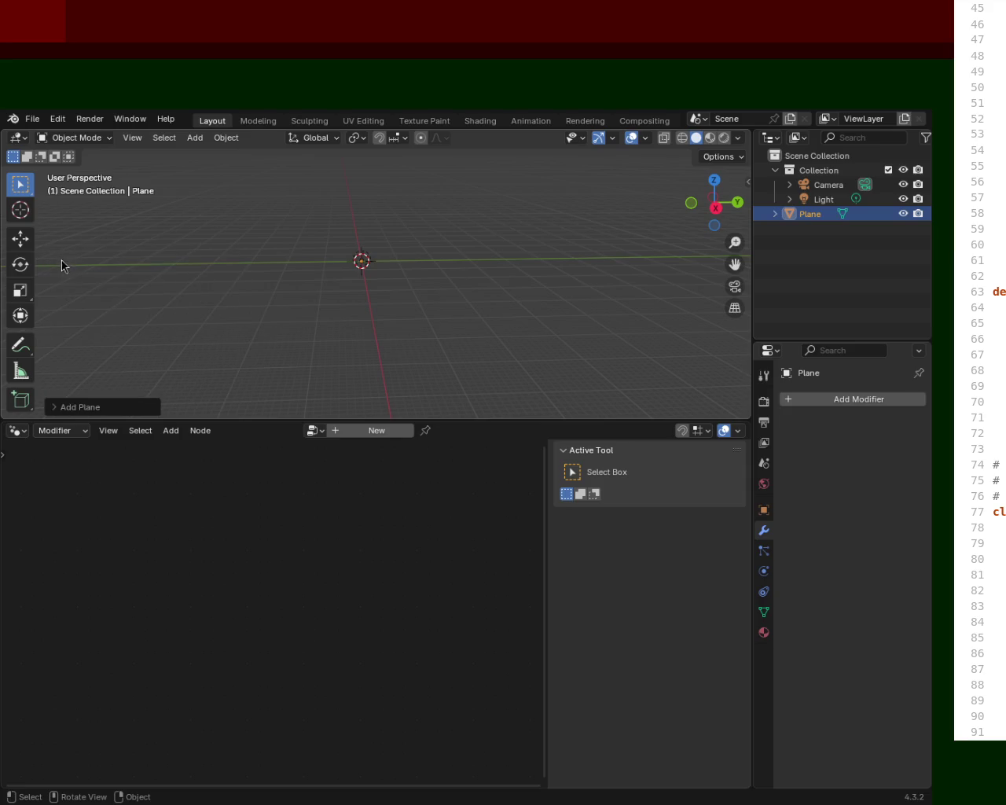
Scale the plane up into a large ground plane and enter Edit Mode.
key(s)
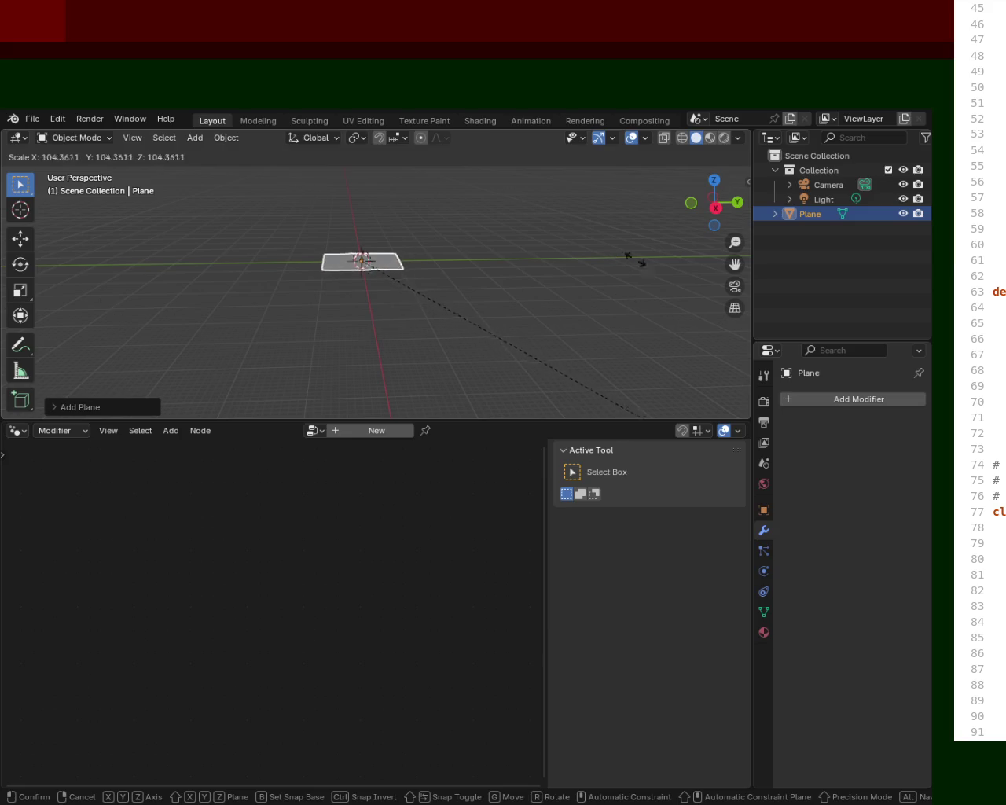
click(611, 379)
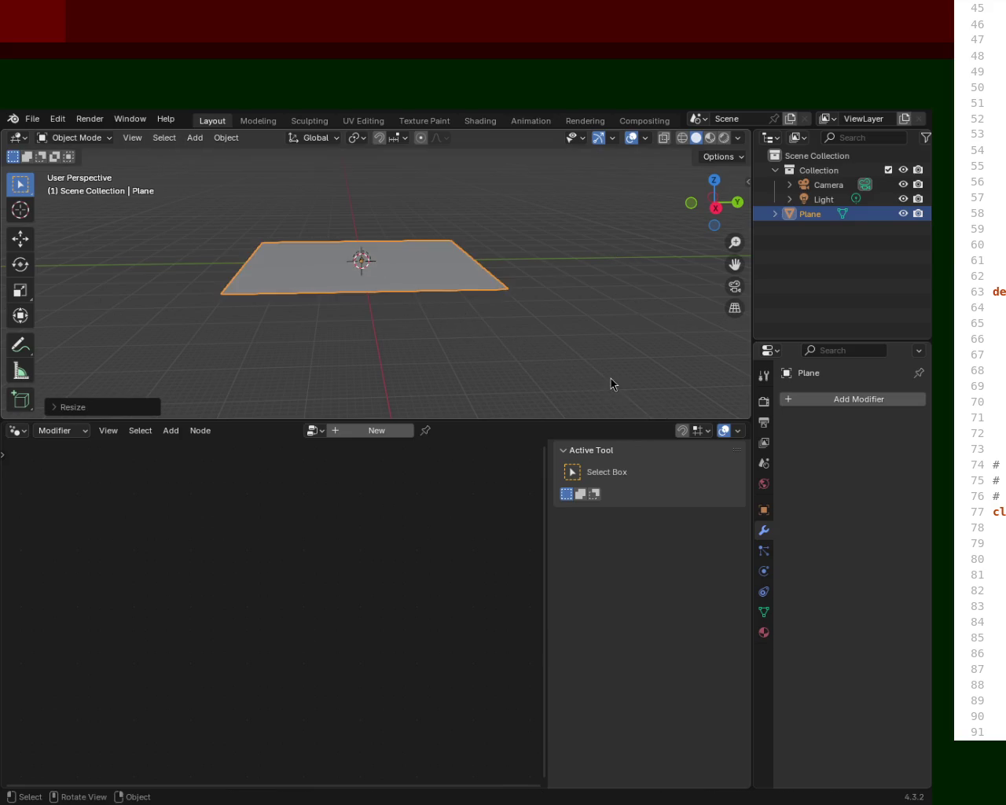
key(Tab)
key(ctrl+e)
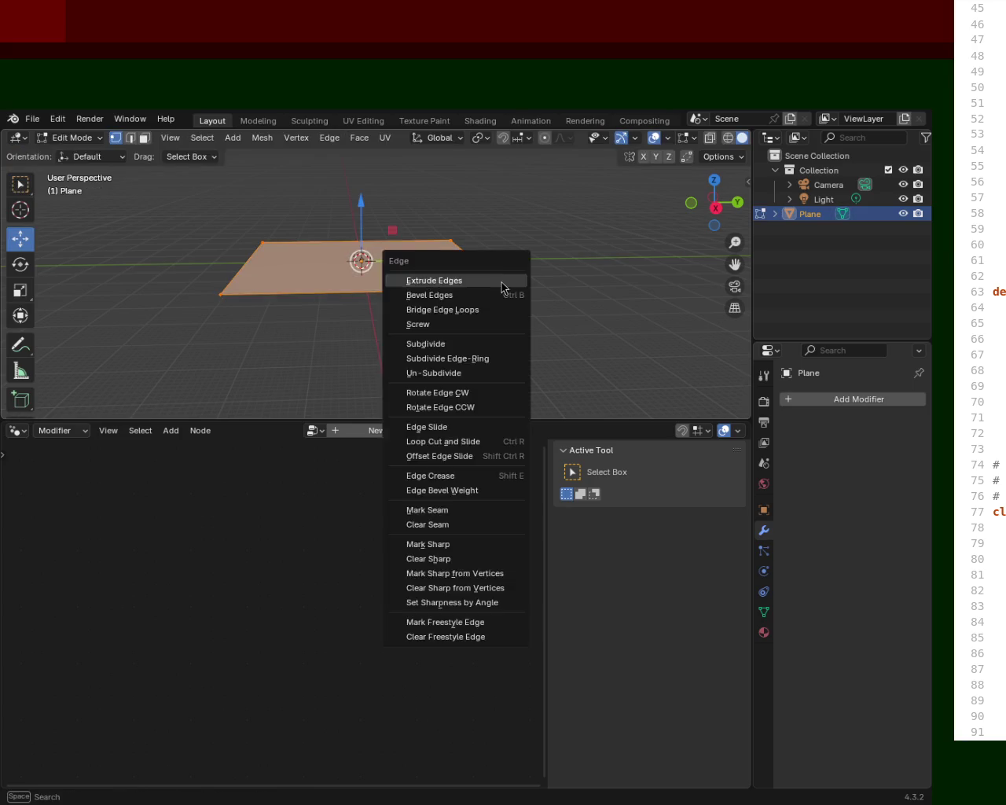
Subdivide the plane twice into a dense grid.
click(411, 342)
key(ctrl+e)
click(411, 341)
key(ctrl+e)
click(501, 281)
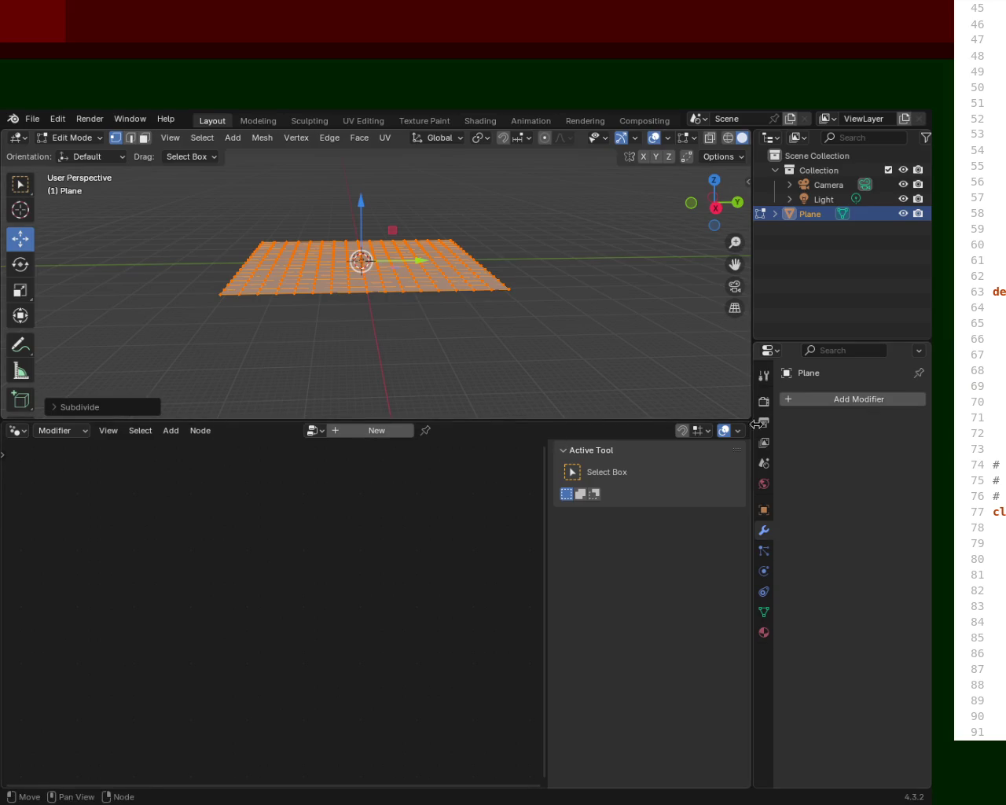
Add a Geometry Nodes modifier assigned to the existing Geometry Nodes group.
click(856, 402)
click(856, 409)
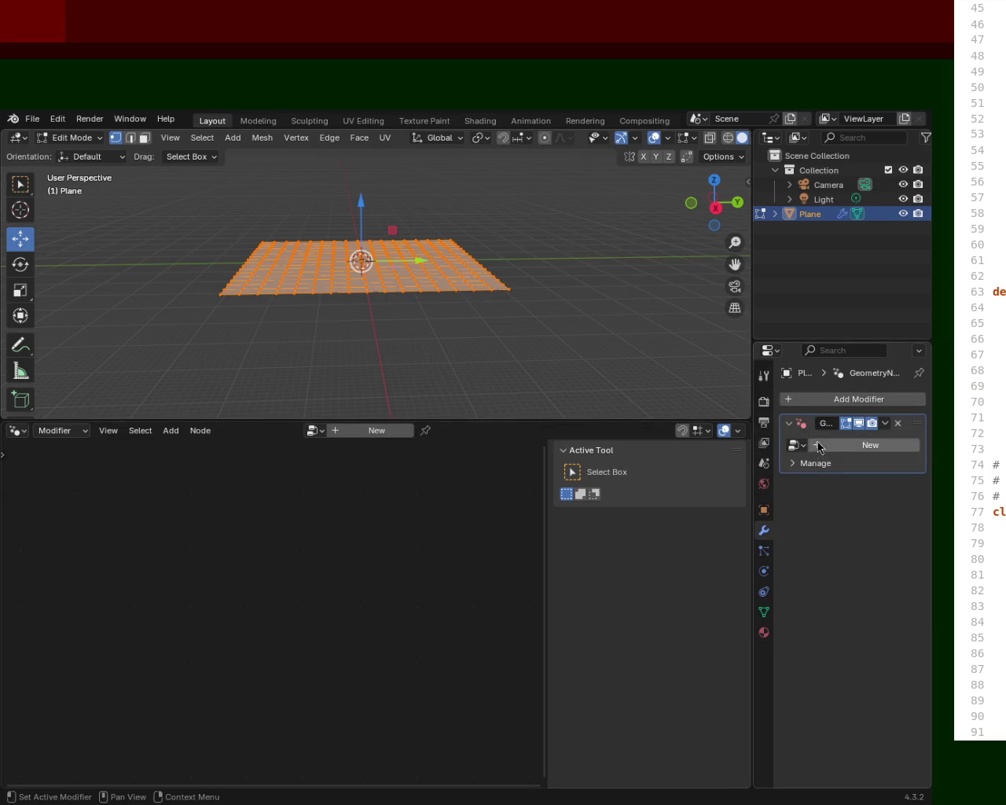
click(787, 425)
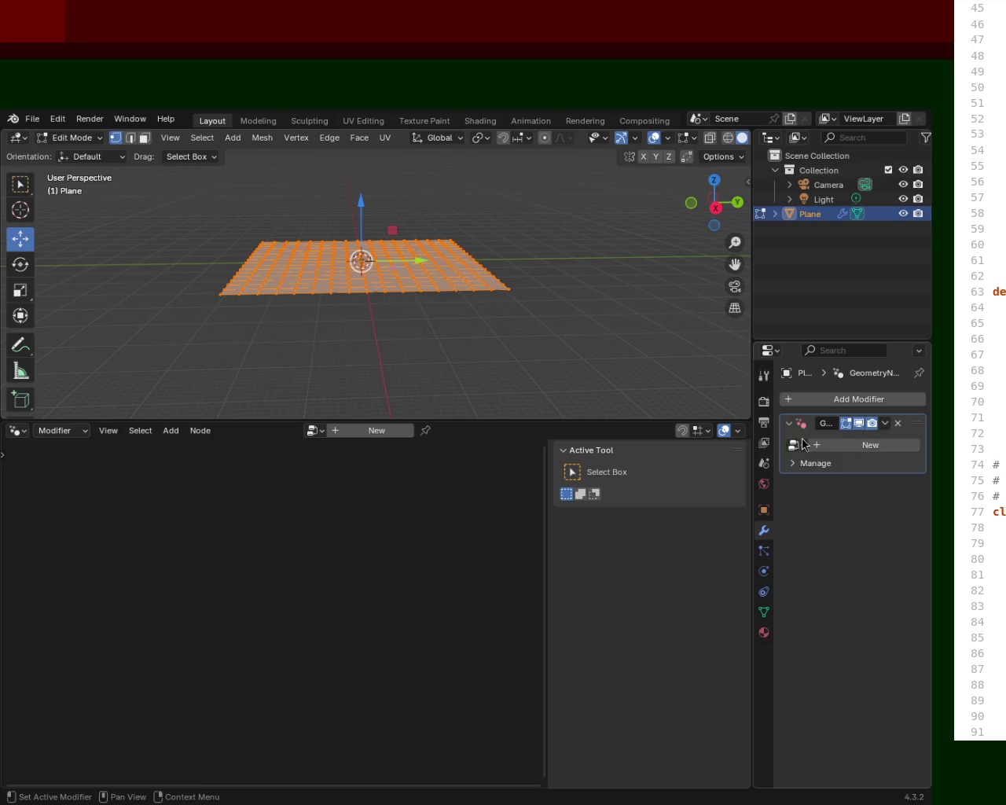
click(799, 446)
click(725, 467)
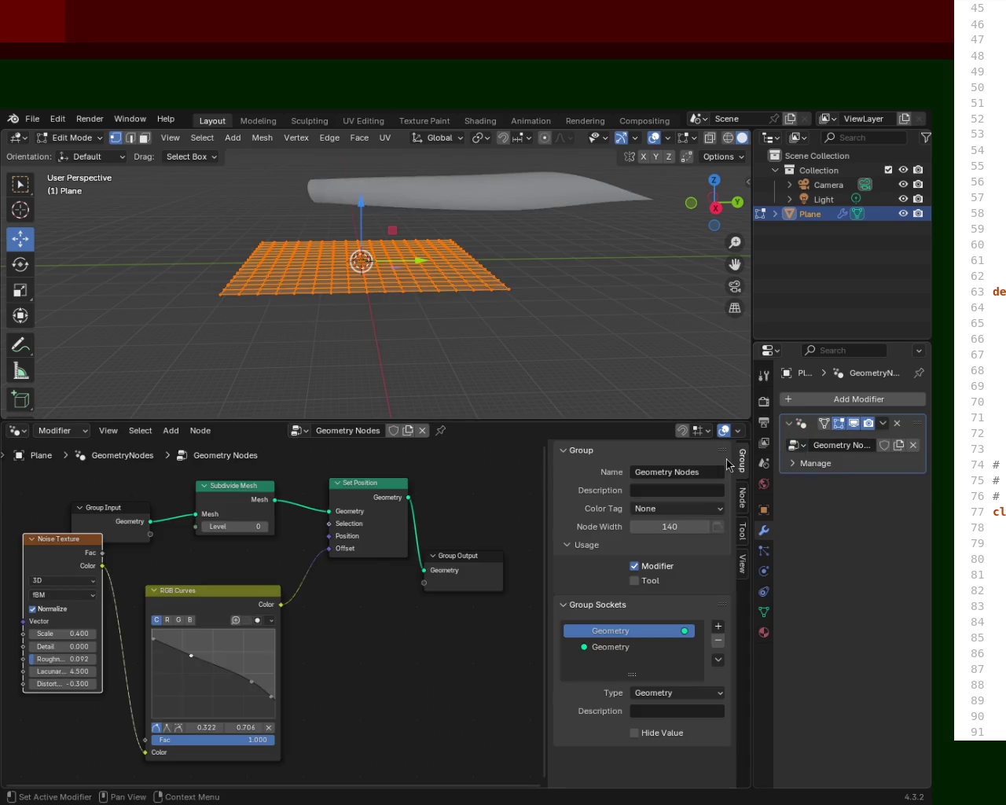
mouse_move(428, 240)
middle_down()
mouse_move(406, 184)
mouse_move(426, 215)
mouse_move(400, 277)
middle_up()
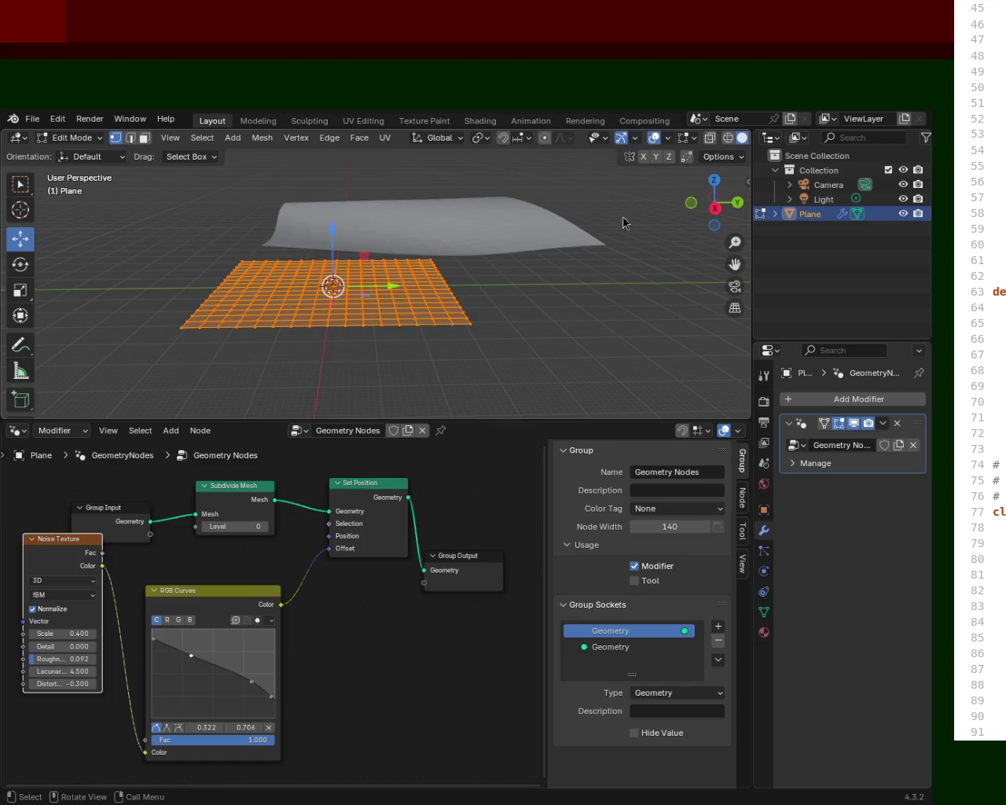
mouse_move(602, 215)
middle_down()
mouse_move(478, 328)
mouse_move(566, 272)
mouse_move(516, 279)
mouse_move(514, 301)
mouse_move(514, 285)
mouse_move(495, 277)
middle_up()
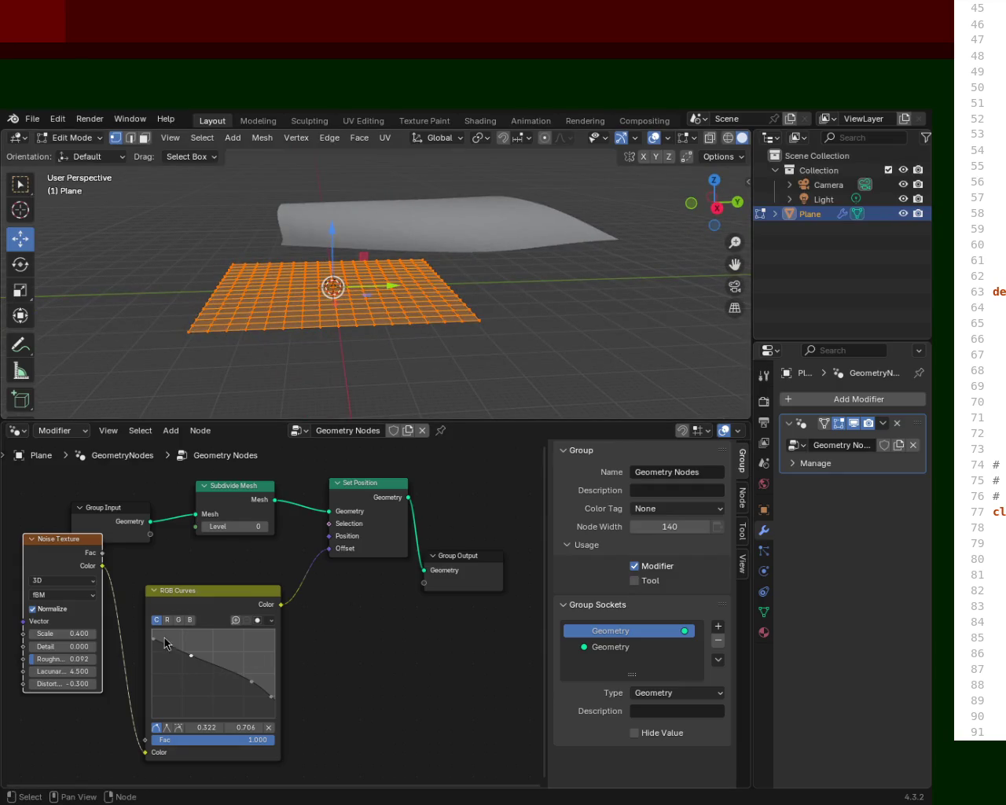
click(240, 597)
Replace the old RGB Curves and Noise Texture nodes with a fresh Noise Texture node.
key(x)
click(95, 602)
key(x)
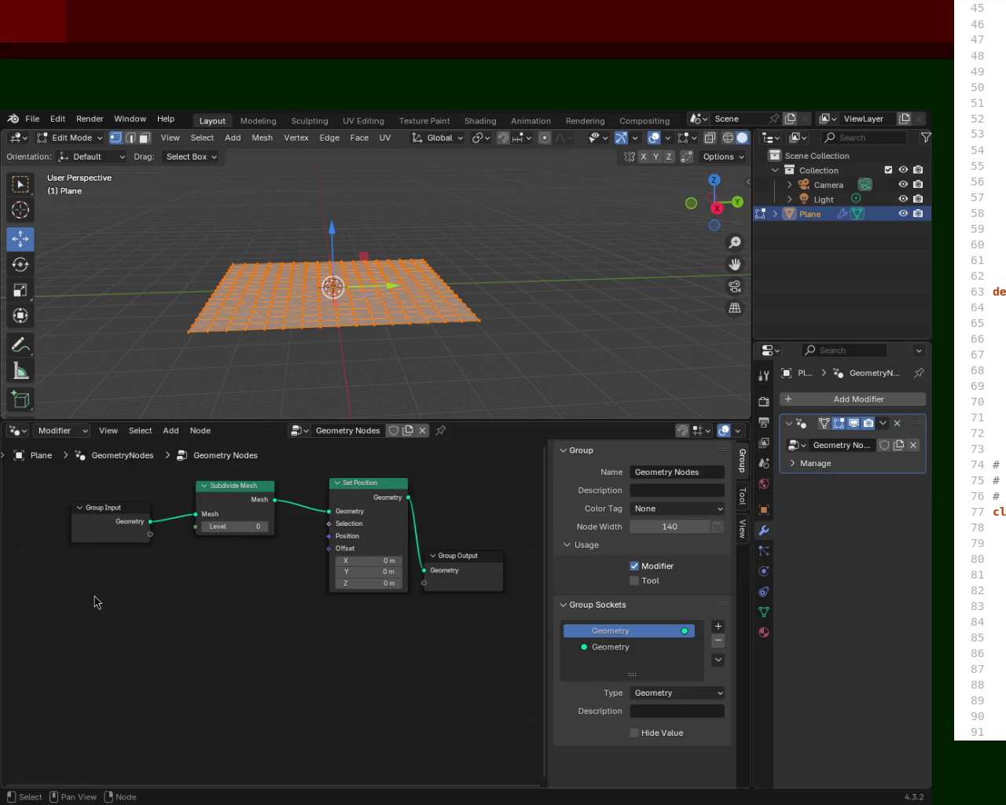
key(shift+a)
click(87, 544)
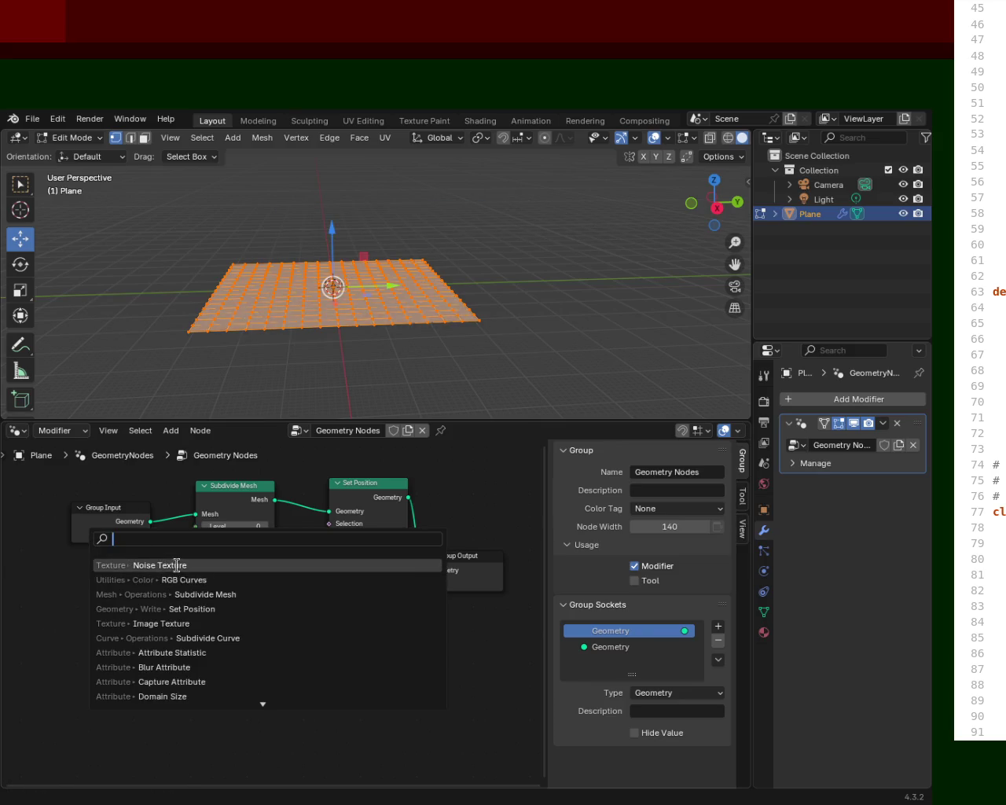
click(161, 563)
click(201, 614)
drag(253, 621, 130, 612)
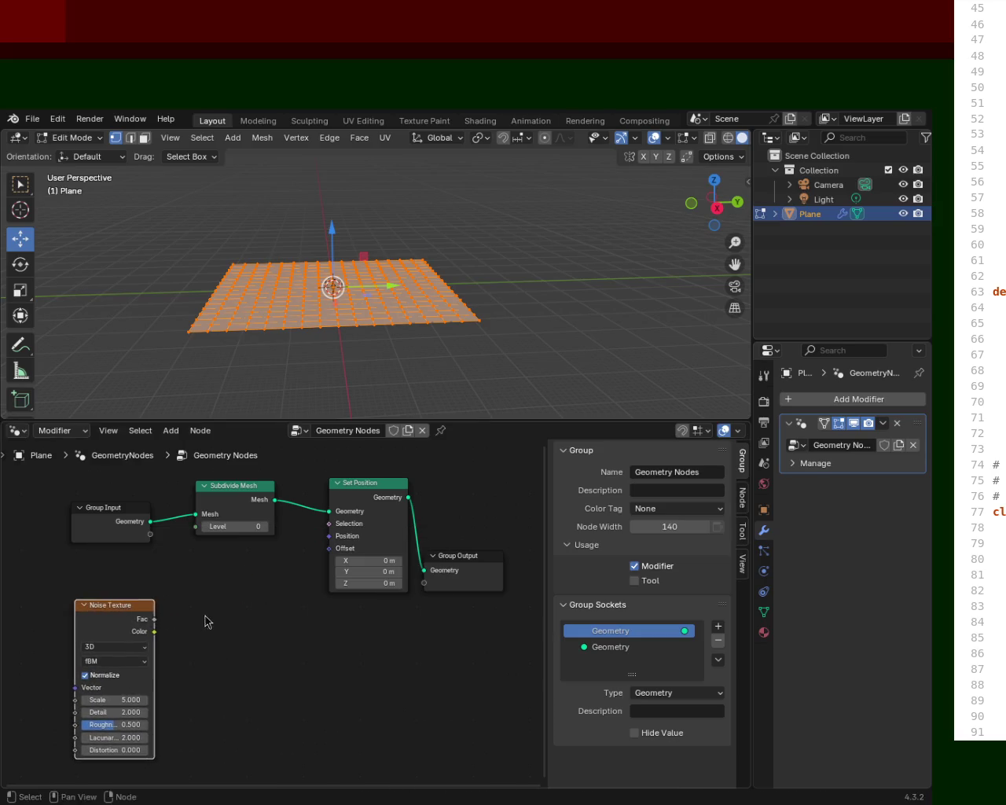
Add an RGB Curves node routing Noise Texture Color into Set Position's Offset, bowing its curve.
key(shift+a)
click(216, 536)
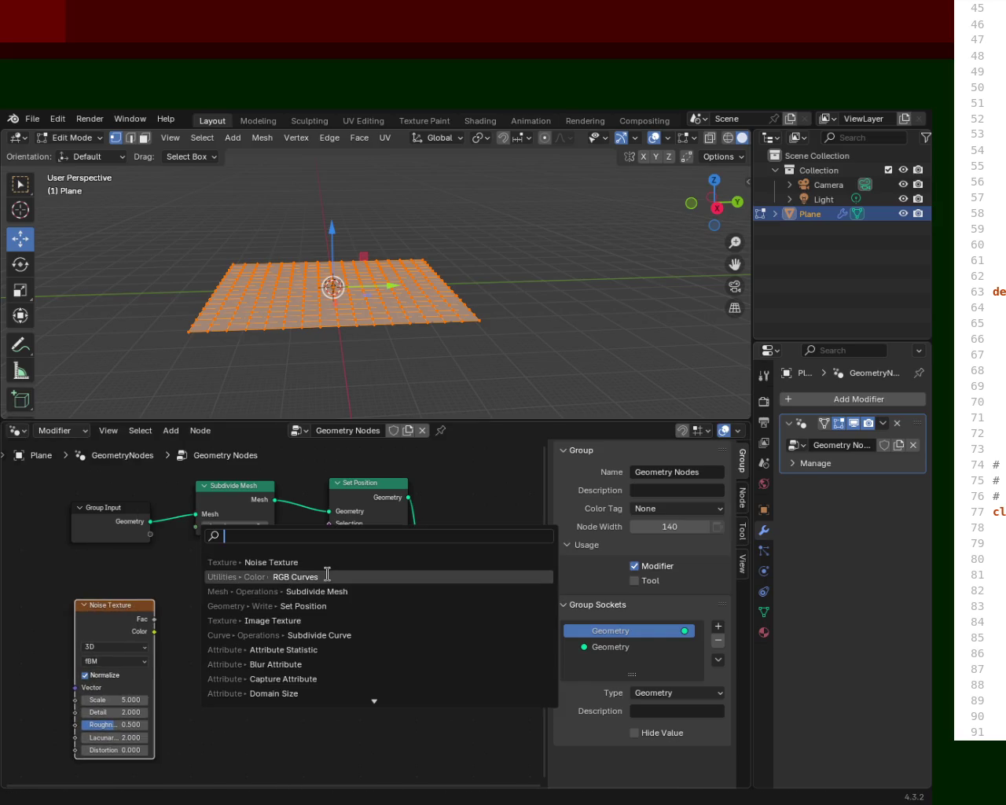
click(286, 579)
click(343, 646)
drag(332, 630, 329, 548)
drag(154, 631, 195, 719)
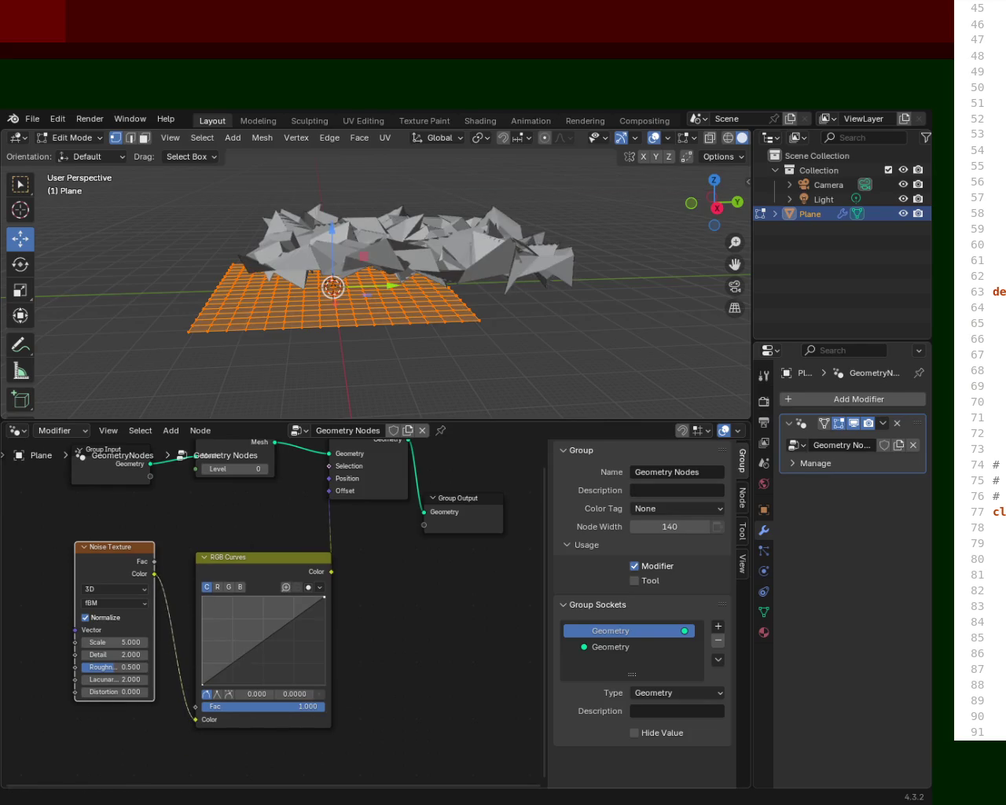
mouse_move(243, 655)
mouse_down()
mouse_move(253, 673)
mouse_move(290, 613)
mouse_move(270, 614)
mouse_up()
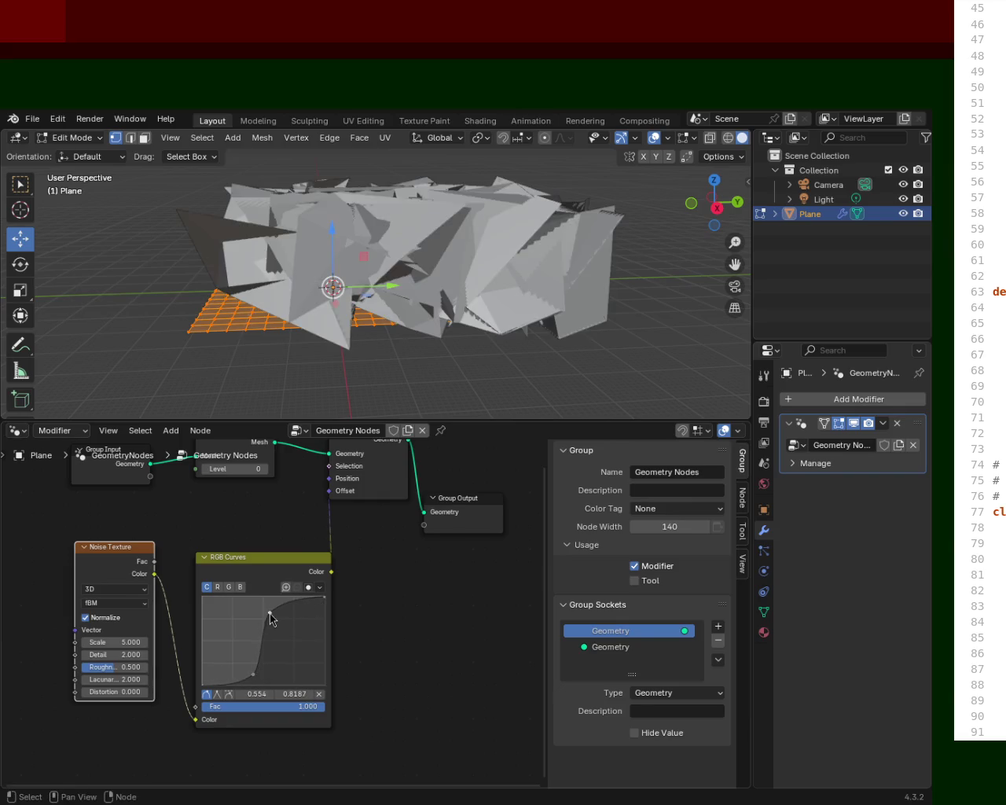
Lower the Noise Texture Scale to -0.400 for broader, smoother terrain folds.
middle_drag(333, 338, 292, 532)
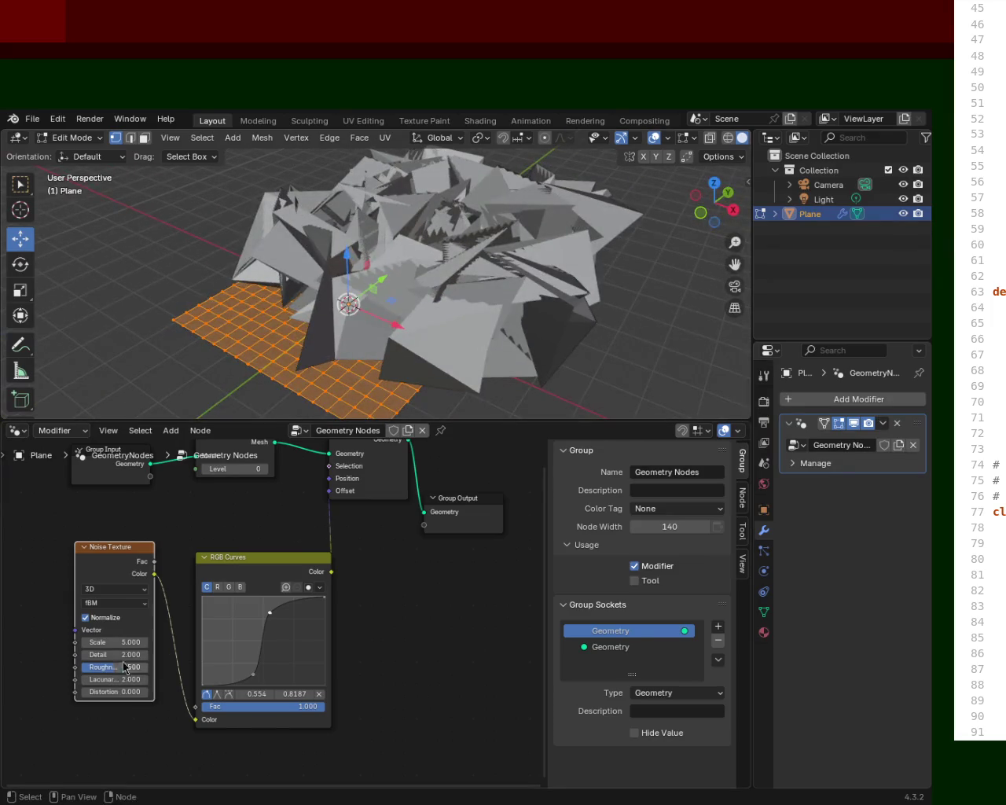
drag(107, 644, 55, 644)
mouse_move(332, 348)
middle_down()
mouse_move(183, 293)
mouse_move(243, 281)
middle_up()
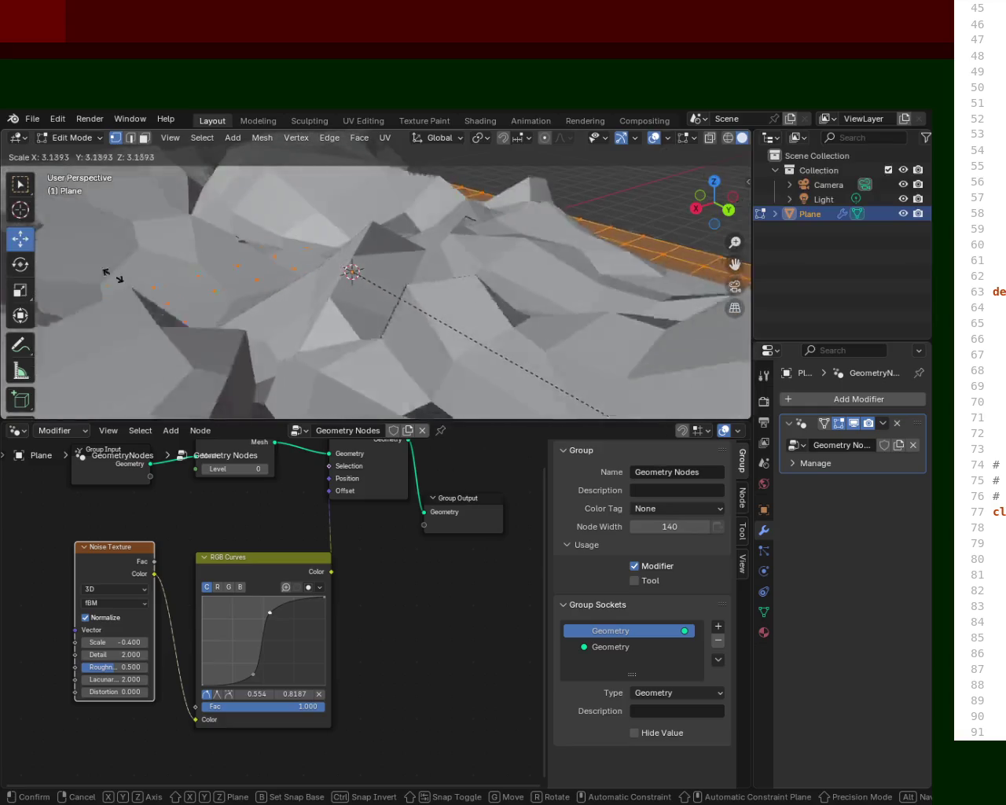
Scale the mesh up and subdivide it for denser terrain.
click(140, 296)
scroll(186, 261, down, 6)
middle_drag(354, 330, 396, 353)
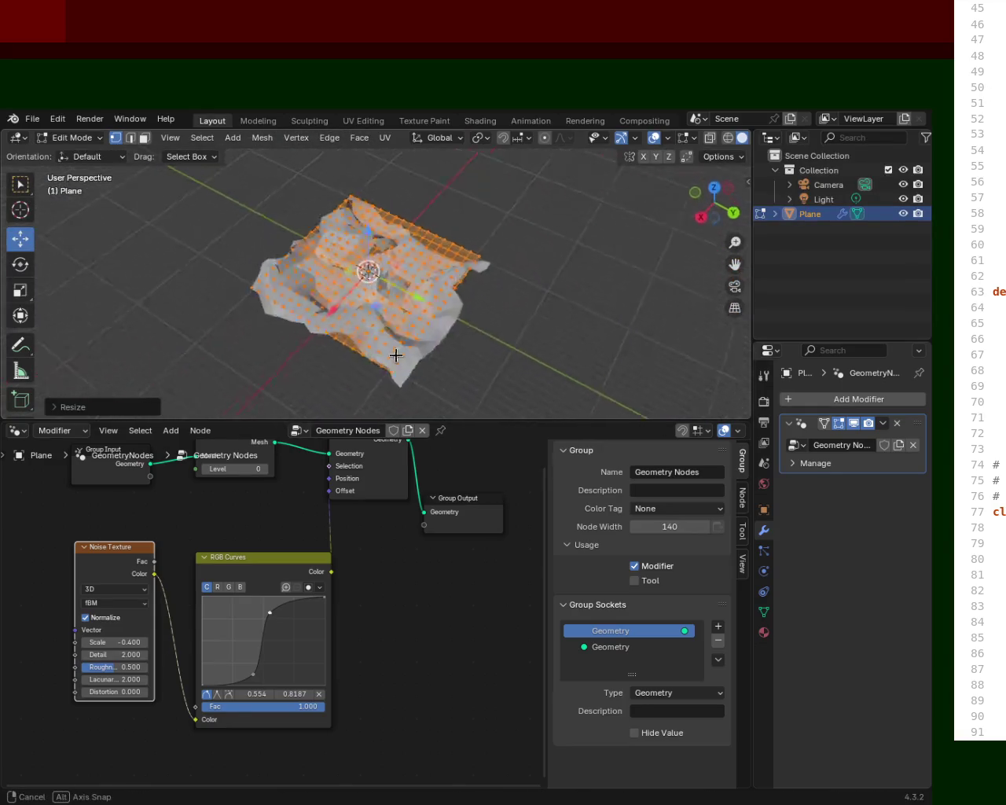
key(s)
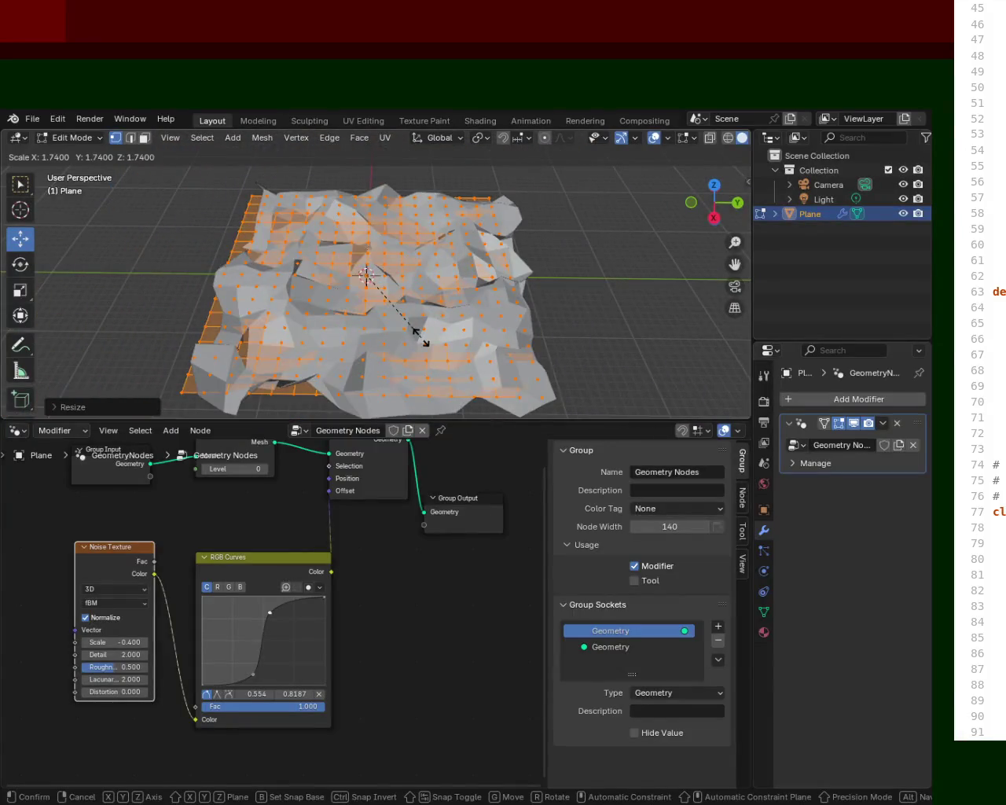
click(421, 336)
right_click(421, 336)
click(420, 337)
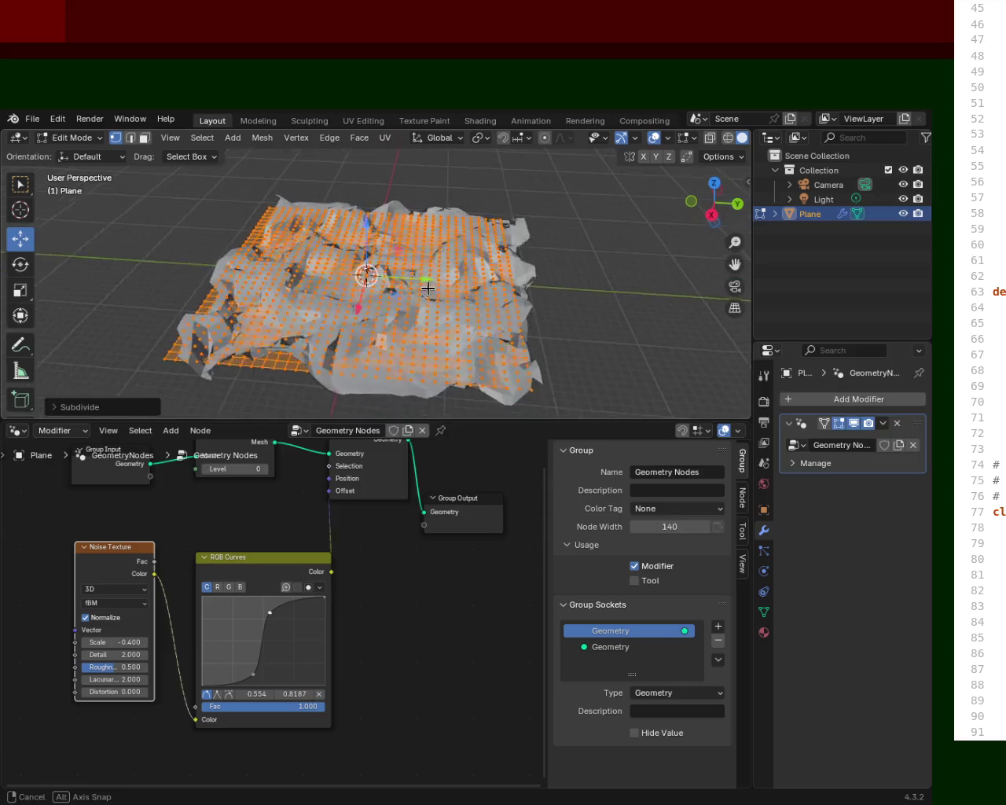
Enlarge the mesh again and add a low RGB curve point at 0.359, 0.150.
key(s)
click(503, 353)
mouse_move(501, 348)
middle_down()
mouse_move(562, 298)
mouse_move(550, 354)
middle_up()
drag(253, 669, 249, 675)
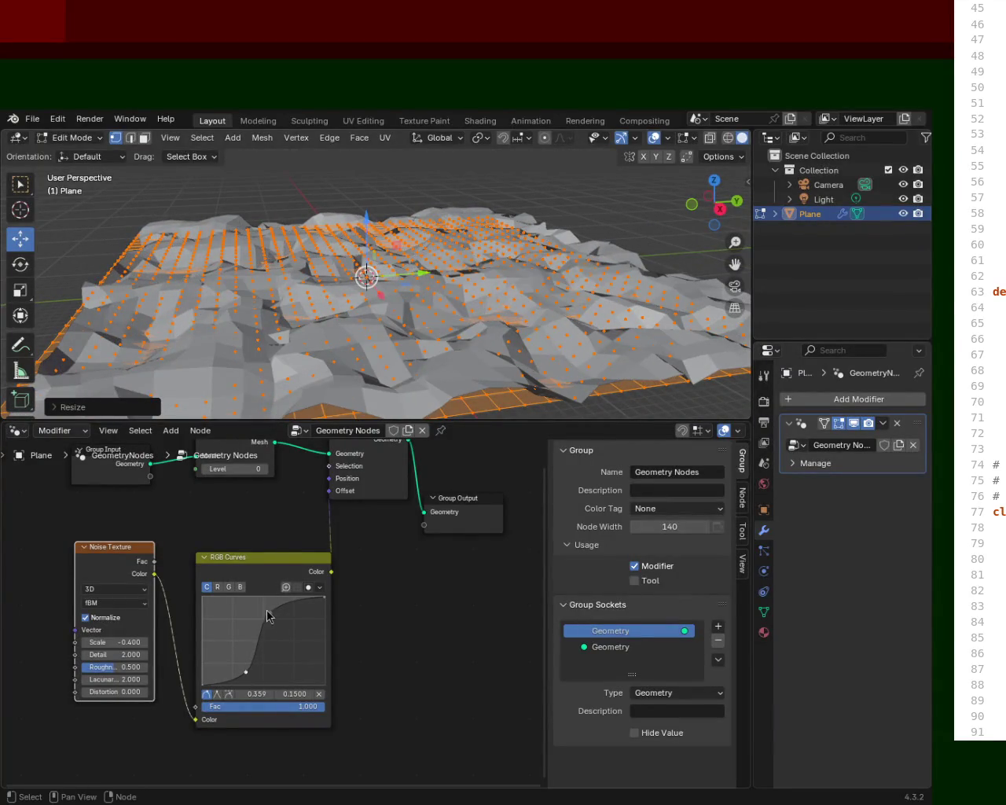
Add an upper RGB curve point raised to 0.636, 0.8375, giving smooth rolling hills.
drag(280, 618, 272, 619)
mouse_move(377, 298)
middle_down()
mouse_move(382, 265)
mouse_move(545, 273)
mouse_move(503, 275)
middle_up()
key(alt+a)
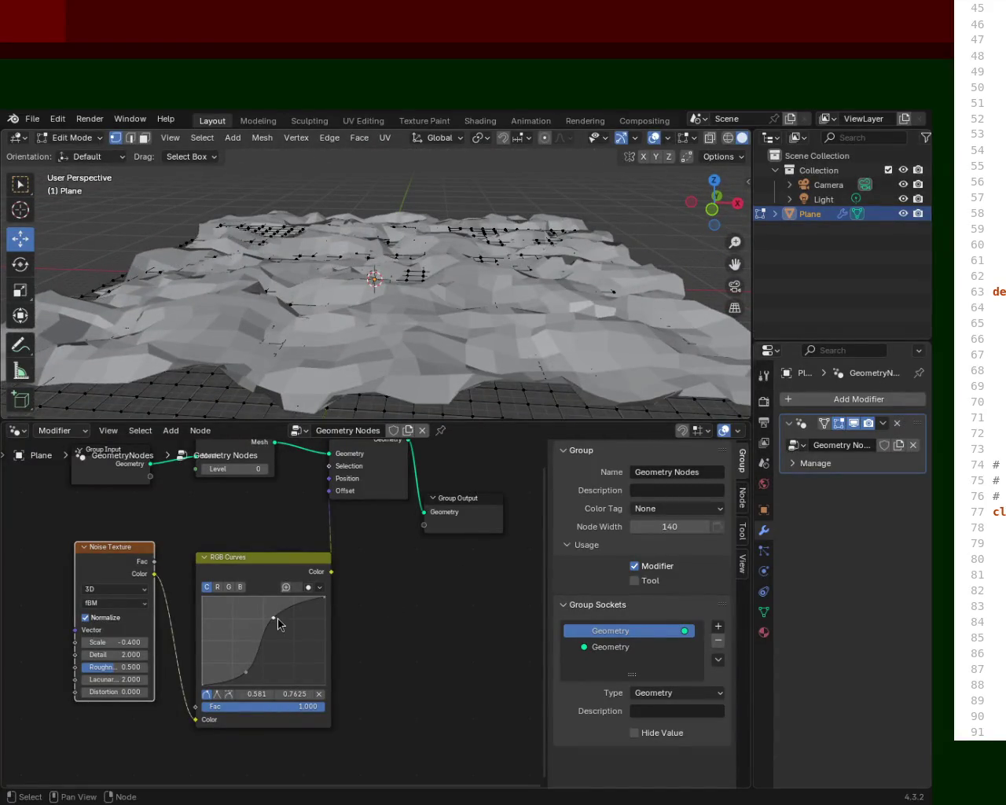
drag(278, 618, 280, 610)
mouse_move(386, 226)
middle_down()
mouse_move(290, 229)
mouse_move(330, 228)
middle_up()
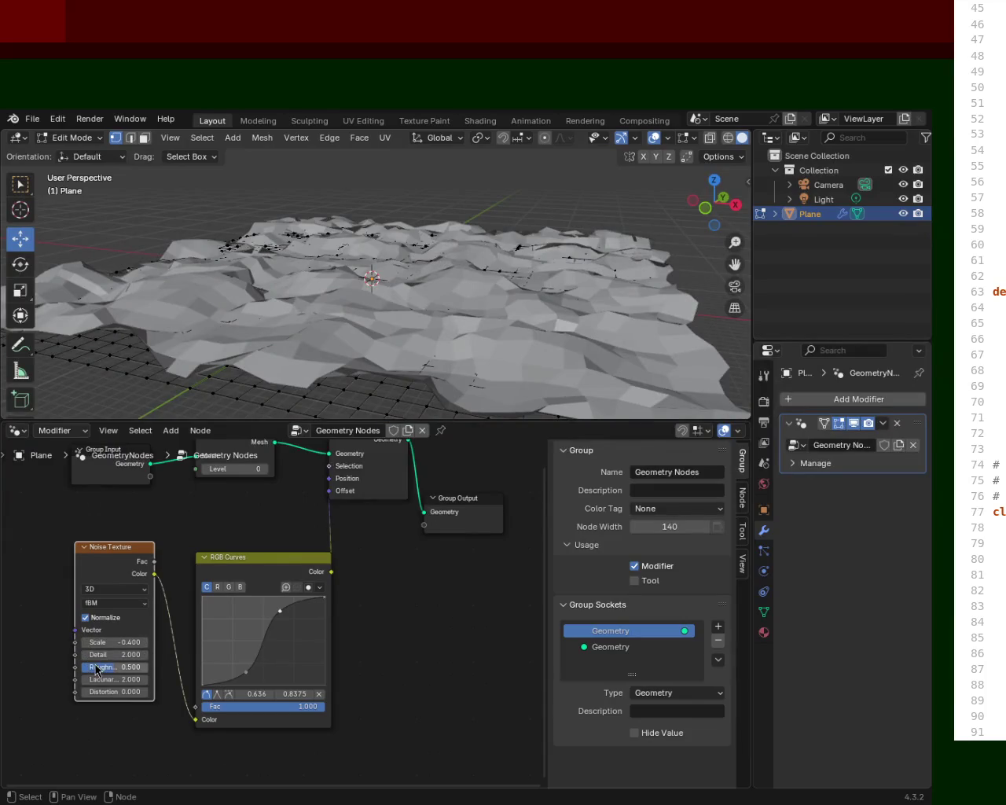
mouse_move(502, 264)
middle_down()
mouse_move(618, 241)
mouse_move(509, 242)
mouse_move(351, 350)
middle_up()
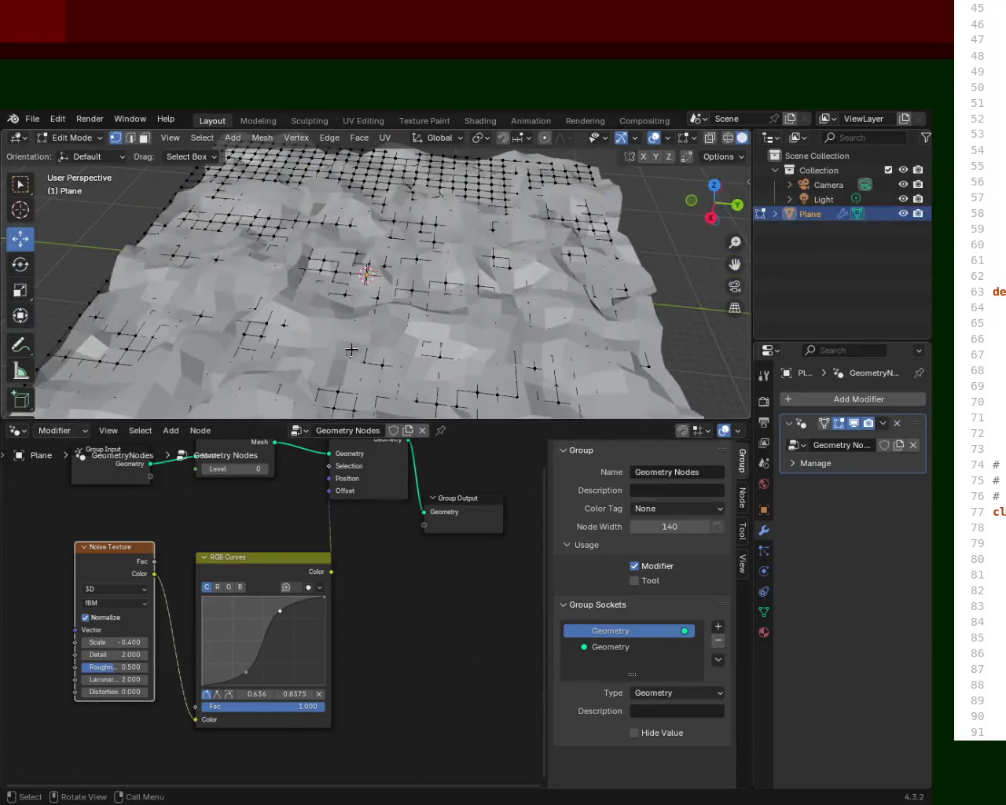
mouse_move(480, 321)
middle_down()
mouse_move(484, 271)
mouse_move(580, 288)
mouse_move(540, 313)
middle_up()
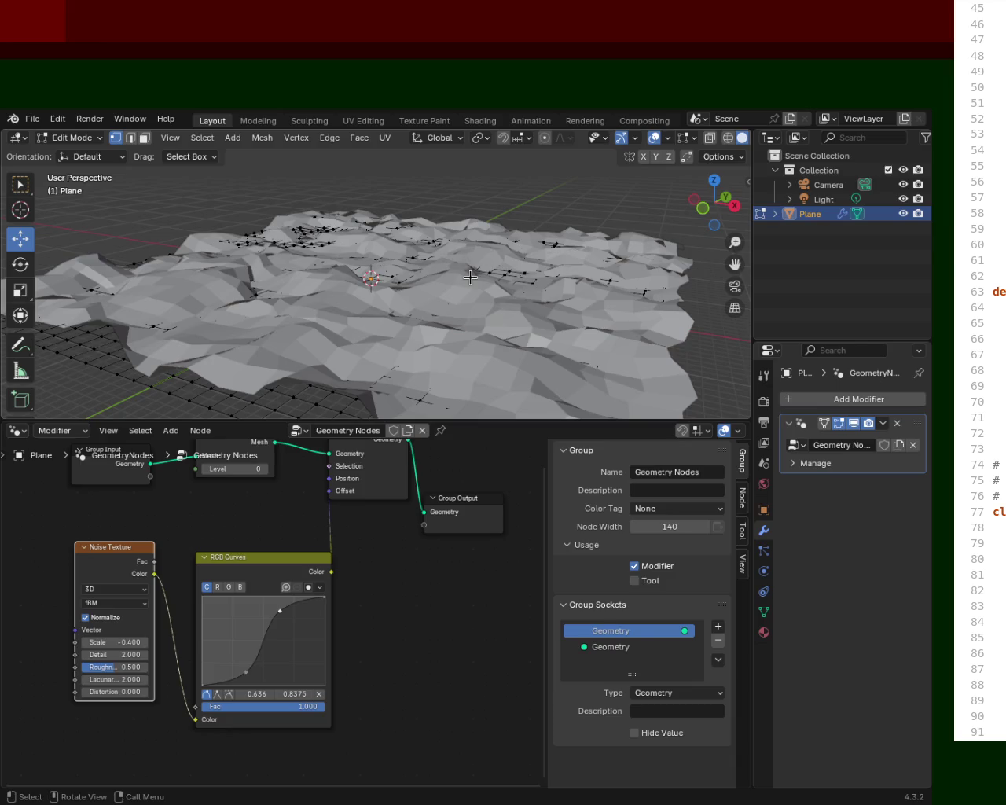
Select all vertices and scale the whole terrain mesh up.
key(a)
key(s)
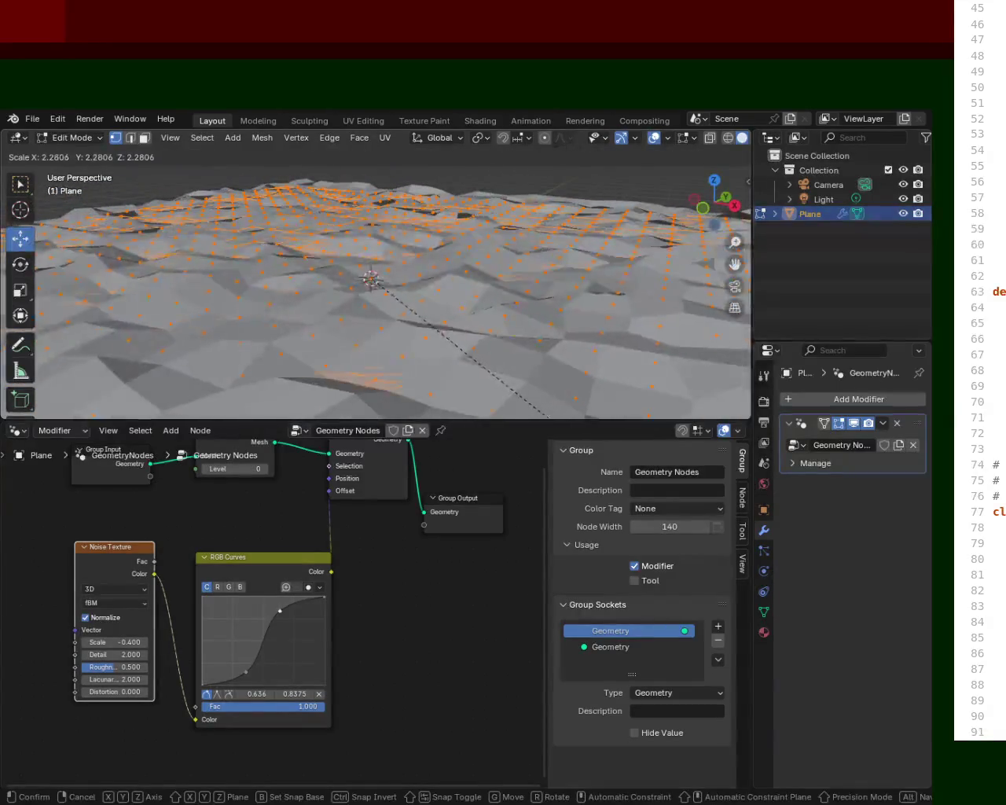
click(548, 416)
scroll(472, 353, down, 5)
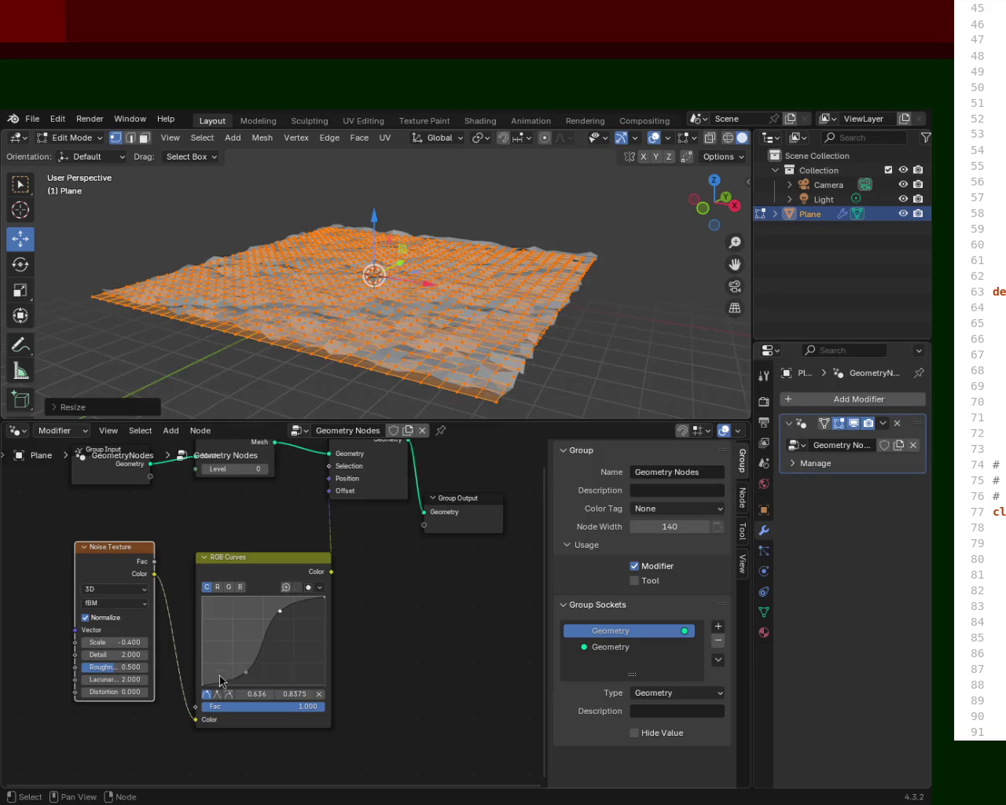
Lower the curve's right end and add a low point at 0.509, 0.1687.
mouse_move(236, 687)
mouse_down()
mouse_move(215, 679)
mouse_move(263, 645)
mouse_up()
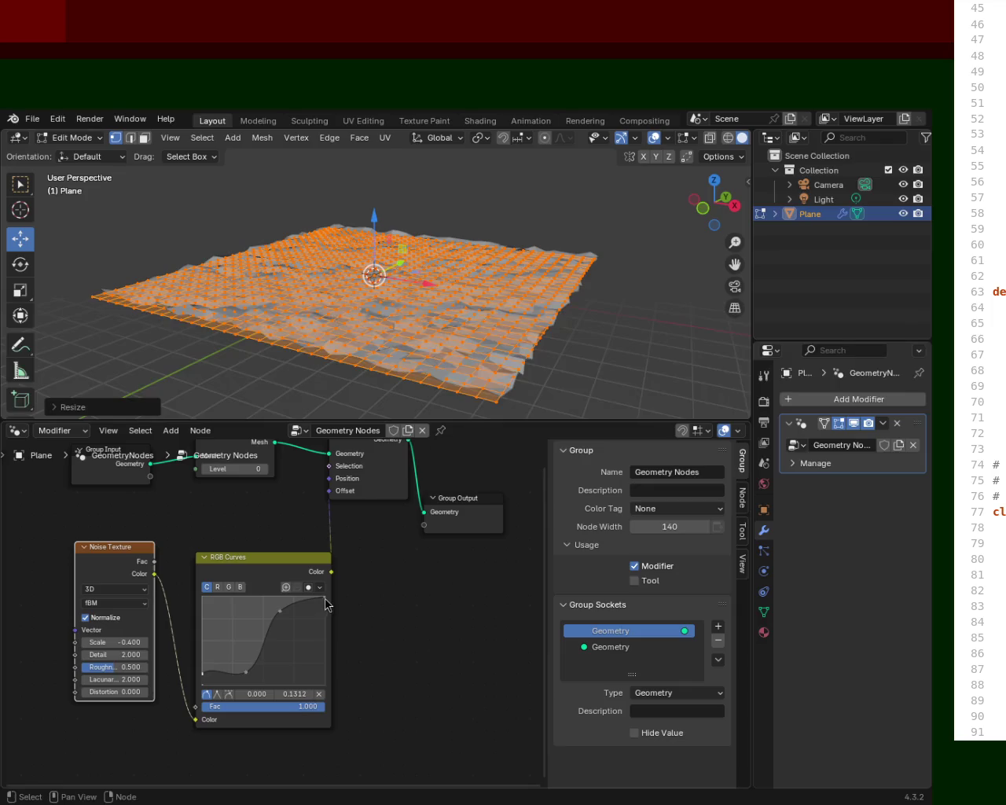
drag(326, 599, 326, 611)
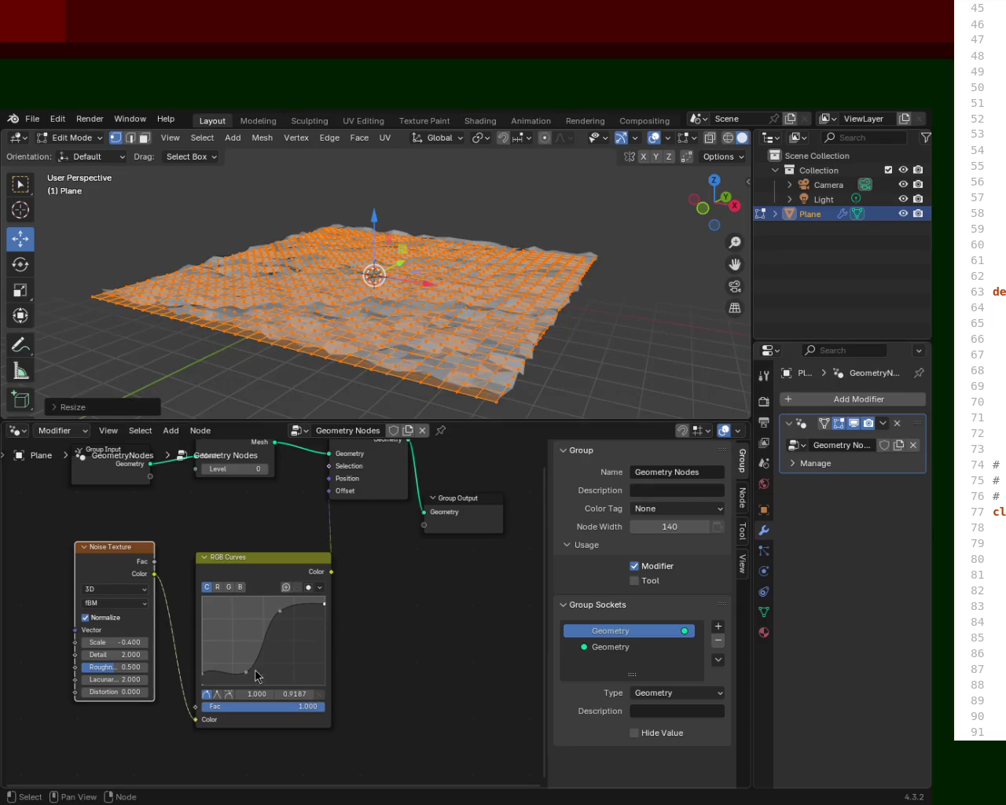
drag(248, 673, 264, 669)
scroll(427, 238, up, 5)
mouse_move(427, 238)
middle_down()
mouse_move(433, 358)
mouse_move(452, 252)
middle_up()
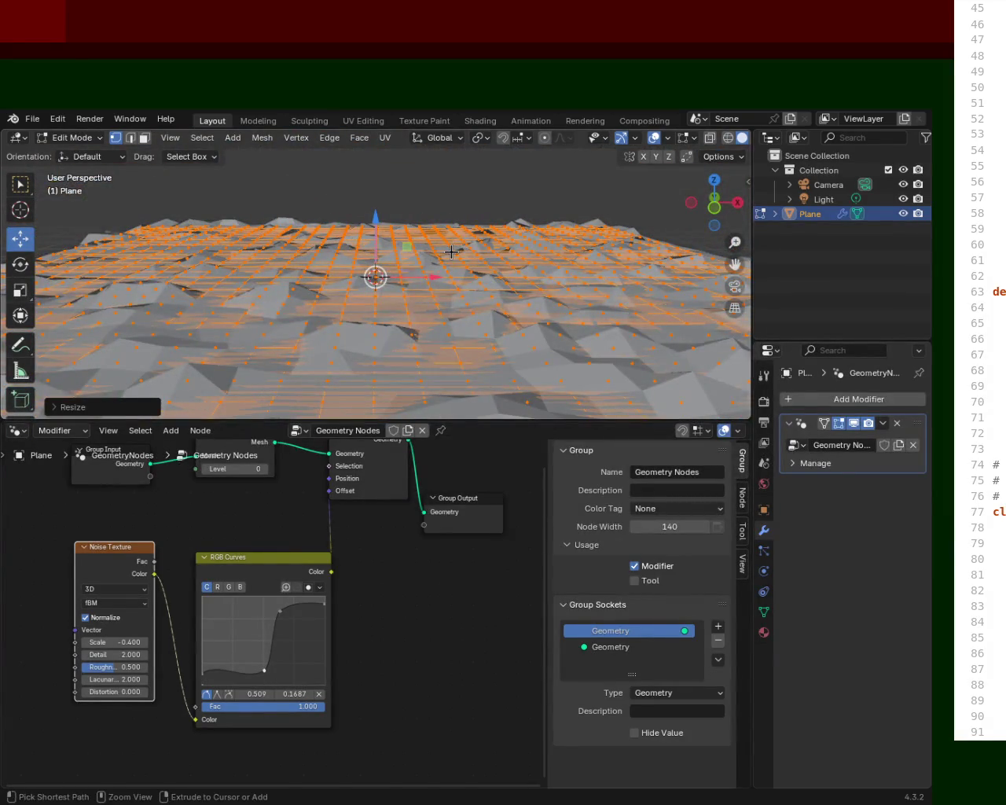
Subdivide the terrain mesh once more.
right_click(452, 252)
click(452, 251)
middle_drag(452, 251, 404, 402)
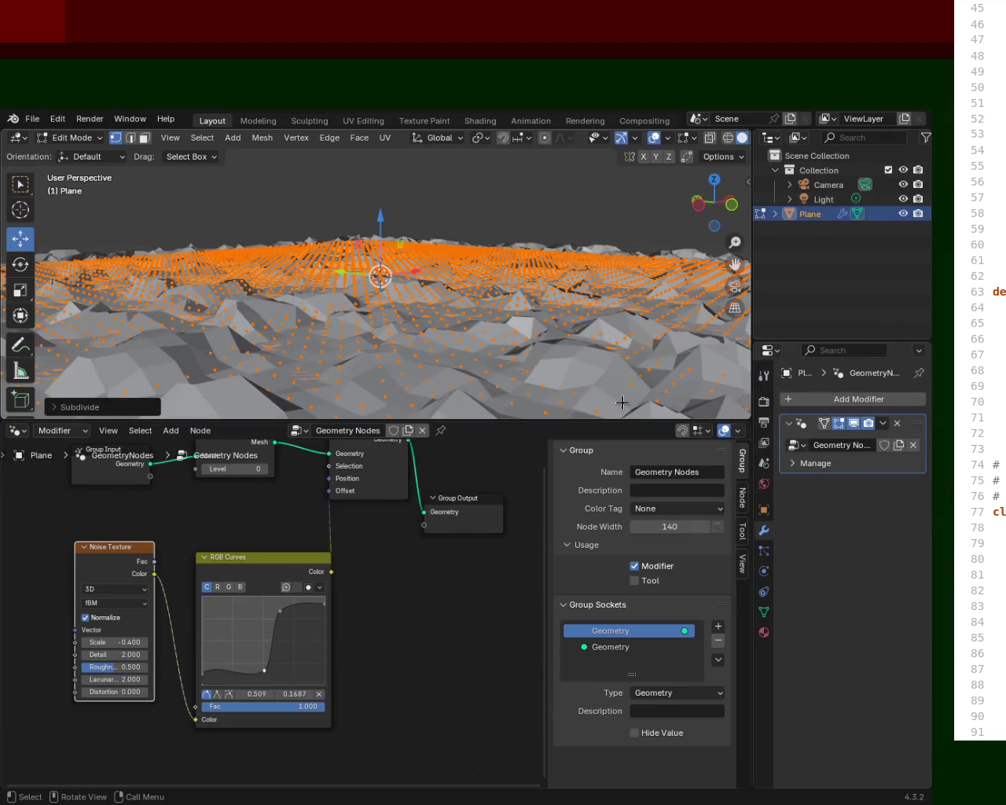
mouse_move(518, 259)
middle_down()
mouse_move(528, 293)
mouse_move(518, 317)
middle_up()
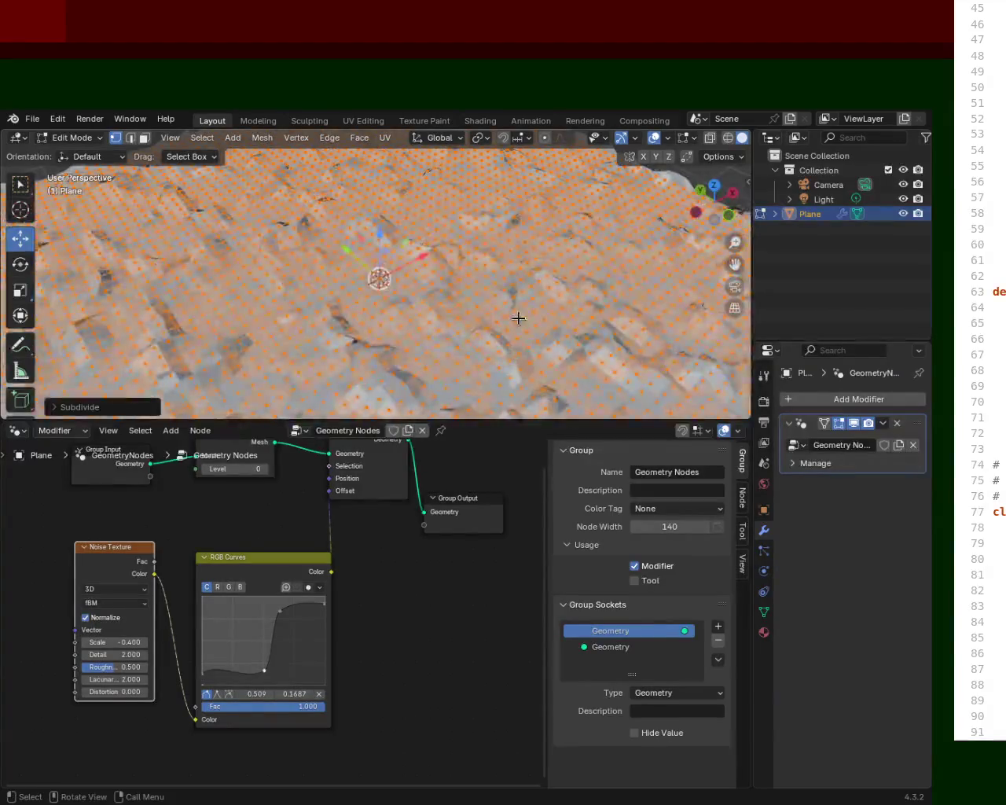
Shrink the mesh to about 0.52 scale, forming jagged low-poly mountains.
key(s)
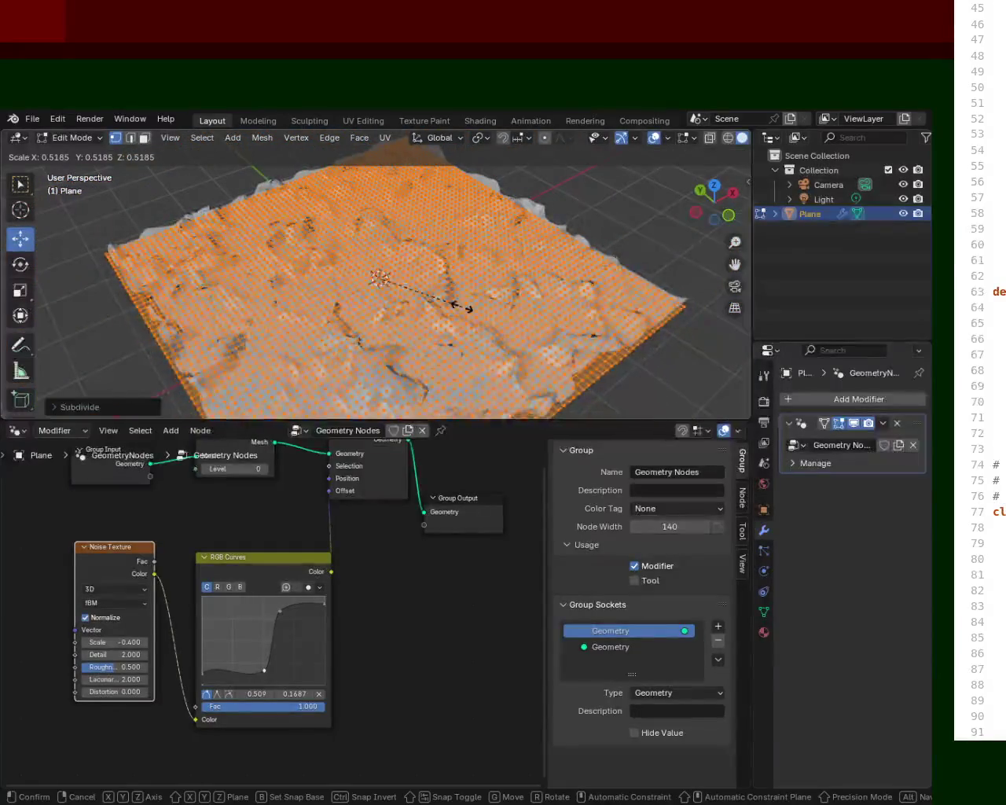
click(471, 309)
middle_drag(472, 309, 477, 219)
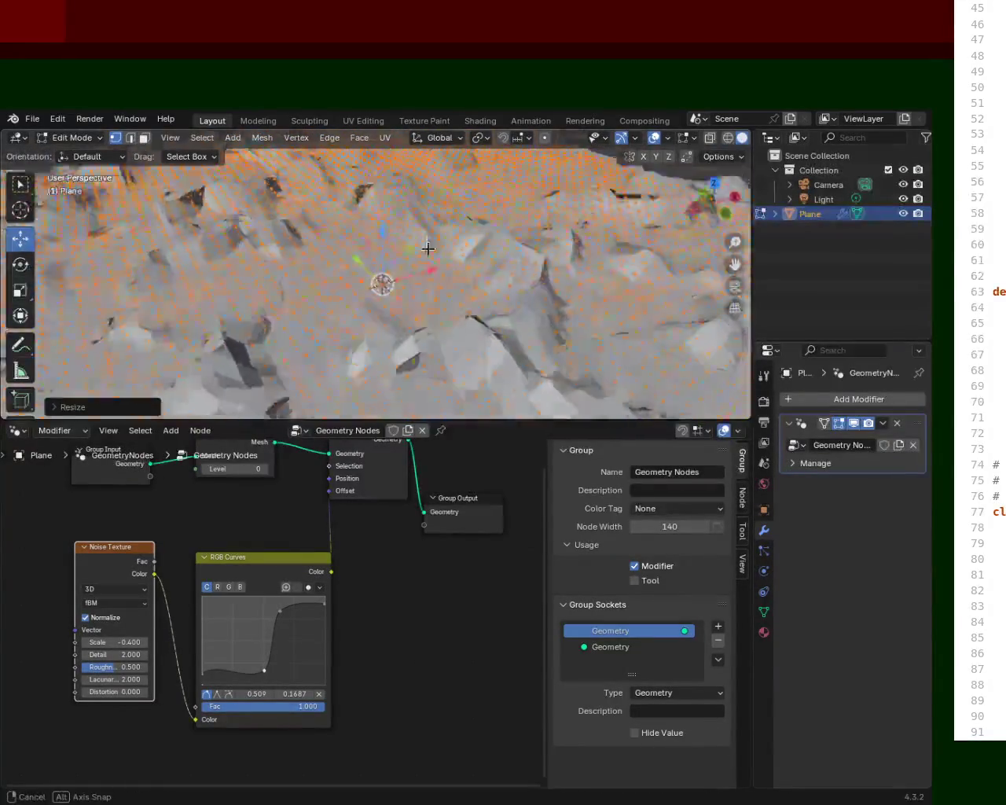
middle_drag(605, 225, 542, 220)
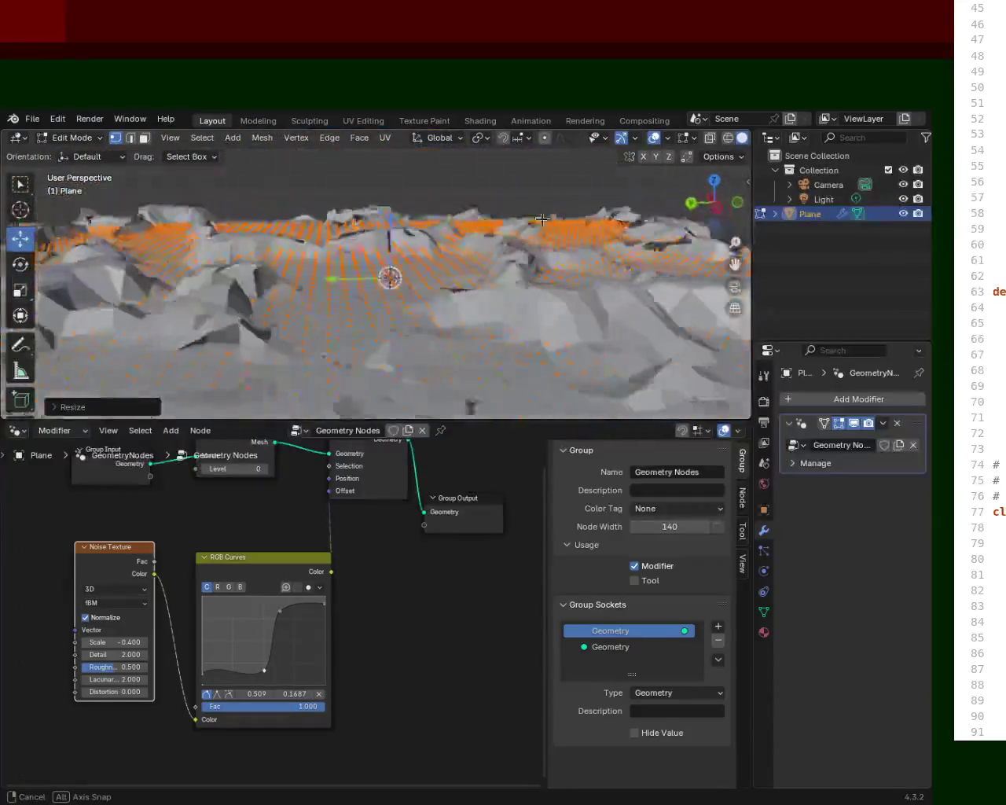
mouse_move(459, 225)
middle_down()
mouse_move(284, 216)
mouse_move(657, 238)
mouse_move(712, 211)
mouse_move(742, 250)
mouse_move(695, 144)
middle_up()
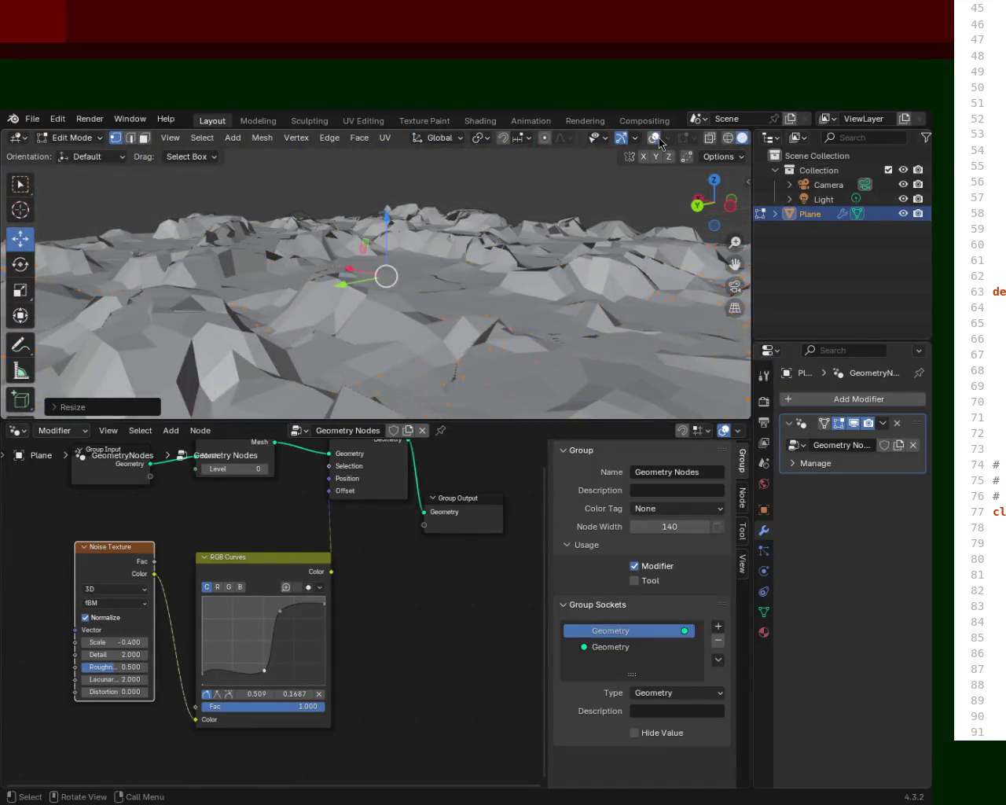
mouse_move(472, 236)
middle_down()
mouse_move(265, 349)
mouse_move(224, 292)
mouse_move(401, 218)
middle_up()
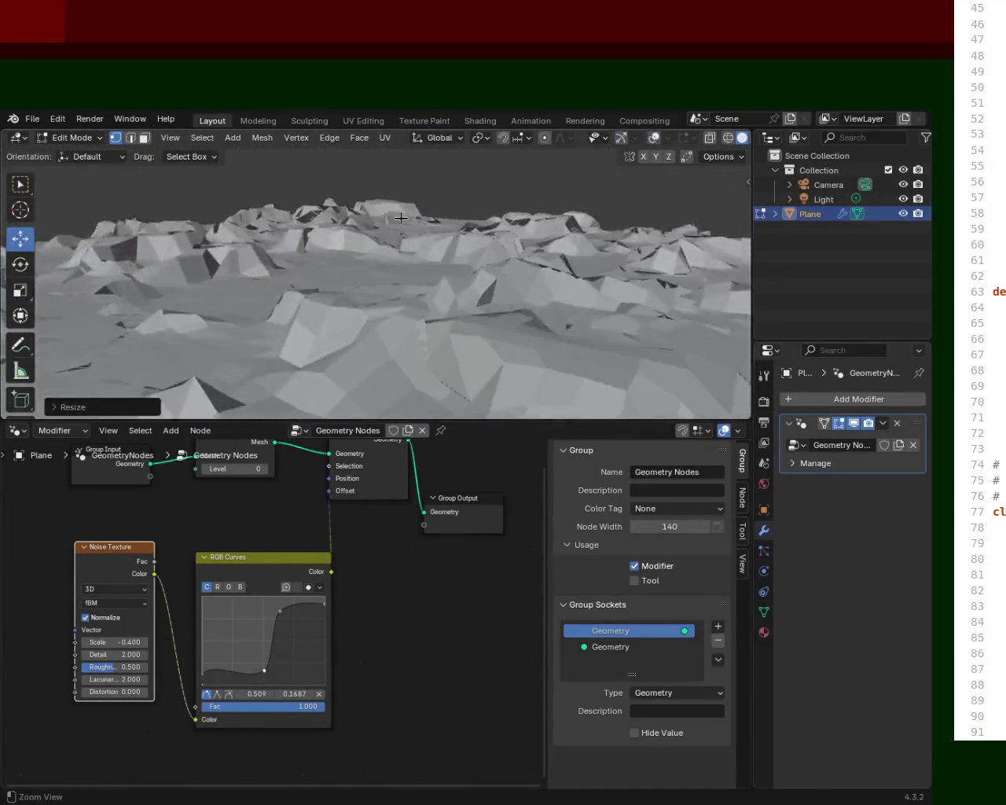
middle_drag(460, 335, 622, 325)
mouse_move(427, 287)
middle_down()
mouse_move(514, 233)
mouse_move(600, 285)
middle_up()
mouse_move(579, 364)
middle_down()
mouse_move(420, 319)
mouse_move(415, 238)
middle_up()
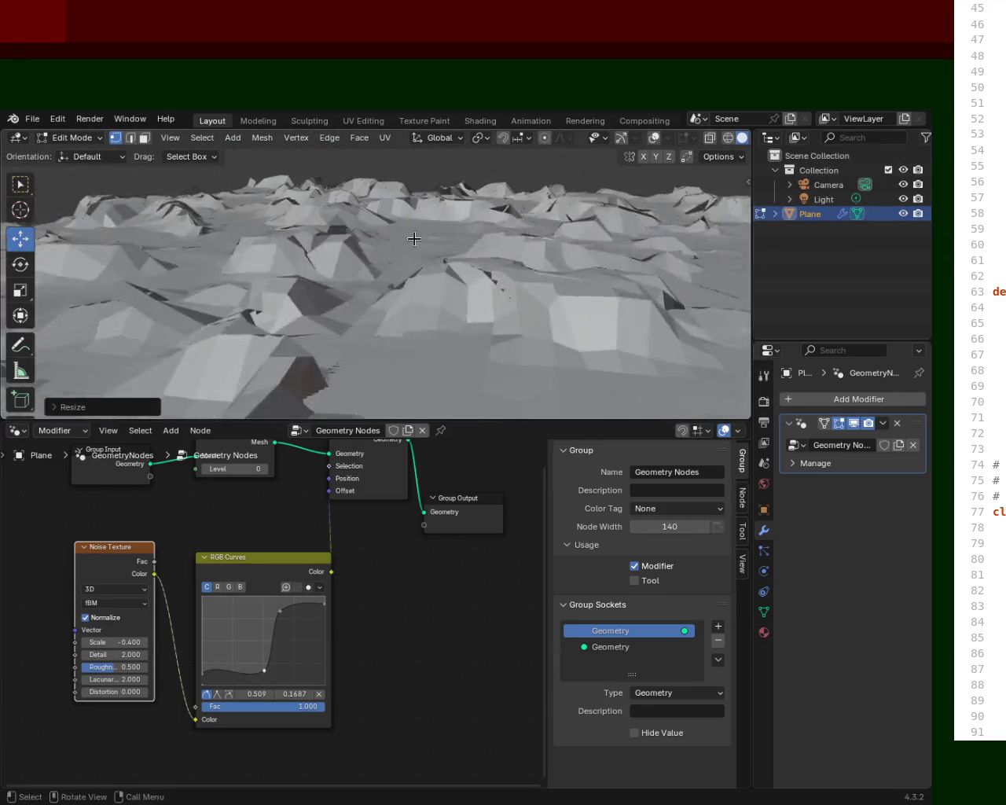
mouse_move(681, 281)
middle_down()
mouse_move(415, 217)
mouse_move(532, 214)
mouse_move(698, 233)
mouse_move(530, 237)
mouse_move(610, 236)
middle_up()
scroll(461, 291, down, 5)
mouse_move(477, 310)
middle_down()
mouse_move(505, 341)
mouse_move(464, 247)
mouse_move(508, 290)
mouse_move(551, 372)
mouse_move(463, 285)
mouse_move(472, 215)
middle_up()
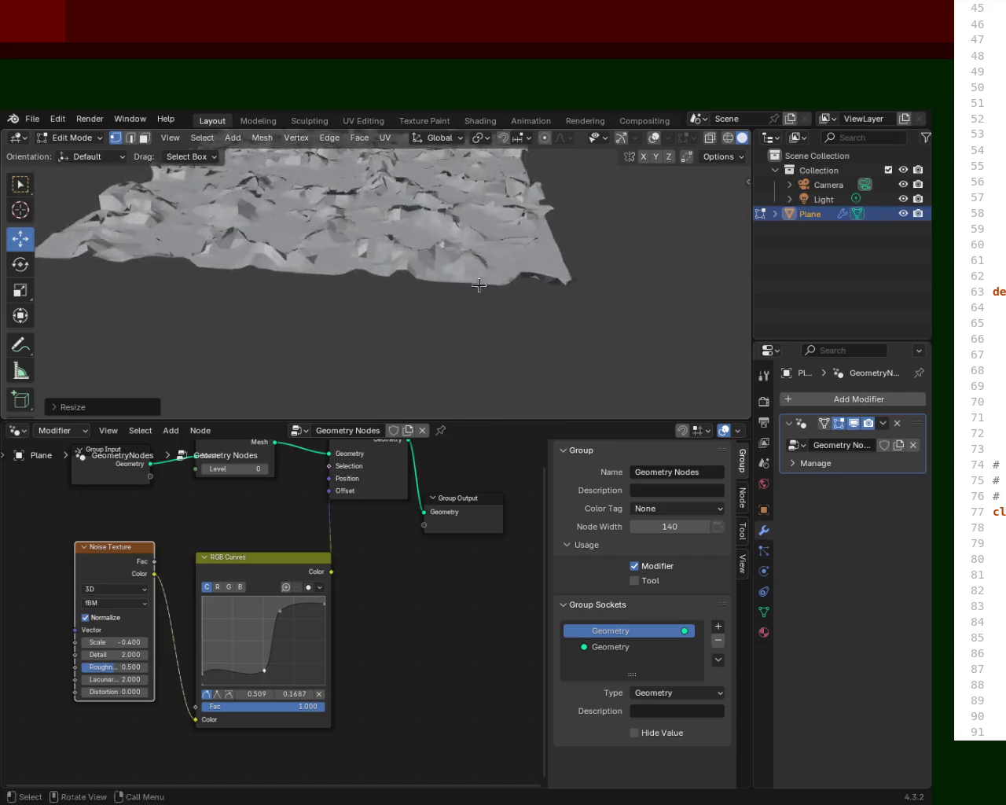
scroll(464, 299, down, 3)
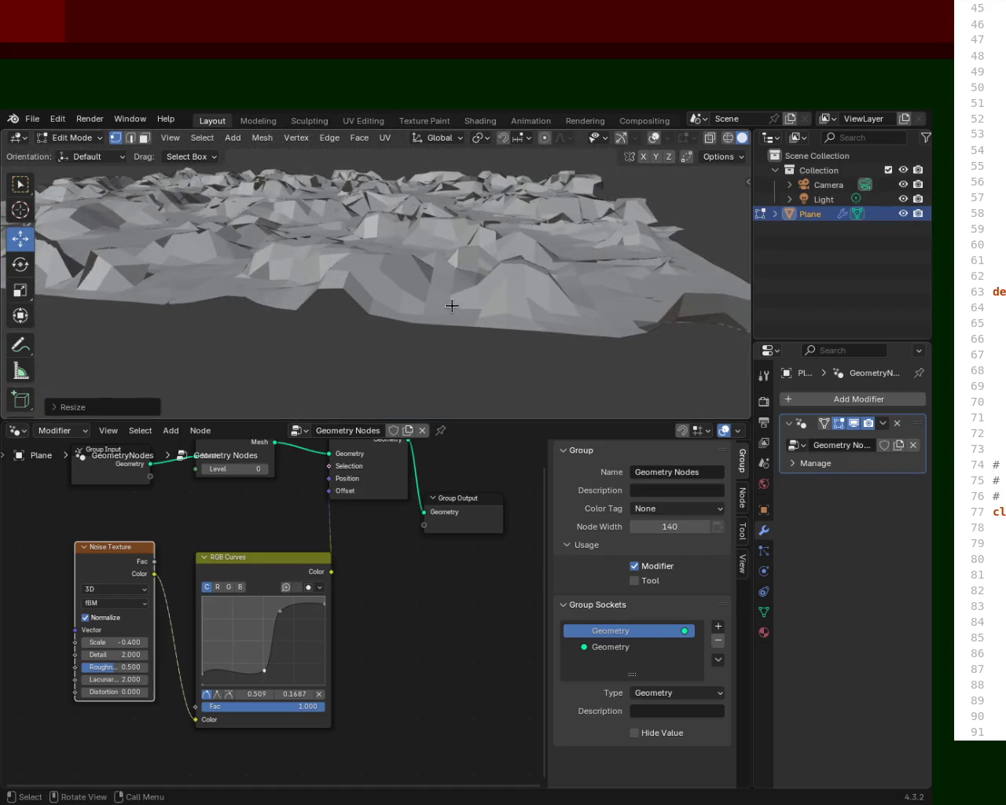
click(246, 469)
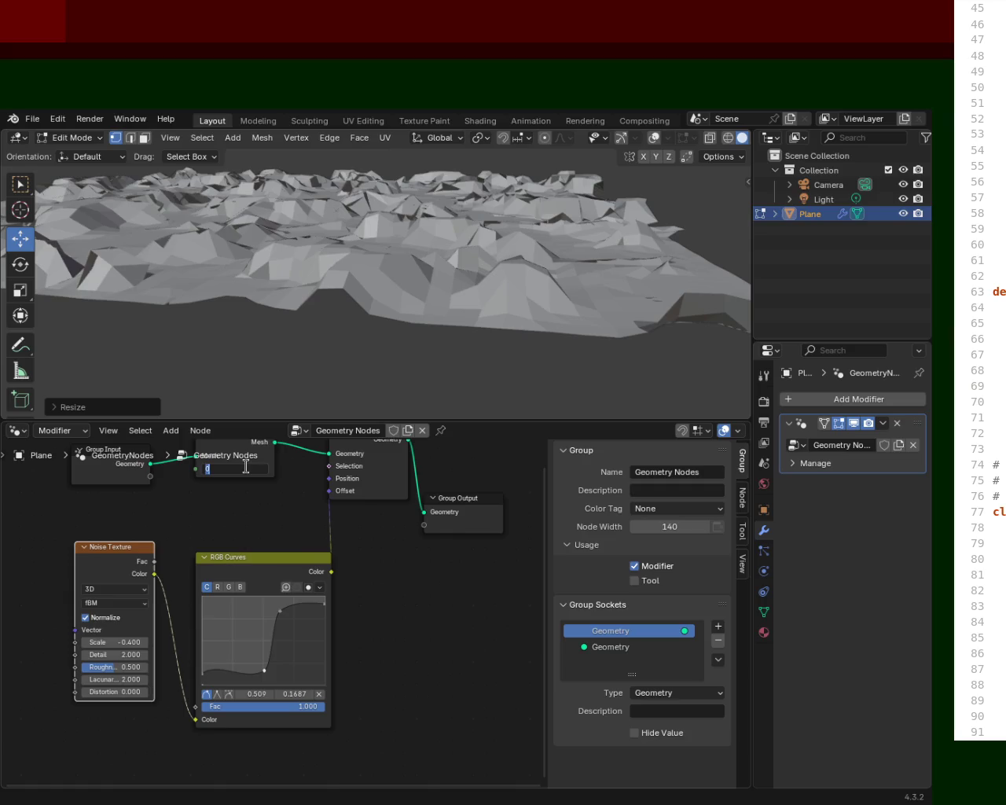
text(1)
Commit Subdivide Level 1 and raise the middle RGB Curves point to 0.695, 0.7562.
key(Return)
mouse_move(534, 260)
middle_down()
mouse_move(542, 313)
mouse_move(557, 303)
mouse_move(442, 231)
mouse_move(478, 233)
mouse_move(363, 285)
mouse_move(344, 264)
mouse_move(369, 265)
mouse_move(355, 254)
mouse_move(366, 300)
middle_up()
drag(278, 614, 287, 620)
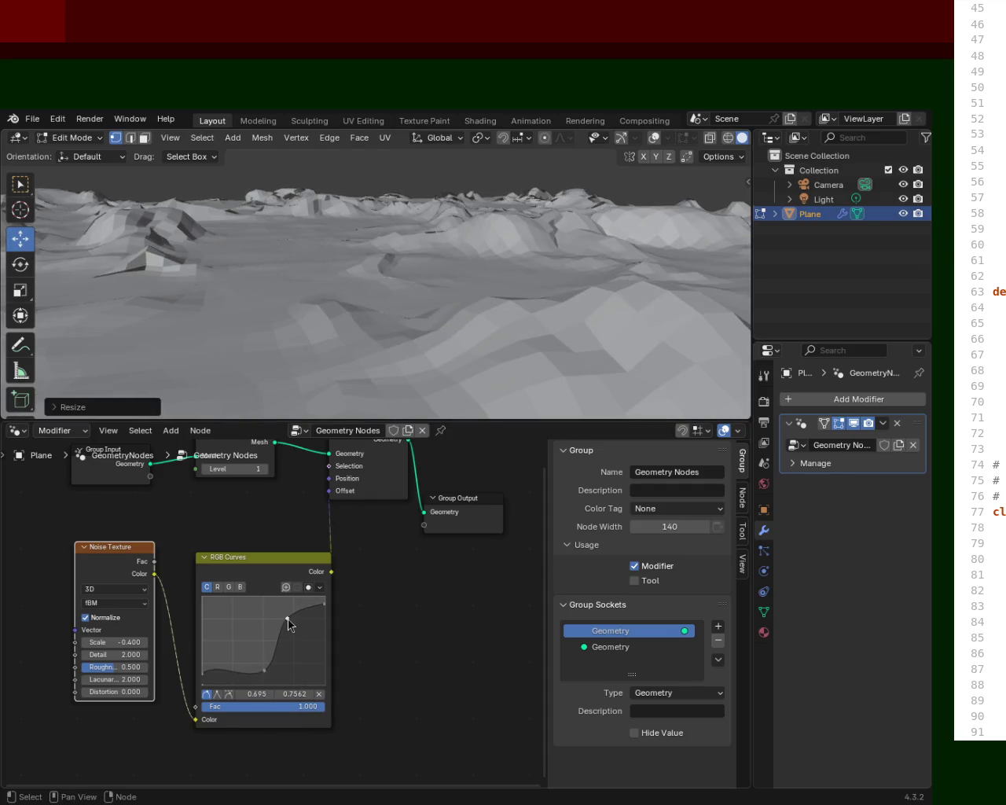
middle_drag(299, 298, 310, 284)
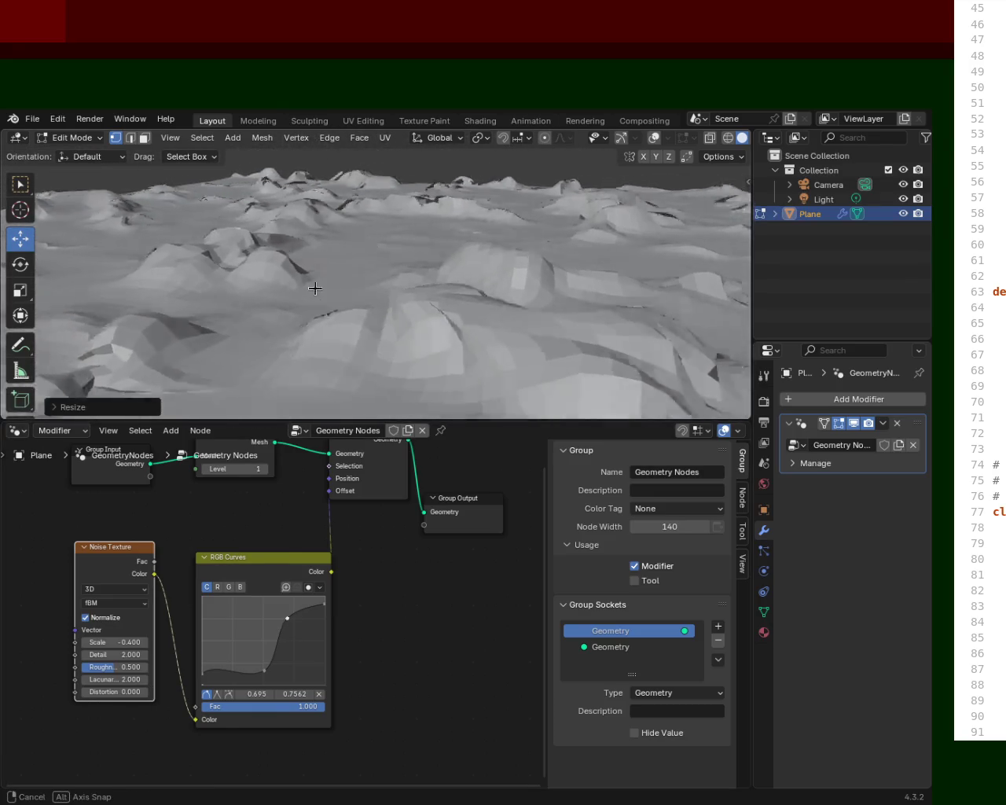
middle_drag(309, 283, 348, 284)
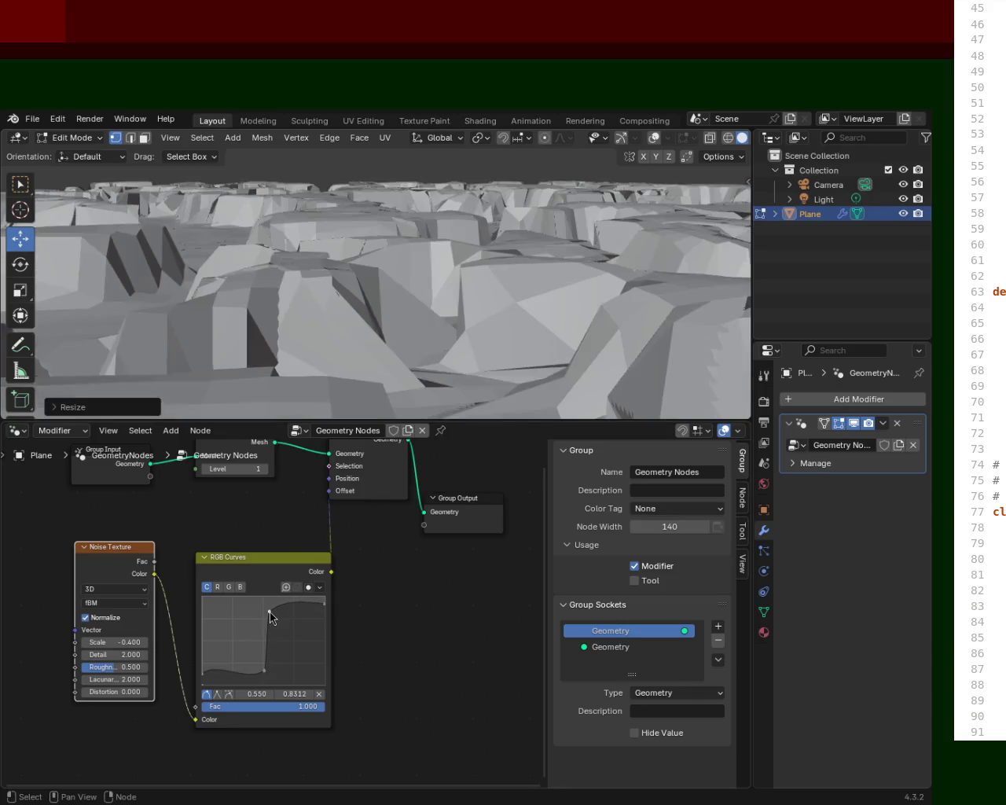
Pin the curve's end point to the top corner and lower the bottom point to flatten the ground.
drag(270, 612, 284, 617)
mouse_move(414, 317)
middle_down()
mouse_move(401, 320)
mouse_move(381, 531)
middle_up()
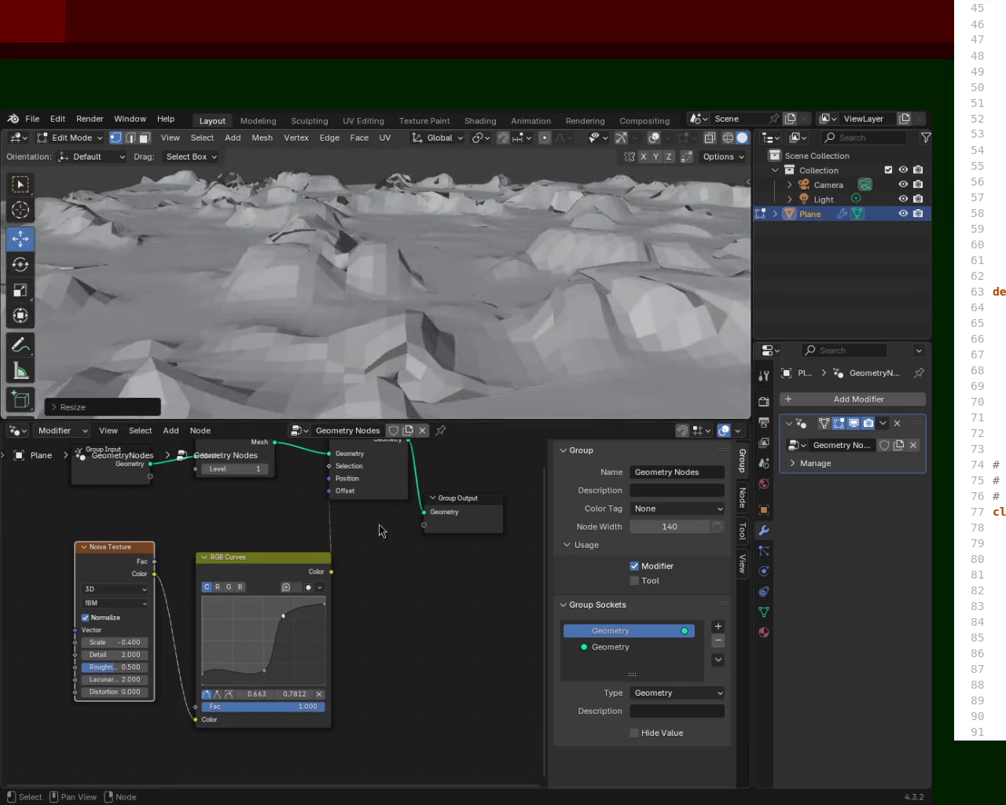
mouse_move(320, 614)
mouse_down()
mouse_move(326, 593)
mouse_move(300, 613)
mouse_up()
mouse_move(263, 669)
mouse_down()
mouse_move(283, 665)
mouse_move(273, 668)
mouse_up()
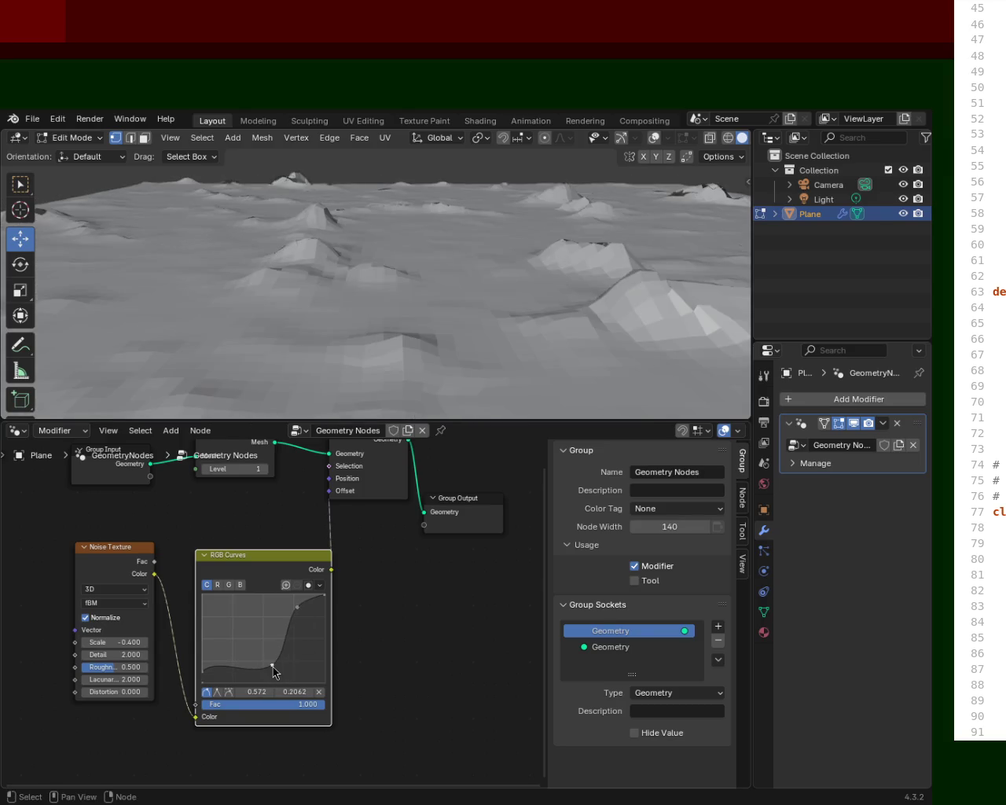
mouse_move(557, 281)
middle_down()
mouse_move(510, 259)
mouse_move(743, 249)
mouse_move(209, 259)
mouse_move(52, 280)
mouse_move(45, 263)
mouse_move(144, 265)
mouse_move(143, 285)
middle_up()
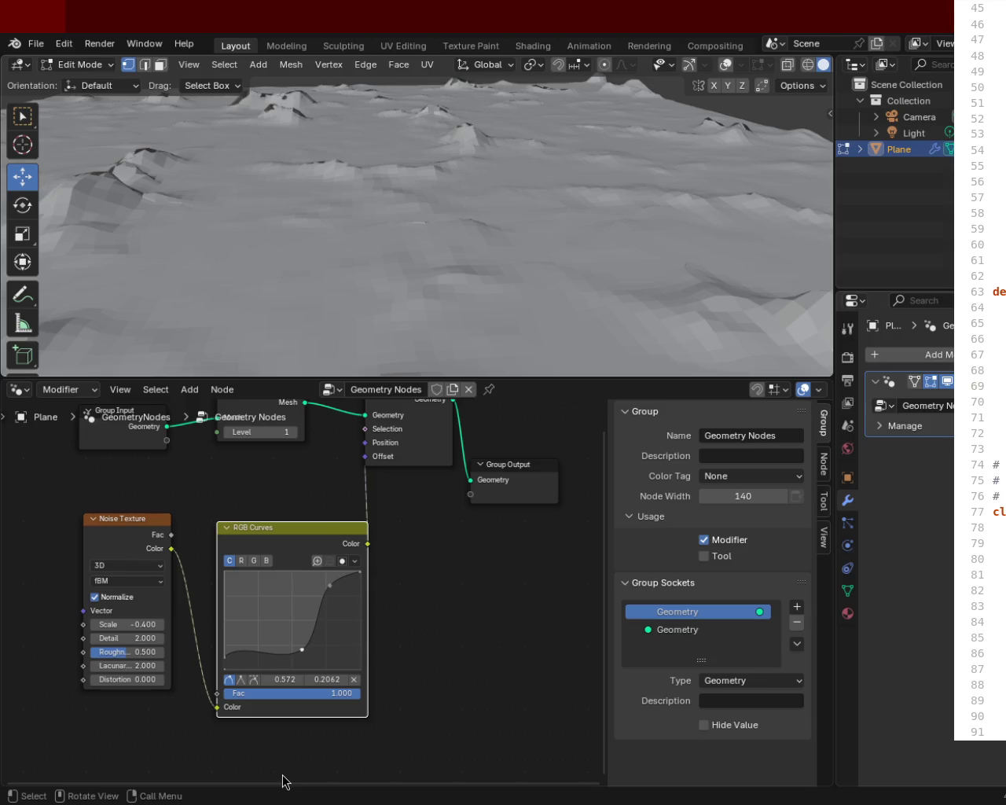
mouse_move(565, 217)
middle_down()
mouse_move(516, 203)
mouse_move(546, 282)
middle_up()
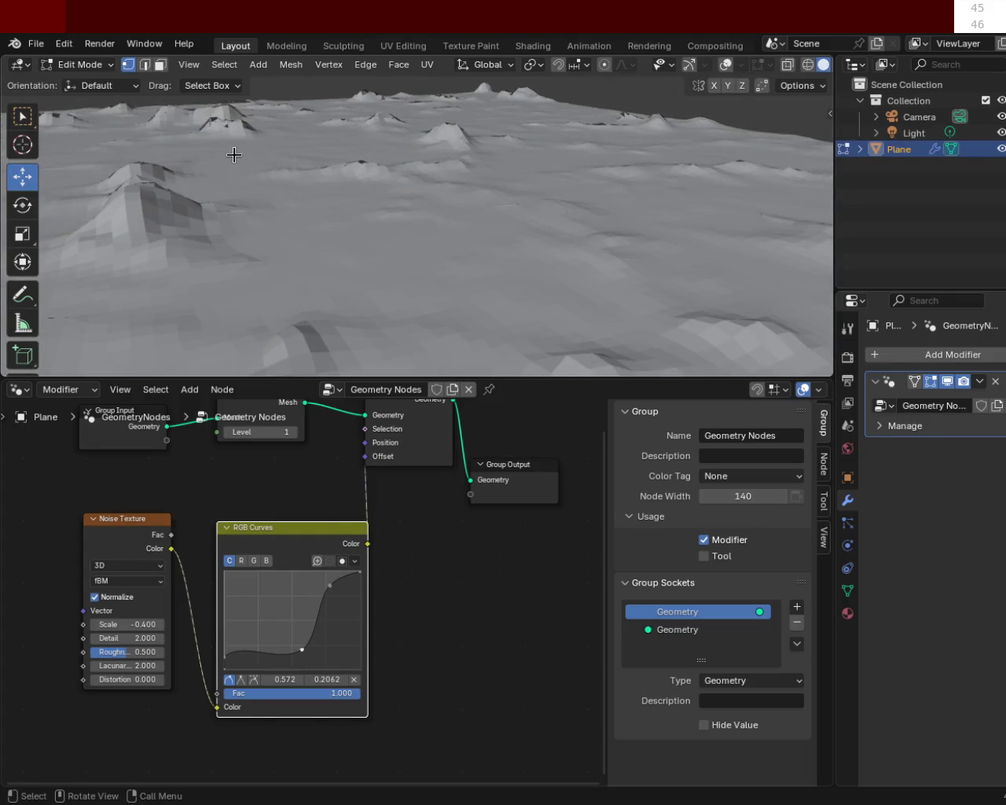
mouse_move(572, 123)
middle_down()
mouse_move(544, 162)
mouse_move(655, 175)
mouse_move(659, 187)
middle_up()
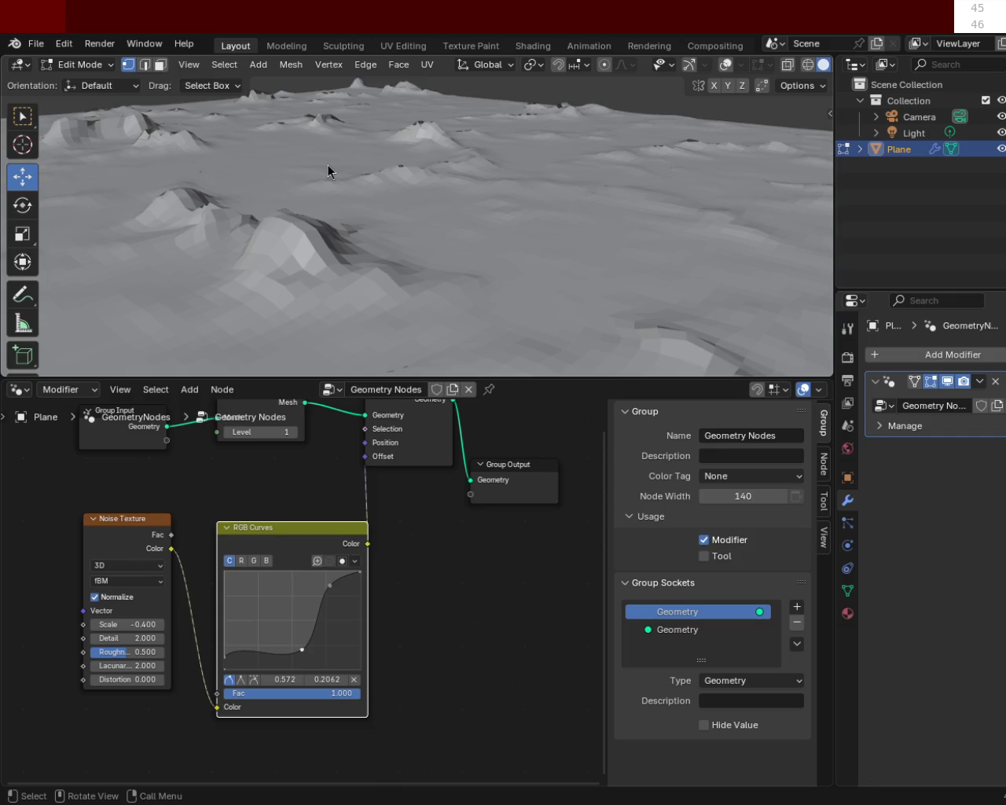
mouse_move(592, 230)
middle_down()
mouse_move(653, 304)
mouse_move(734, 310)
mouse_move(744, 321)
mouse_move(585, 292)
mouse_move(627, 305)
mouse_move(766, 308)
mouse_move(445, 298)
middle_up()
mouse_move(290, 220)
middle_down()
mouse_move(427, 212)
mouse_move(316, 154)
middle_up()
mouse_move(373, 299)
middle_down()
mouse_move(348, 275)
mouse_move(344, 283)
mouse_move(360, 290)
mouse_move(505, 281)
mouse_move(443, 241)
mouse_move(532, 222)
mouse_move(485, 291)
middle_up()
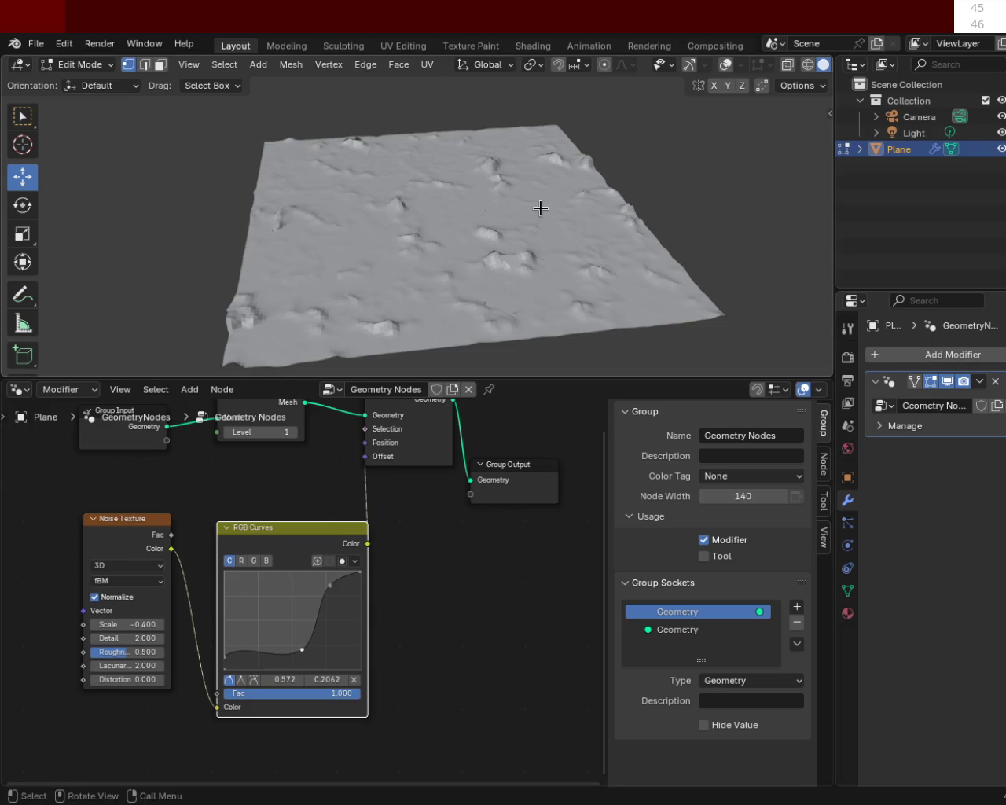
mouse_move(534, 162)
middle_down()
mouse_move(397, 180)
mouse_move(514, 218)
middle_up()
mouse_move(393, 222)
middle_down()
mouse_move(341, 218)
mouse_move(335, 205)
middle_up()
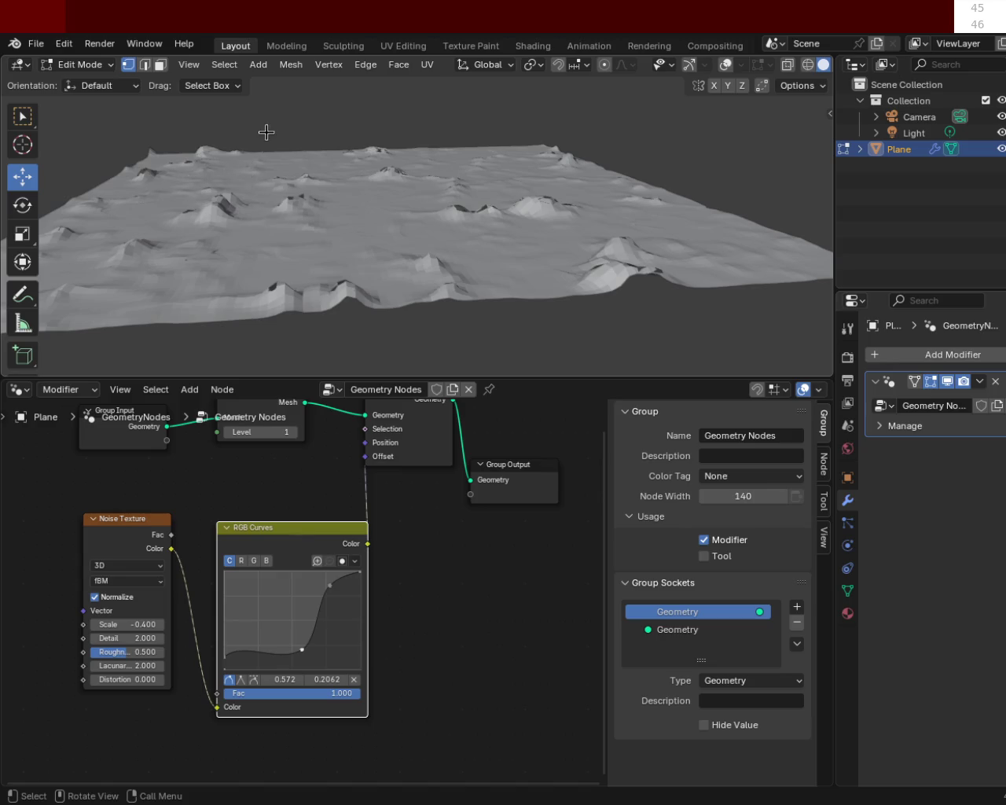
mouse_move(260, 162)
middle_down()
mouse_move(241, 173)
mouse_move(711, 232)
mouse_move(620, 197)
mouse_move(552, 225)
mouse_move(459, 227)
mouse_move(627, 227)
mouse_move(648, 237)
mouse_move(593, 222)
mouse_move(297, 227)
mouse_move(586, 242)
mouse_move(579, 227)
mouse_move(366, 227)
mouse_move(519, 254)
mouse_move(582, 249)
mouse_move(610, 322)
mouse_move(460, 164)
mouse_move(511, 149)
mouse_move(605, 161)
mouse_move(552, 157)
mouse_move(593, 164)
mouse_move(615, 158)
mouse_move(591, 178)
mouse_move(361, 216)
middle_up()
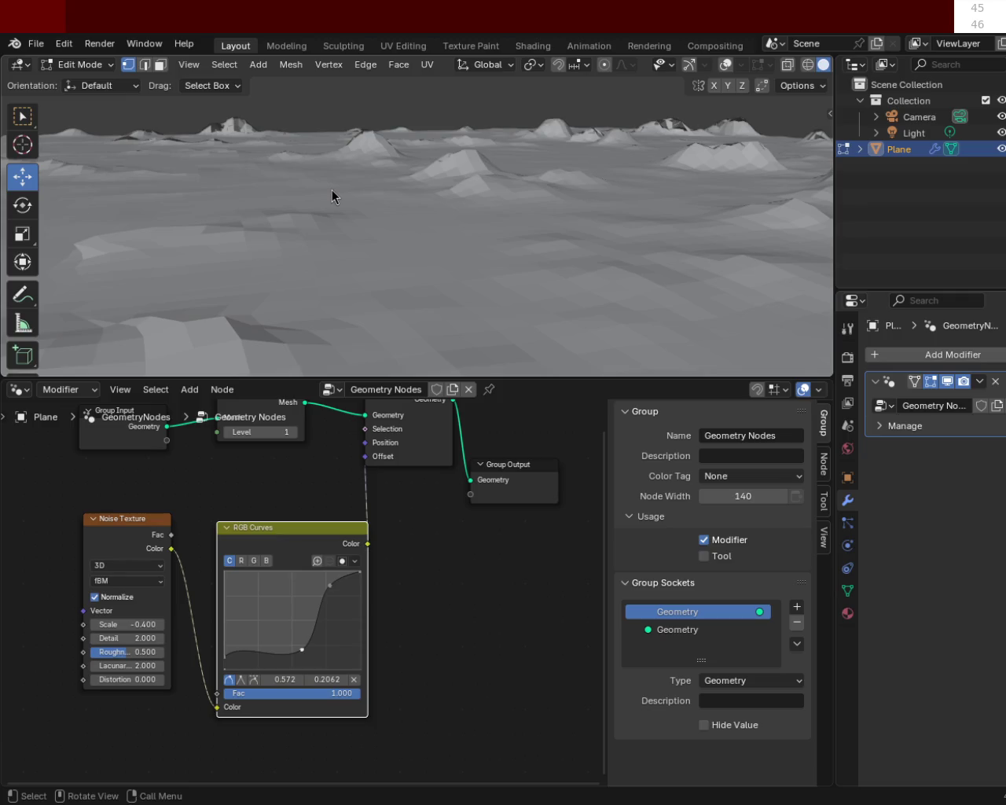
middle_drag(472, 189, 413, 317)
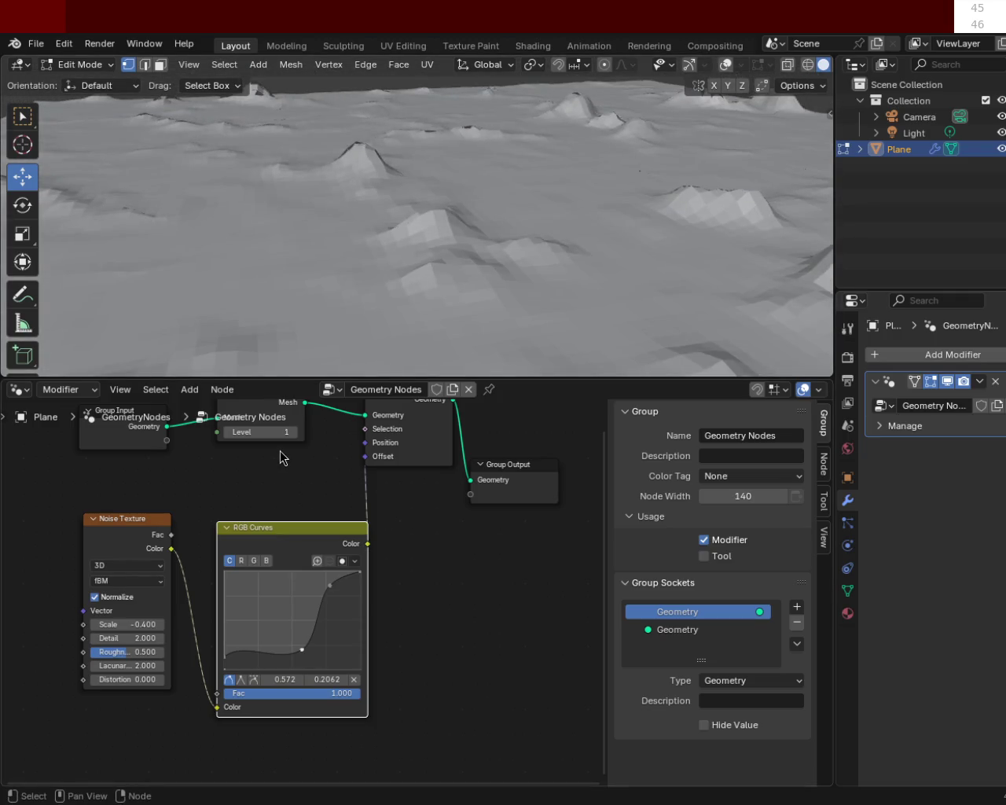
Delete the Subdivide node and link Group Input Geometry directly to Set Position.
double_click(267, 431)
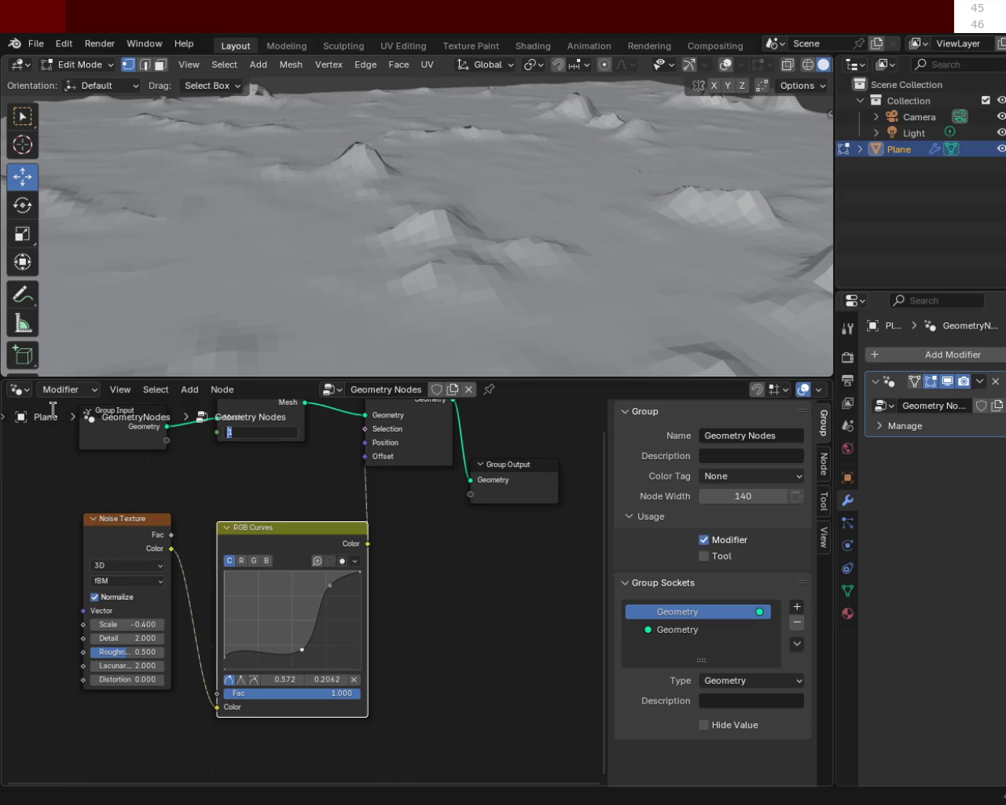
click(239, 478)
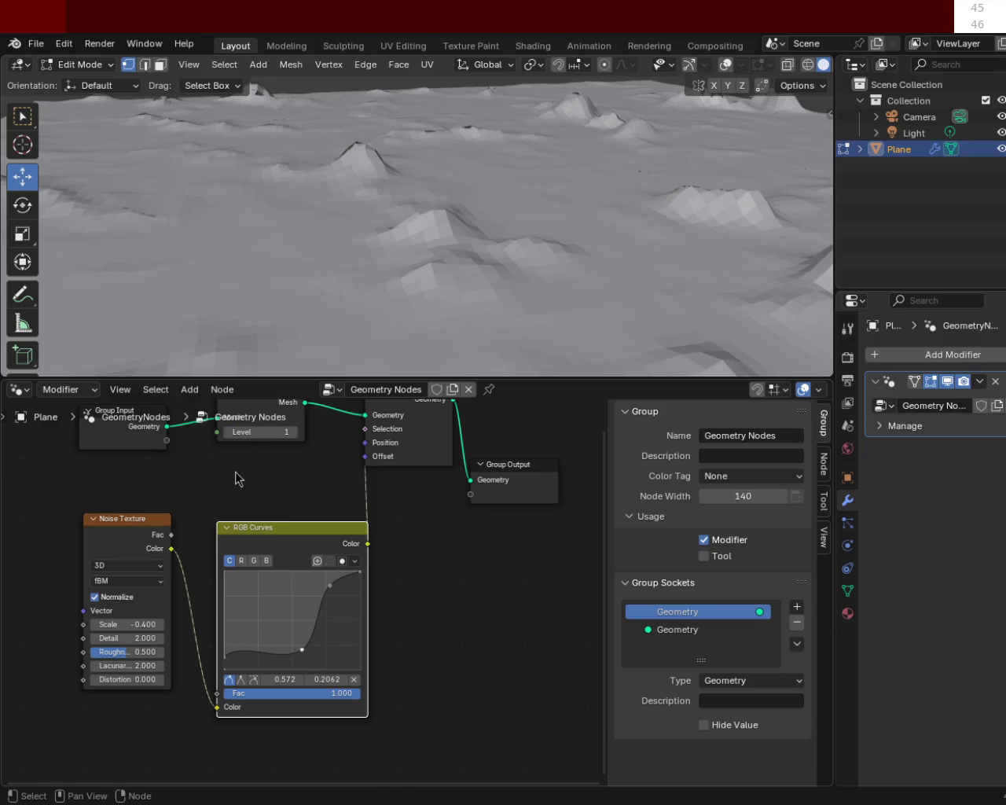
key(Delete)
middle_drag(216, 491, 214, 579)
mouse_move(169, 511)
mouse_down()
mouse_move(361, 512)
mouse_move(366, 500)
mouse_up()
mouse_move(321, 225)
middle_down()
mouse_move(454, 130)
mouse_move(558, 170)
mouse_move(478, 205)
mouse_move(339, 231)
mouse_move(225, 175)
mouse_move(226, 158)
mouse_move(474, 157)
mouse_move(404, 240)
mouse_move(539, 220)
mouse_move(433, 204)
middle_up()
Subdivide the plane's mesh in Edit Mode with Edge > Subdivide.
key(ctrl+e)
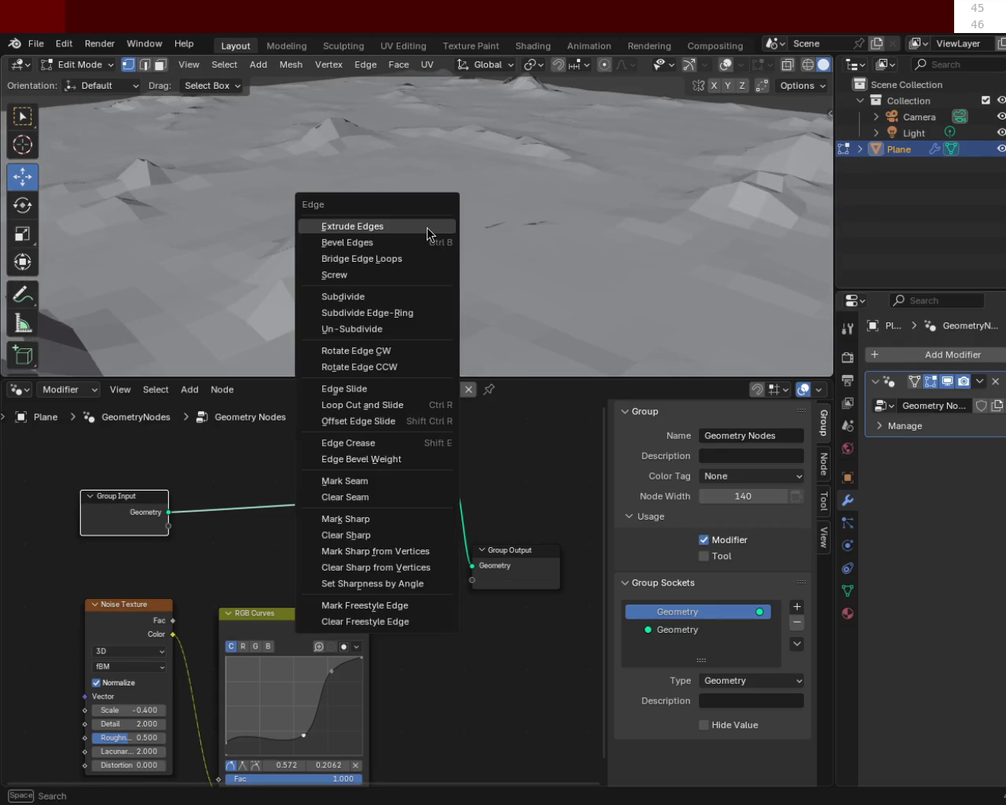
click(346, 296)
mouse_move(486, 242)
middle_down()
mouse_move(582, 234)
mouse_move(319, 222)
mouse_move(460, 251)
middle_up()
key(ctrl+e)
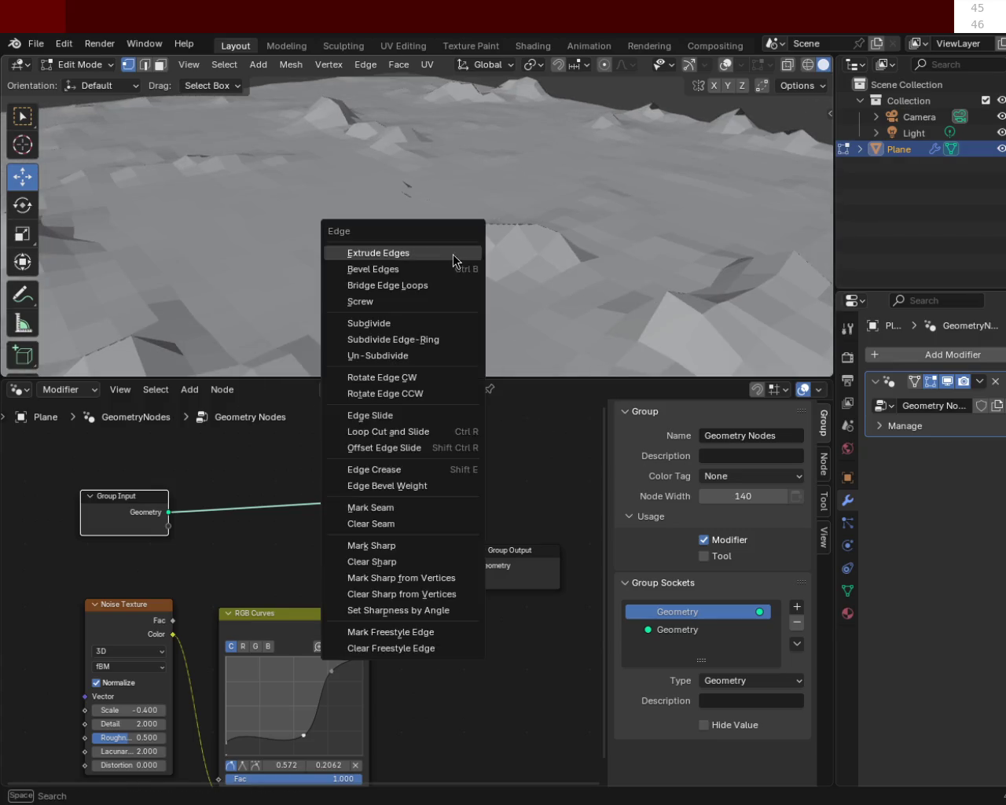
mouse_move(537, 249)
middle_down()
mouse_move(354, 234)
mouse_move(191, 286)
mouse_move(249, 259)
mouse_move(362, 270)
mouse_move(573, 233)
mouse_move(665, 263)
mouse_move(794, 267)
mouse_move(433, 225)
middle_up()
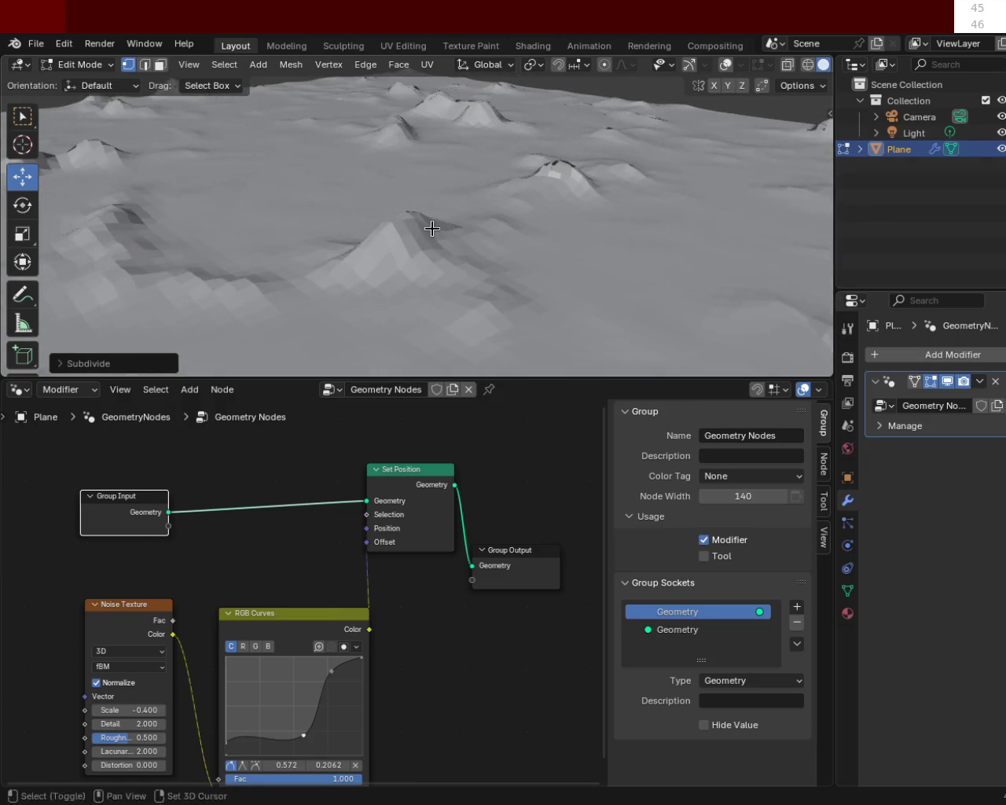
Add an RGB Curves point near 0.7818, 0.85 to soften the peak tops.
click(328, 669)
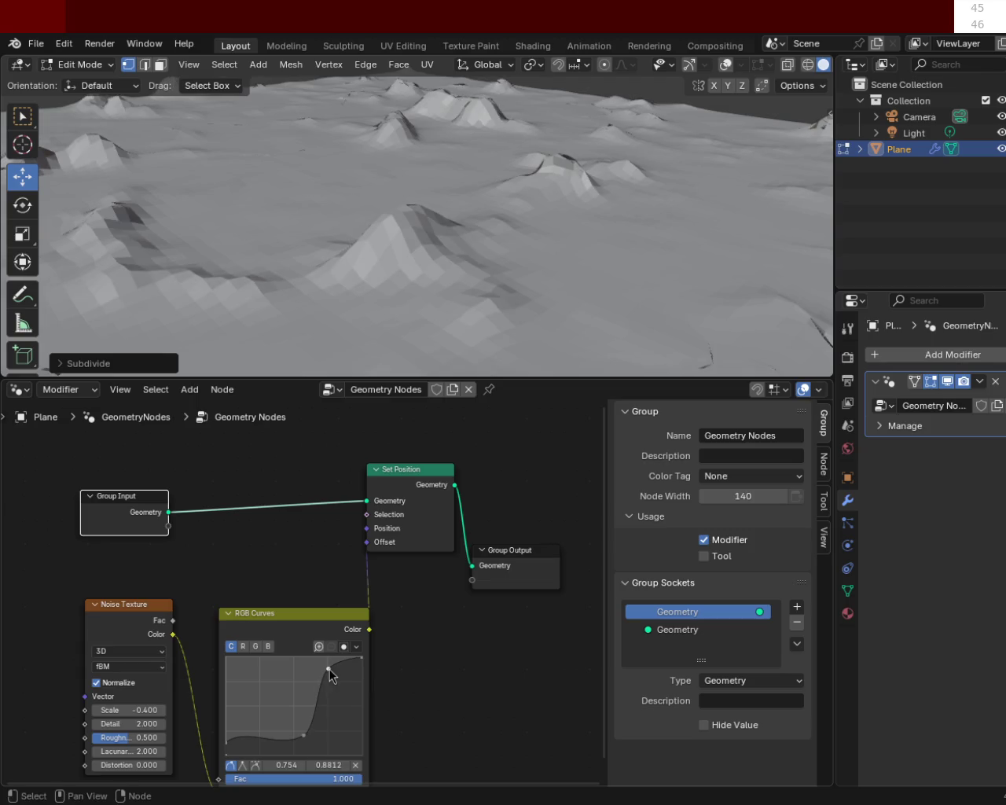
drag(330, 669, 332, 673)
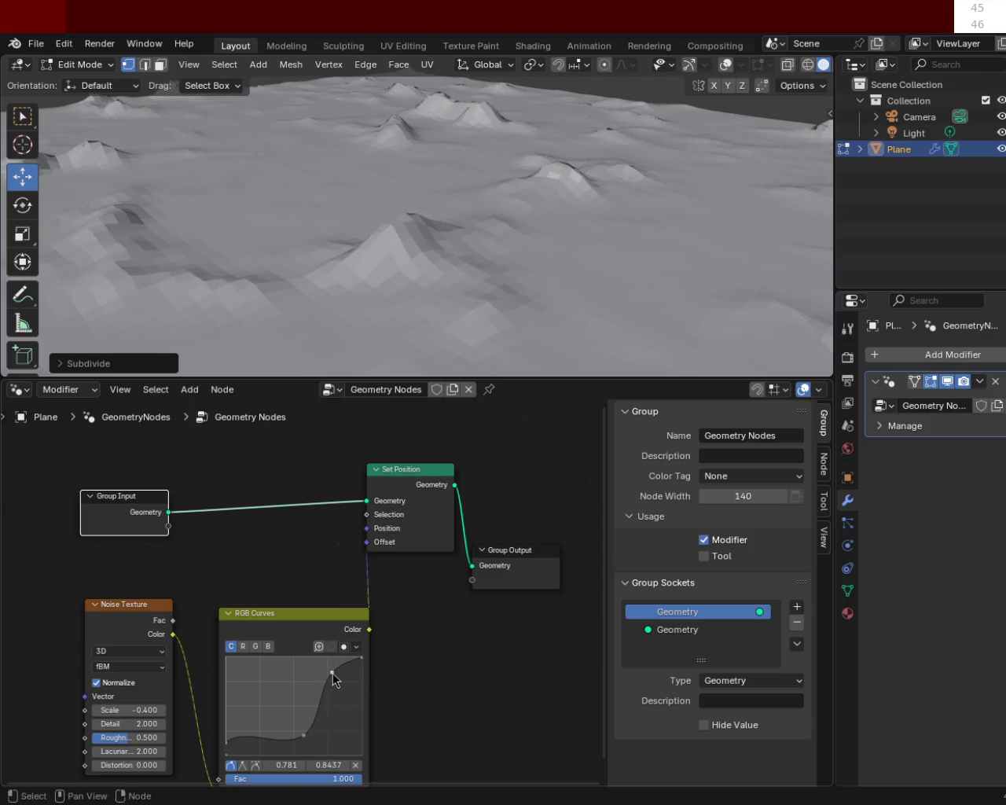
mouse_move(595, 278)
middle_down()
mouse_move(369, 221)
mouse_move(366, 249)
mouse_move(744, 246)
middle_up()
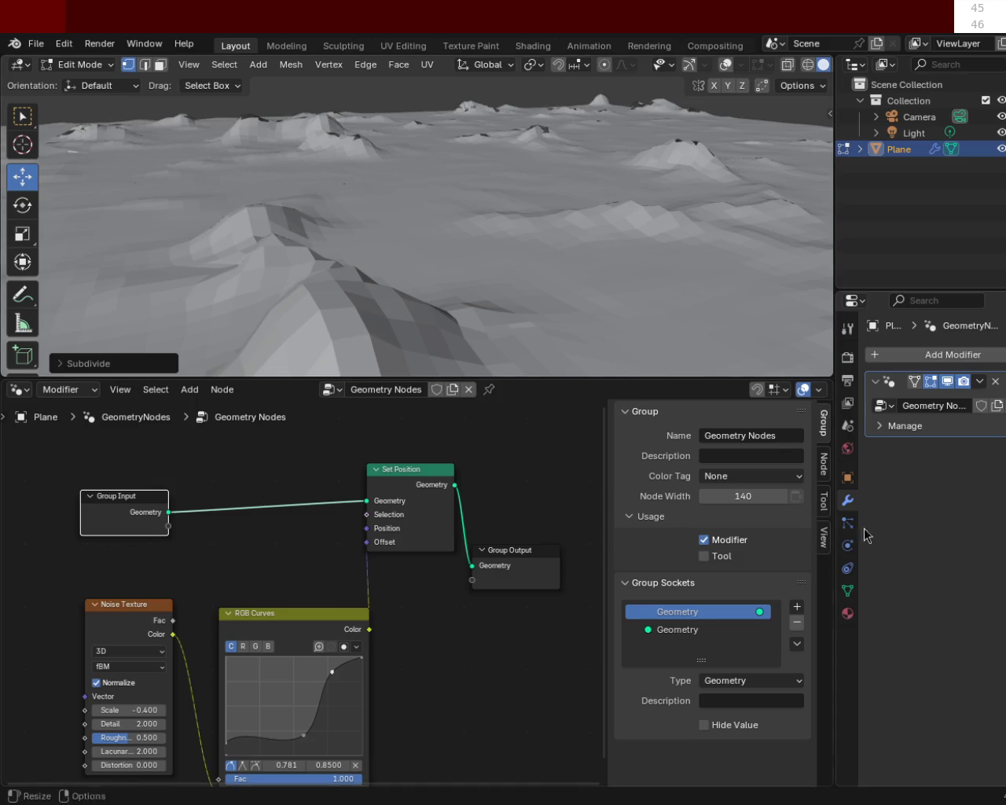
scroll(390, 589, down, 2)
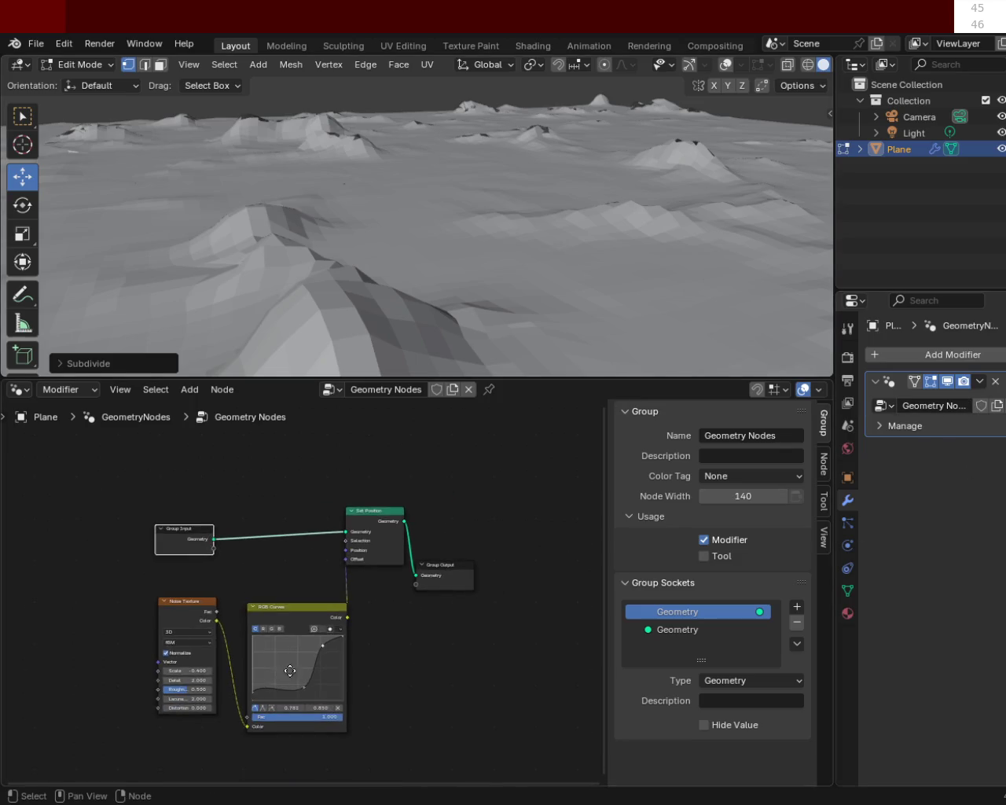
middle_drag(287, 667, 351, 640)
scroll(351, 640, up, 2)
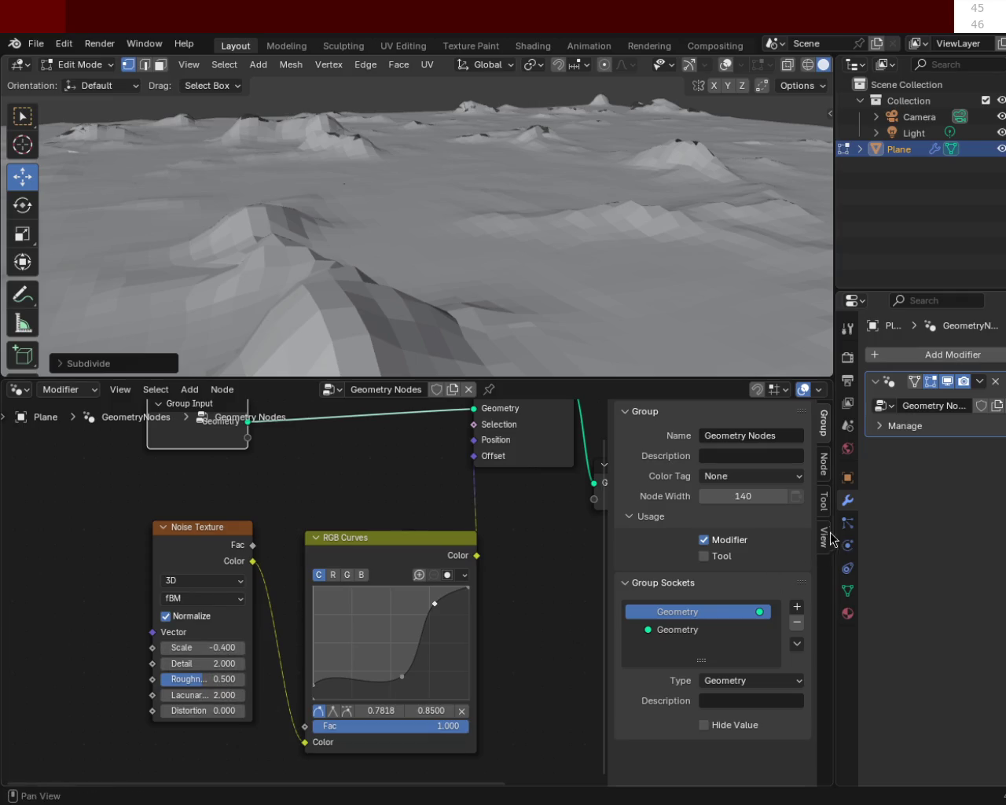
click(979, 381)
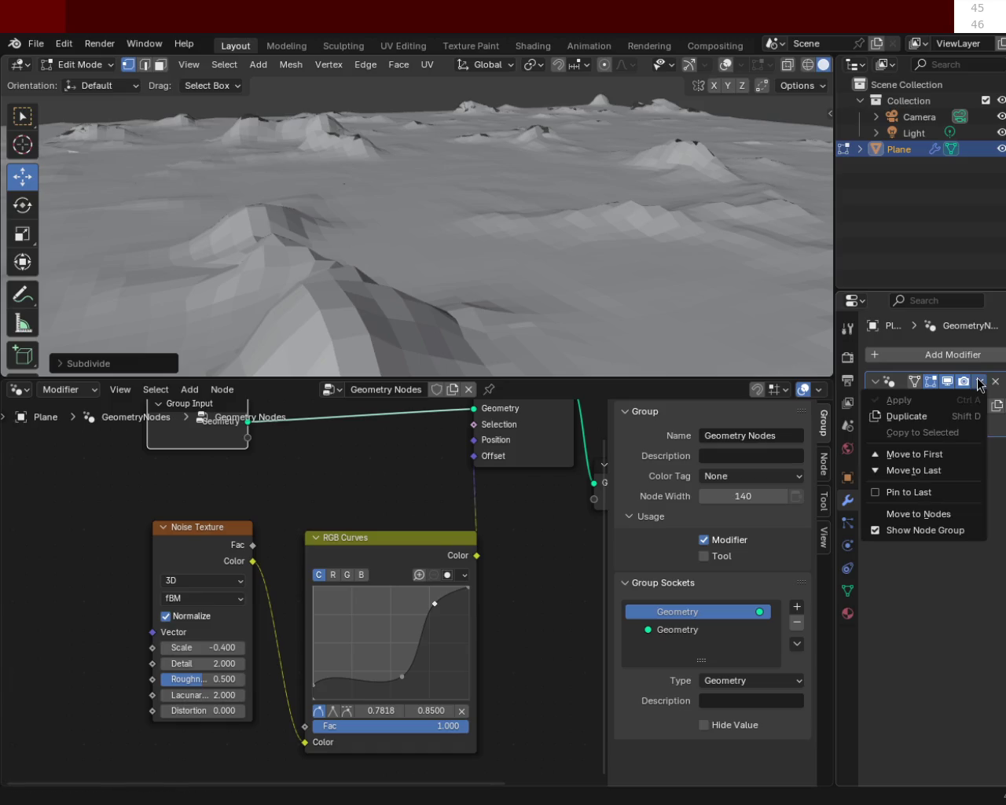
Apply the Geometry Nodes modifier in Object Mode to bake the terrain into the mesh.
key(Tab)
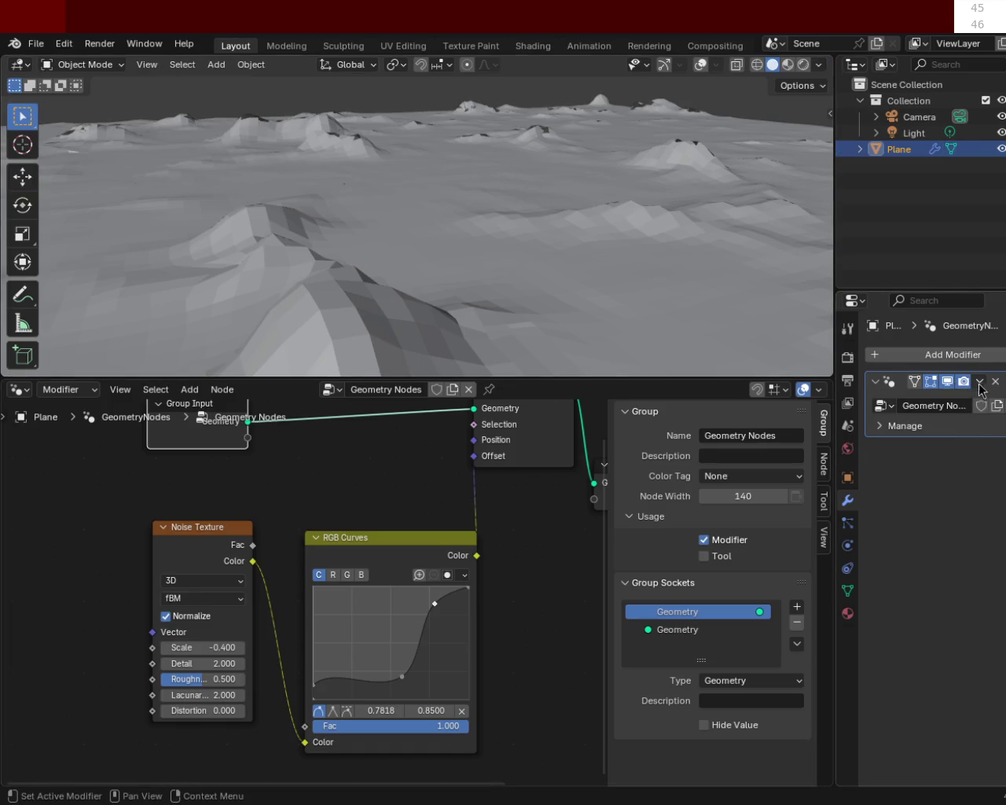
click(980, 380)
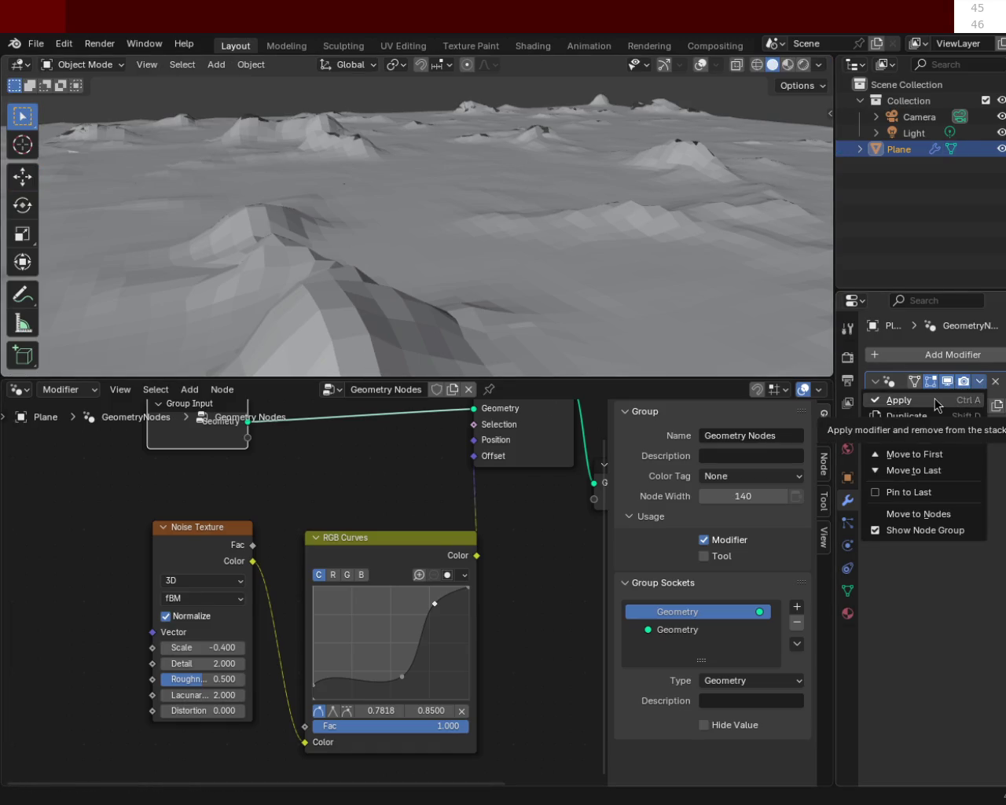
click(936, 403)
mouse_move(496, 231)
middle_down()
mouse_move(481, 258)
mouse_move(493, 217)
mouse_move(421, 258)
mouse_move(597, 284)
mouse_move(416, 134)
mouse_move(472, 240)
mouse_move(537, 162)
mouse_move(558, 196)
mouse_move(680, 214)
middle_up()
mouse_move(479, 211)
middle_down()
mouse_move(527, 180)
mouse_move(241, 432)
middle_up()
Return to Edit Mode and turn on gizmos and overlays to show the mesh edges.
key(Tab)
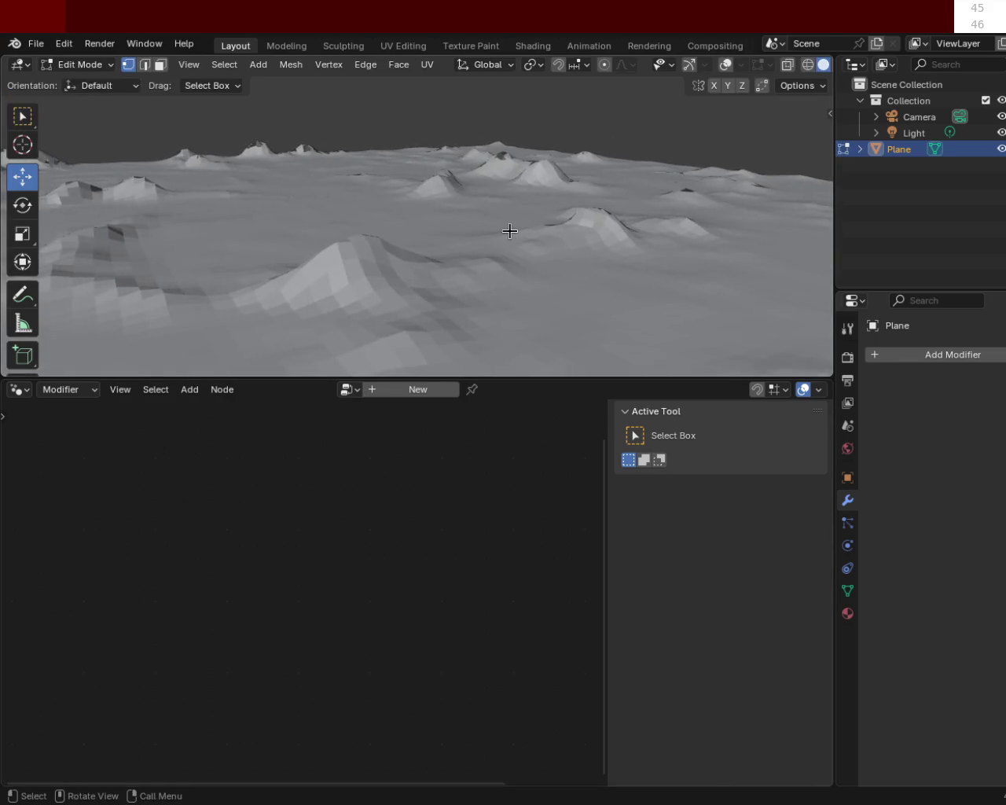
key(Tab)
key(Tab)
click(689, 65)
click(721, 66)
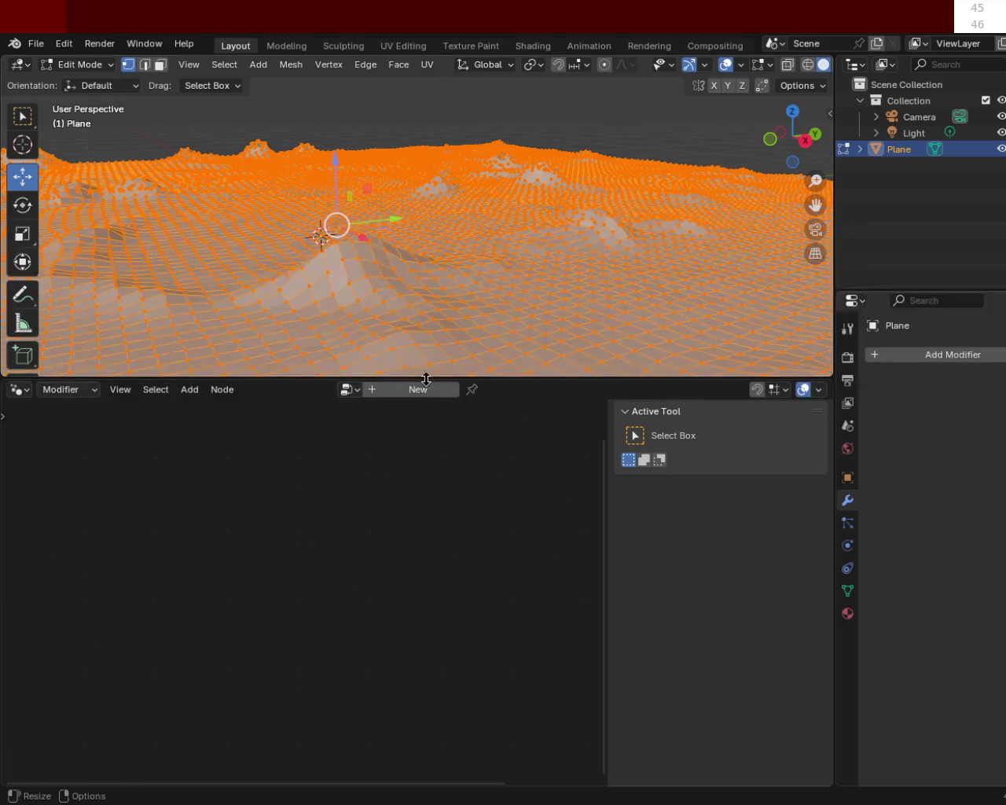
Enlarge the 3D viewport and merge the terrain's vertices by distance.
drag(427, 379, 428, 544)
mouse_move(440, 471)
middle_down()
mouse_move(461, 360)
mouse_move(201, 310)
mouse_move(353, 307)
middle_up()
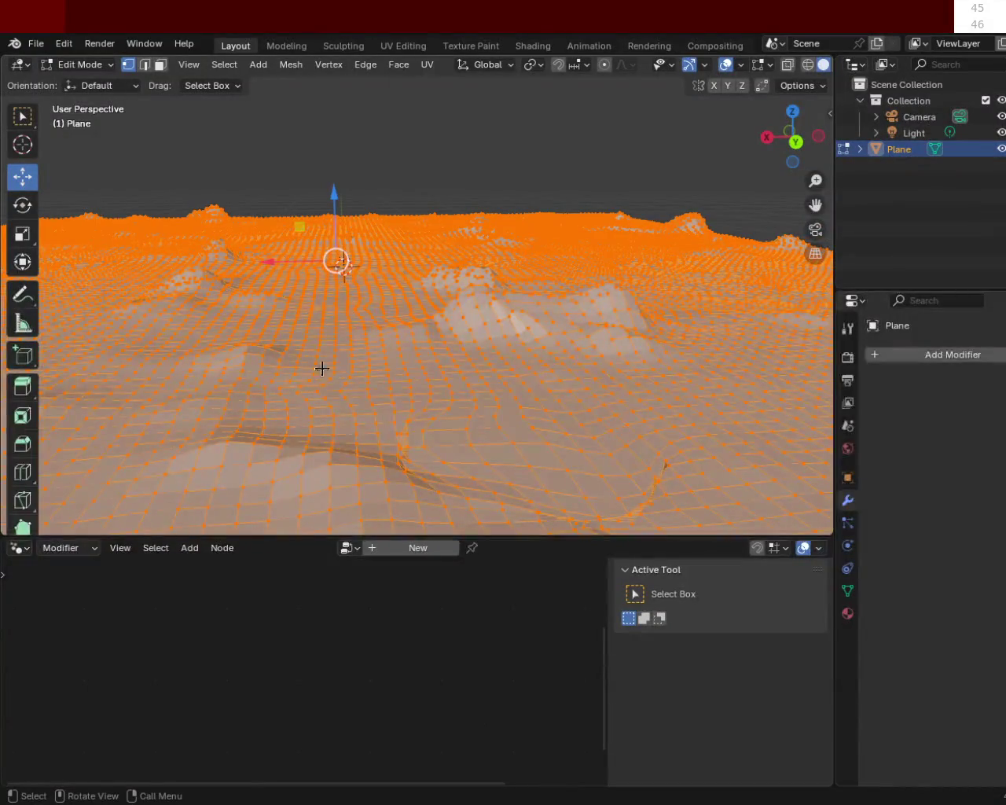
key(m)
click(360, 279)
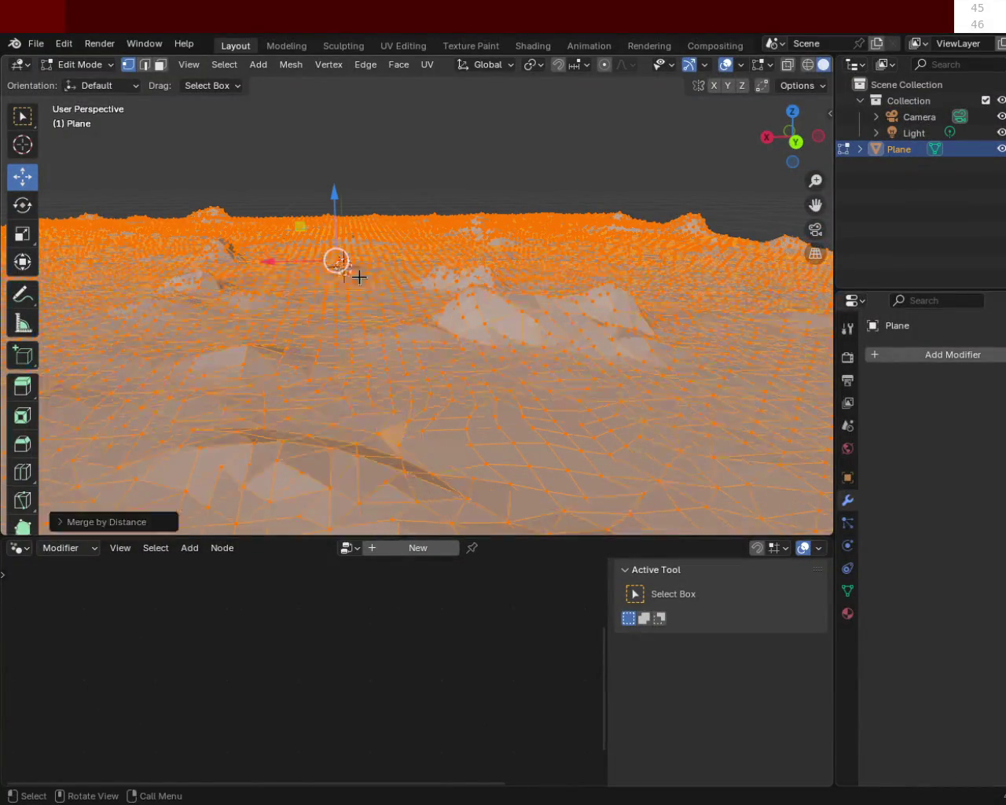
click(56, 523)
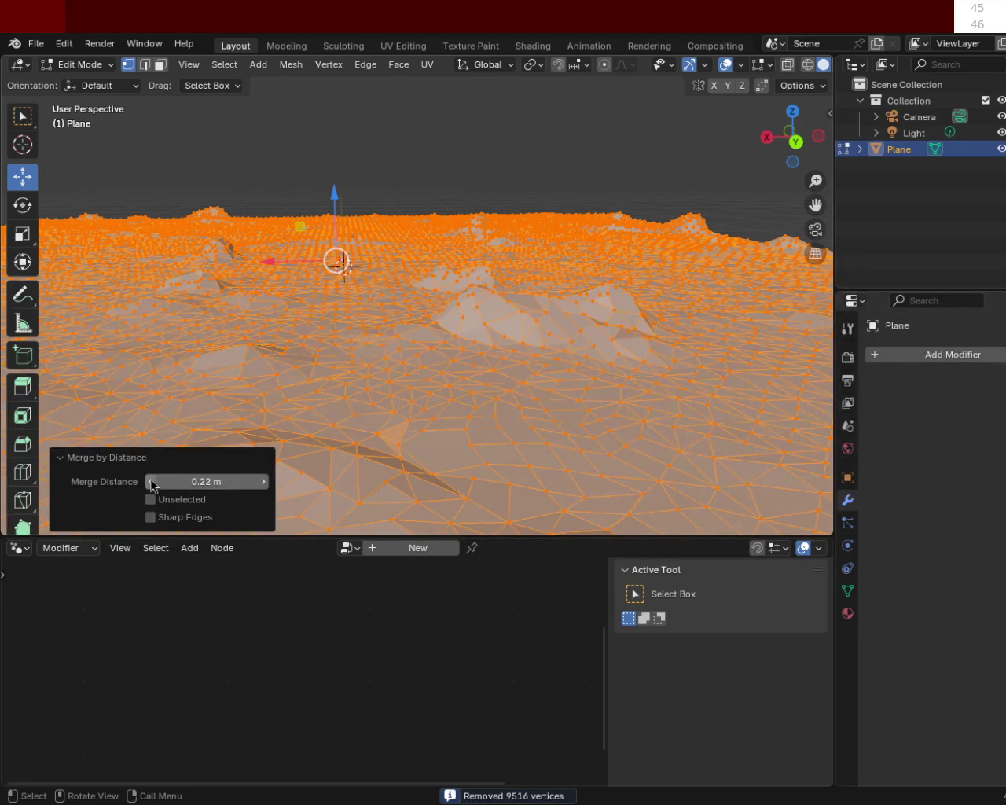
Lower the Merge Distance step by step down to 0.00001 m and inspect the mesh.
click(151, 484)
click(151, 485)
click(151, 484)
click(151, 485)
click(151, 484)
click(151, 484)
click(151, 484)
click(151, 484)
click(151, 484)
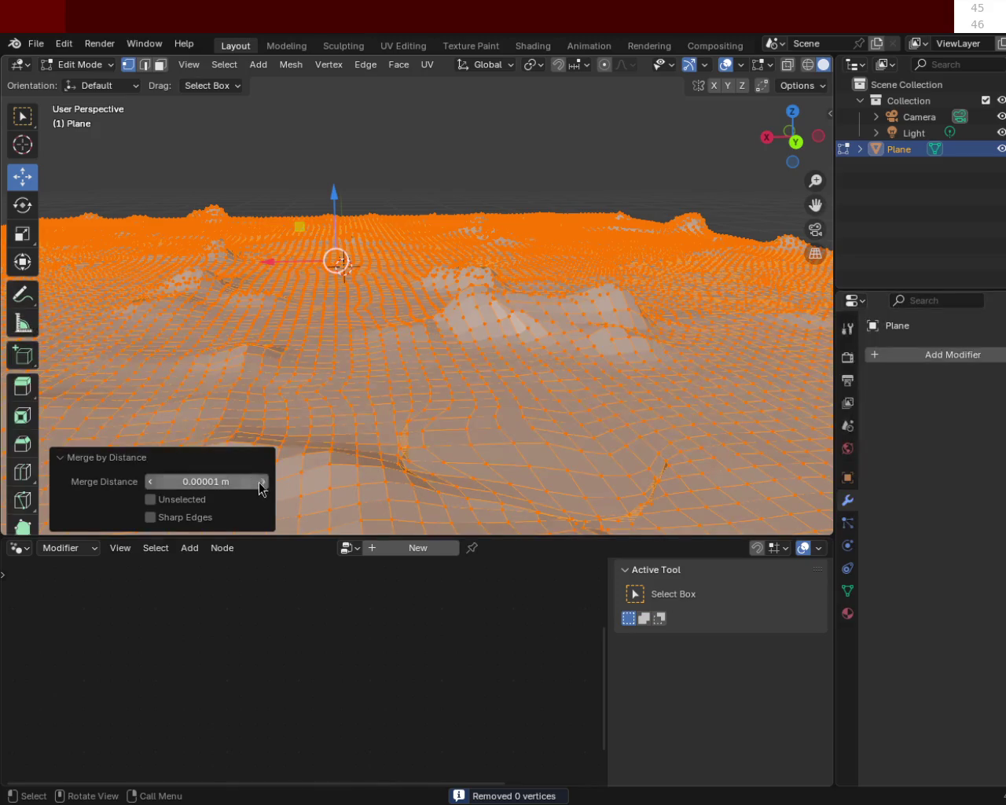
mouse_move(565, 427)
middle_down()
mouse_move(602, 352)
mouse_move(606, 364)
middle_up()
scroll(714, 489, up, 2)
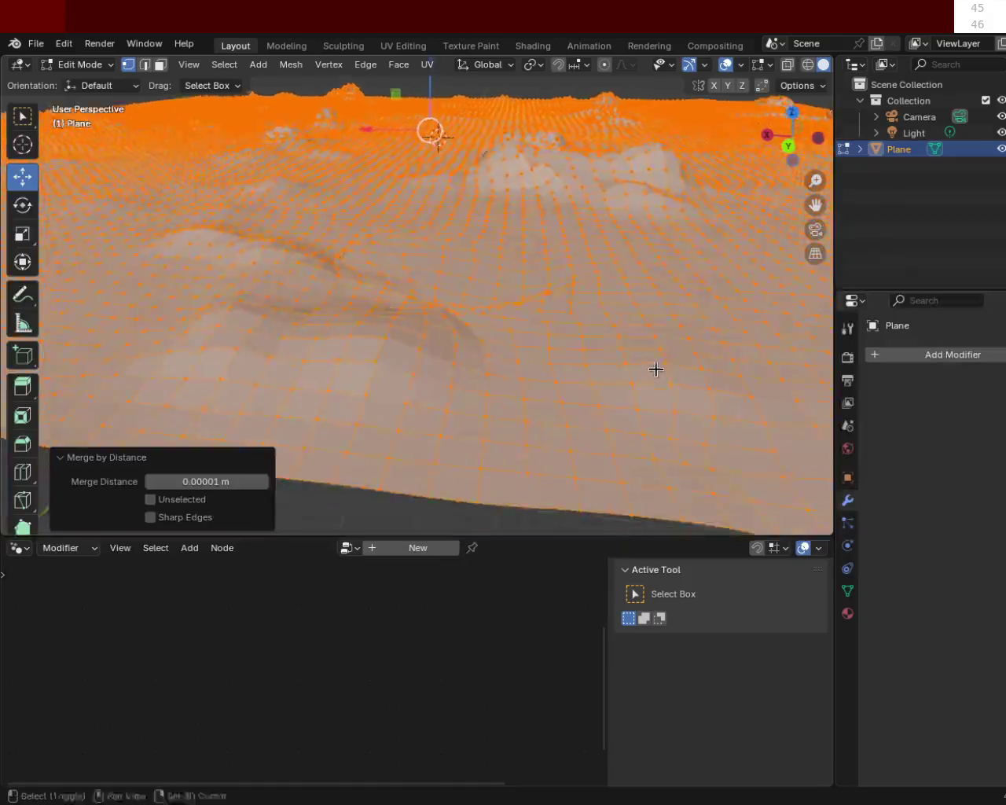
scroll(656, 369, up, 2)
scroll(593, 451, up, 2)
scroll(579, 402, up, 1)
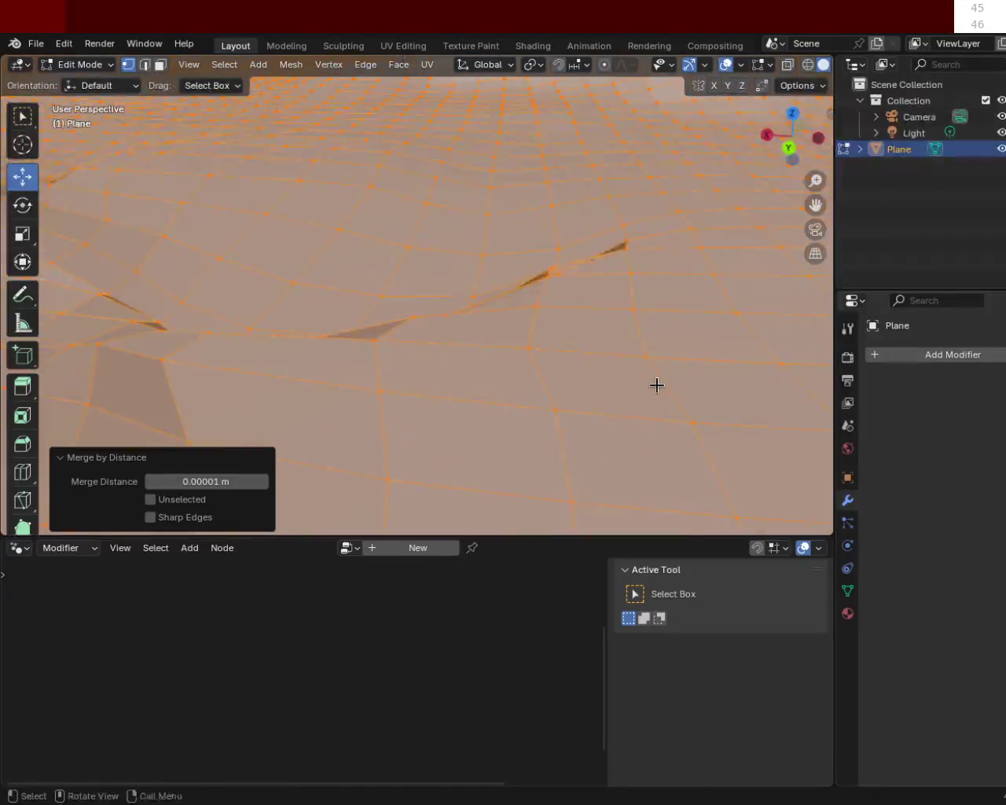
scroll(656, 385, up, 2)
scroll(687, 393, up, 1)
scroll(618, 384, up, 1)
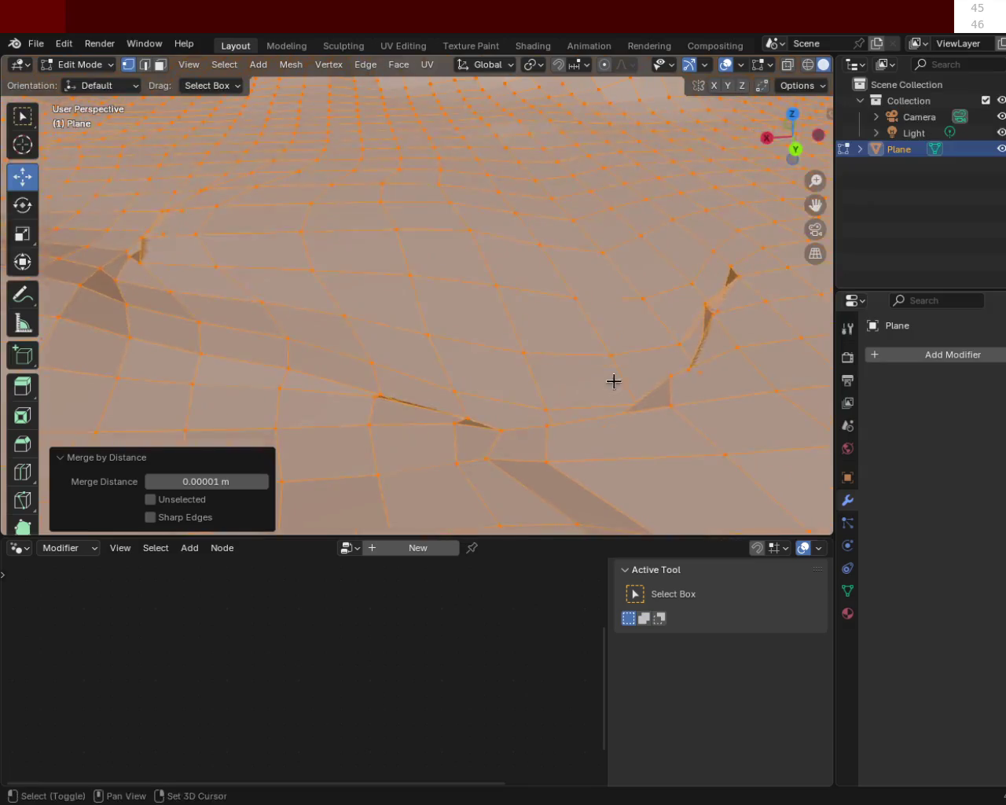
middle_drag(513, 390, 568, 384)
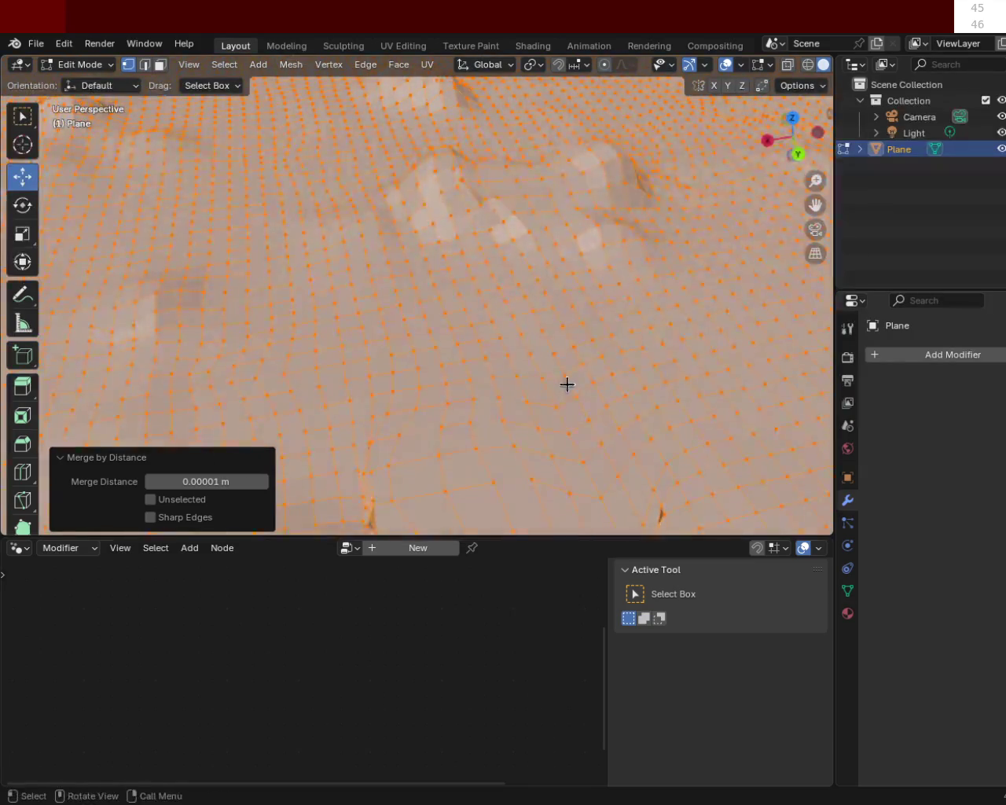
mouse_move(547, 335)
middle_down()
mouse_move(524, 375)
mouse_move(499, 256)
middle_up()
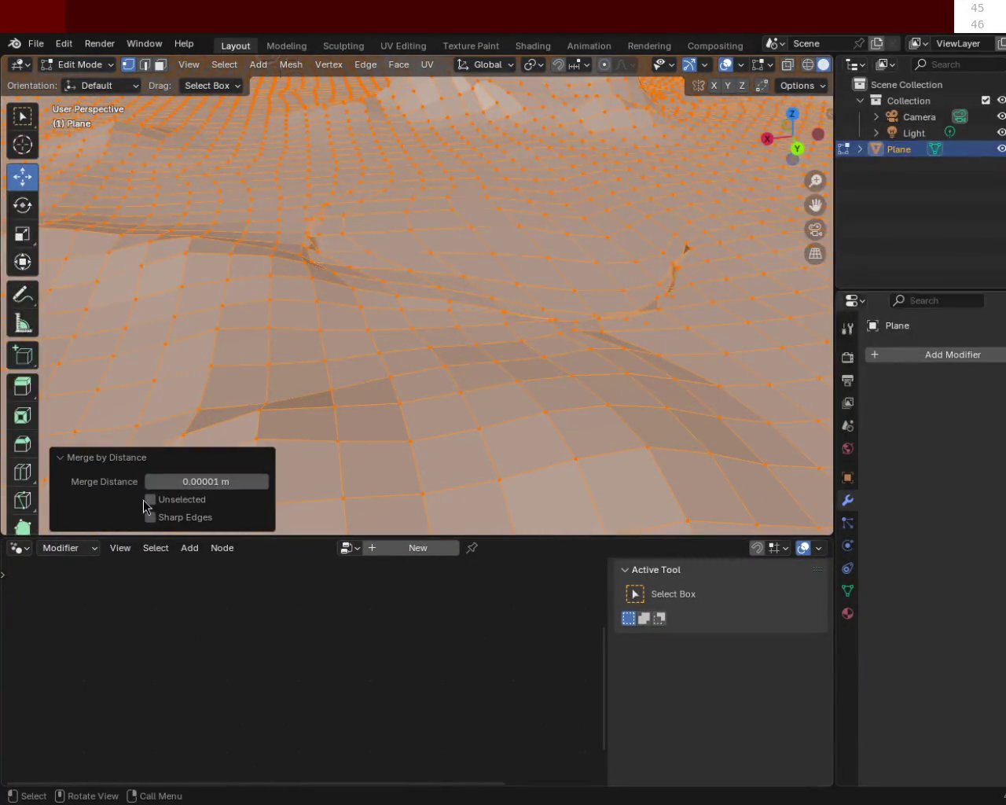
Raise the Merge Distance step by step from 0.01 m up to 0.2 m.
click(264, 481)
click(264, 481)
click(264, 481)
click(264, 481)
click(264, 481)
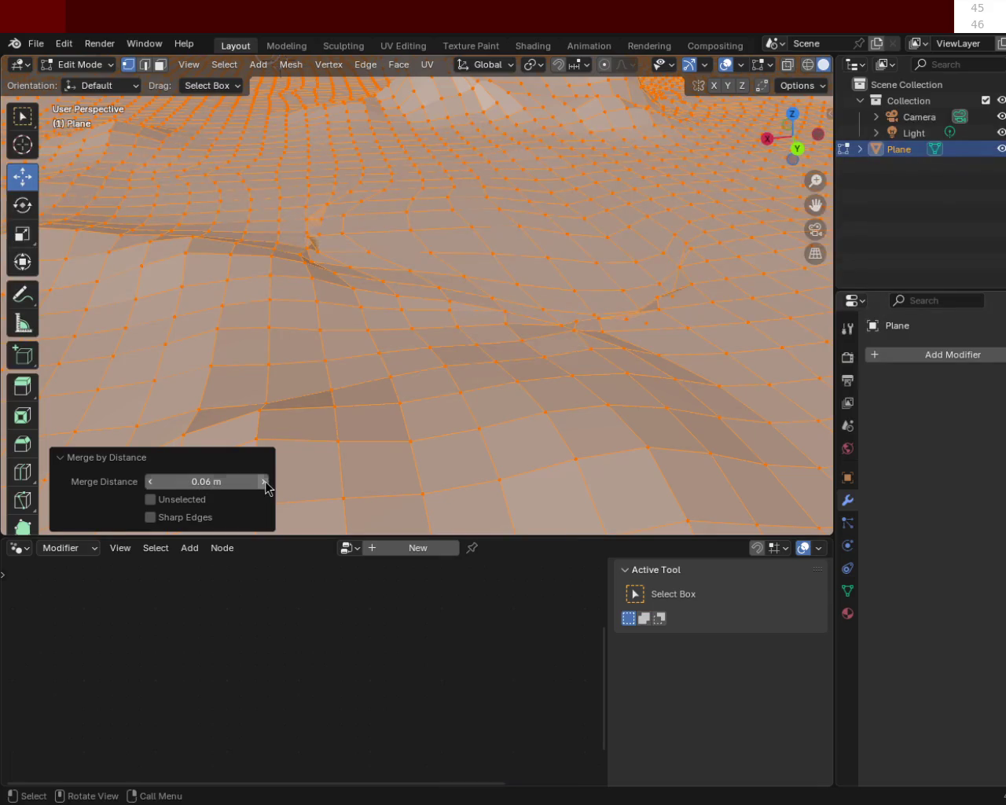
click(264, 481)
click(264, 481)
click(264, 481)
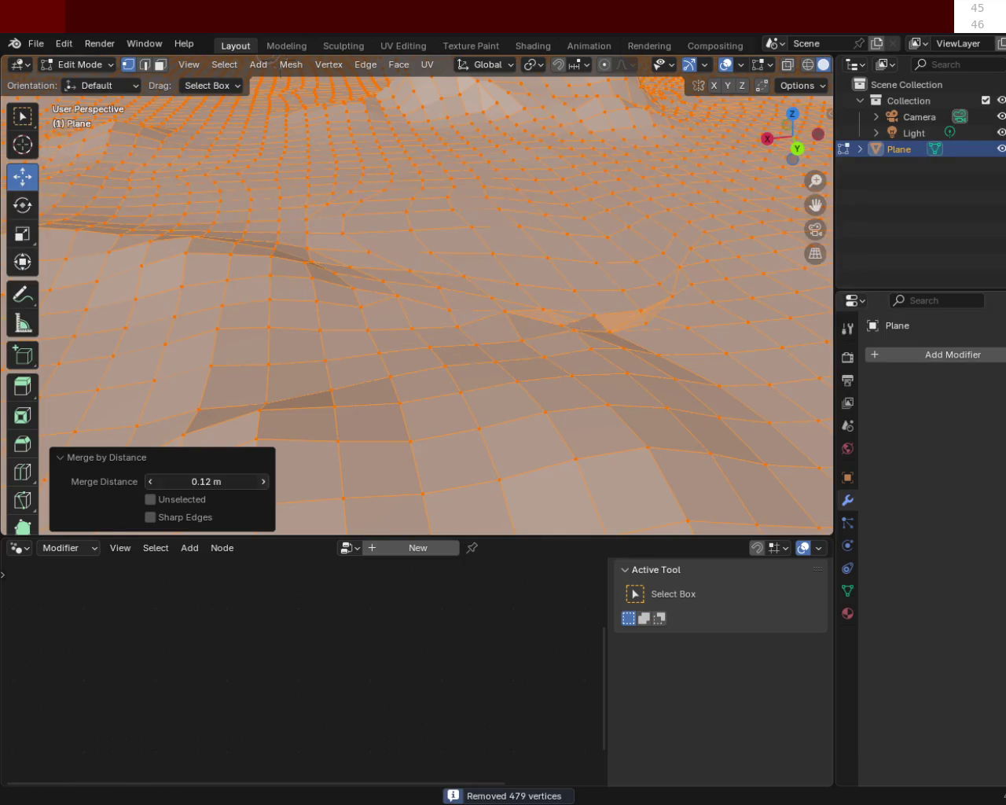
click(264, 481)
click(264, 481)
click(265, 481)
click(264, 481)
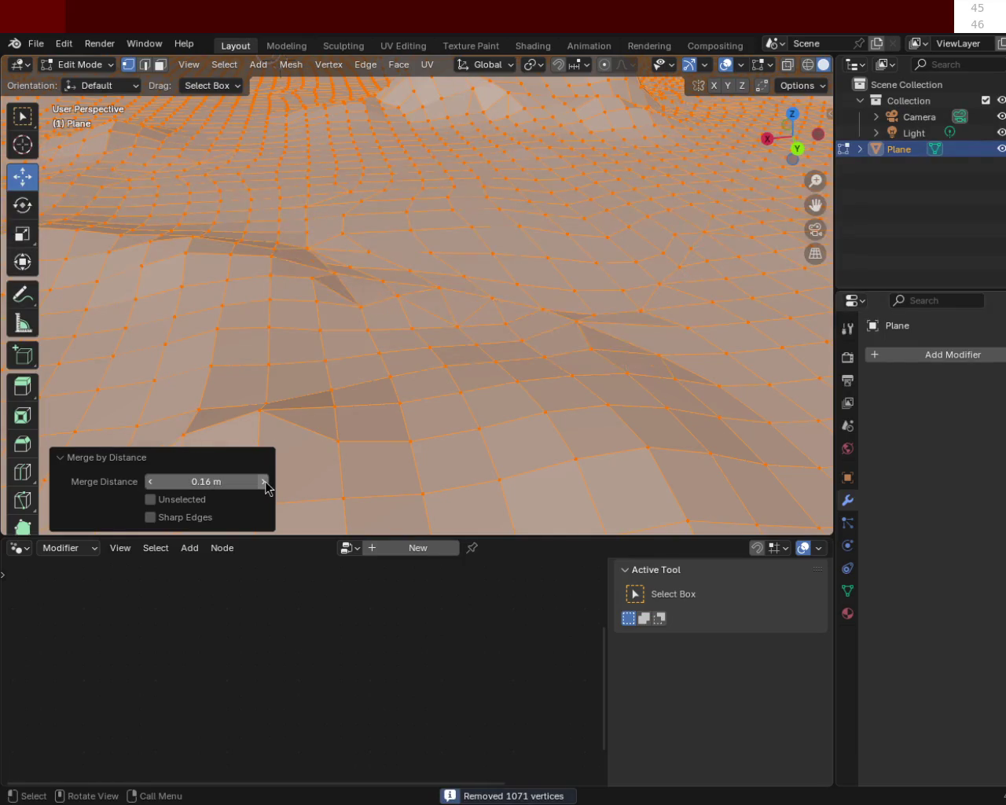
click(264, 481)
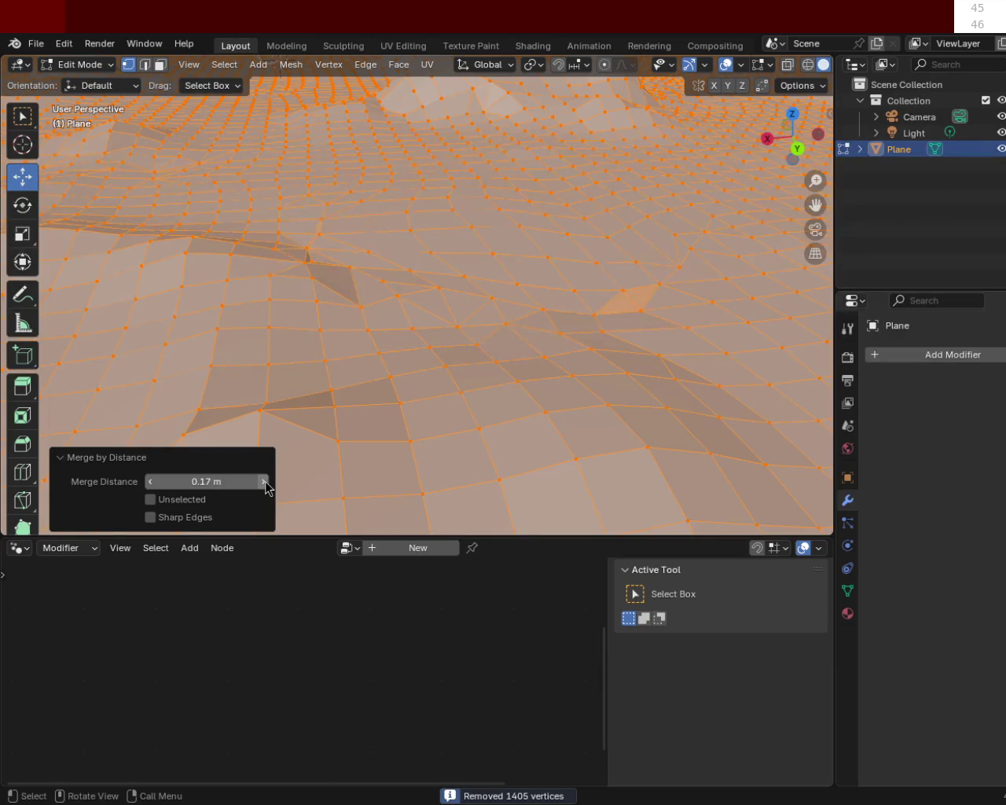
click(264, 481)
click(264, 481)
click(264, 481)
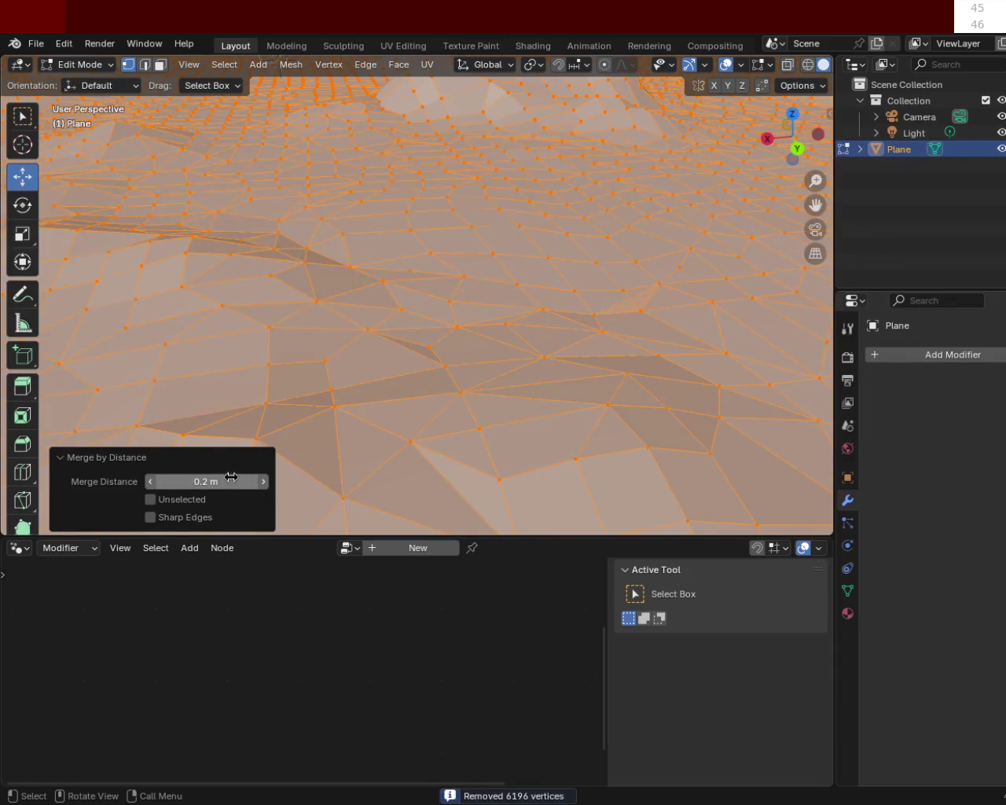
Bring the Merge Distance back down to 0.16 m, removing 1071 vertices.
click(148, 482)
click(149, 482)
click(148, 482)
click(149, 482)
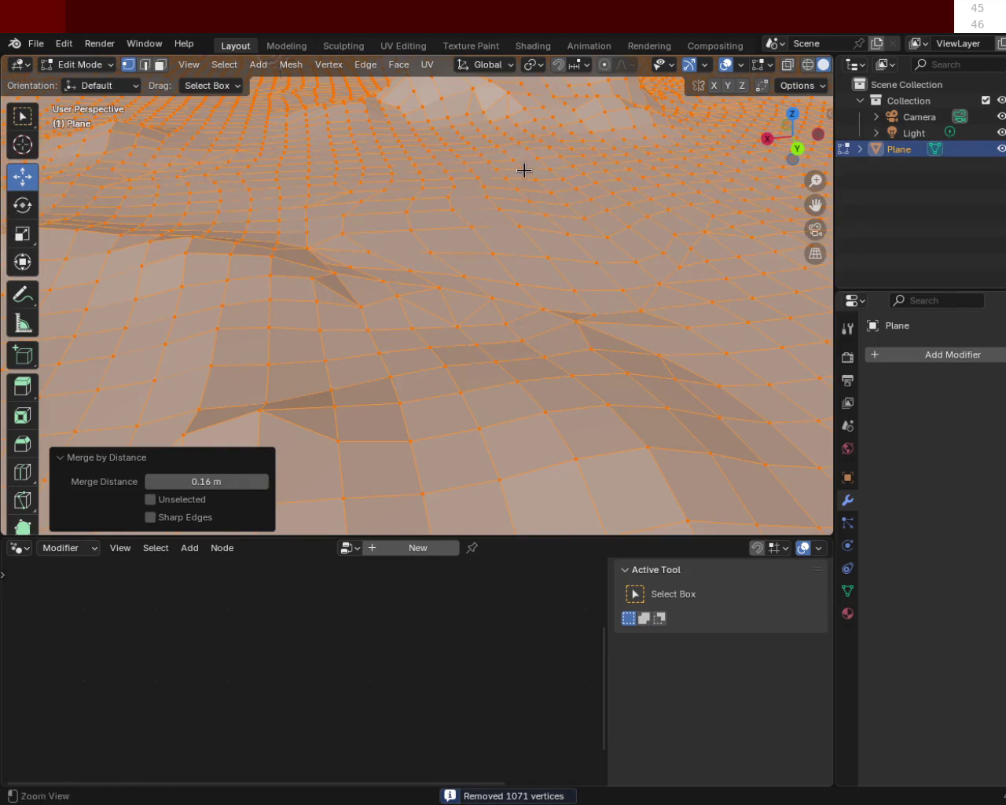
scroll(524, 170, down, 5)
scroll(512, 281, up, 3)
scroll(512, 307, up, 3)
Bump the Merge Distance to 0.17 m, removing 1405 vertices, and inspect the coarser facets.
mouse_move(426, 187)
middle_down()
mouse_move(312, 299)
mouse_move(336, 380)
mouse_move(709, 207)
mouse_move(602, 243)
mouse_move(469, 251)
mouse_move(450, 284)
mouse_move(401, 281)
middle_up()
scroll(395, 267, up, 5)
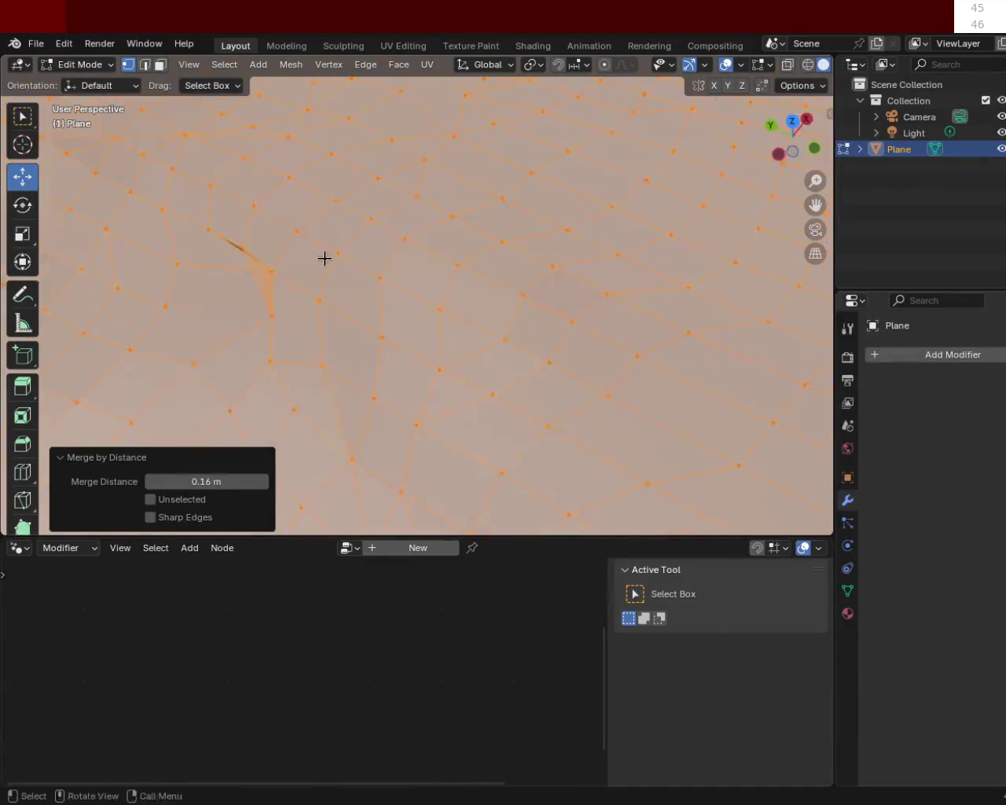
middle_drag(474, 236, 452, 238)
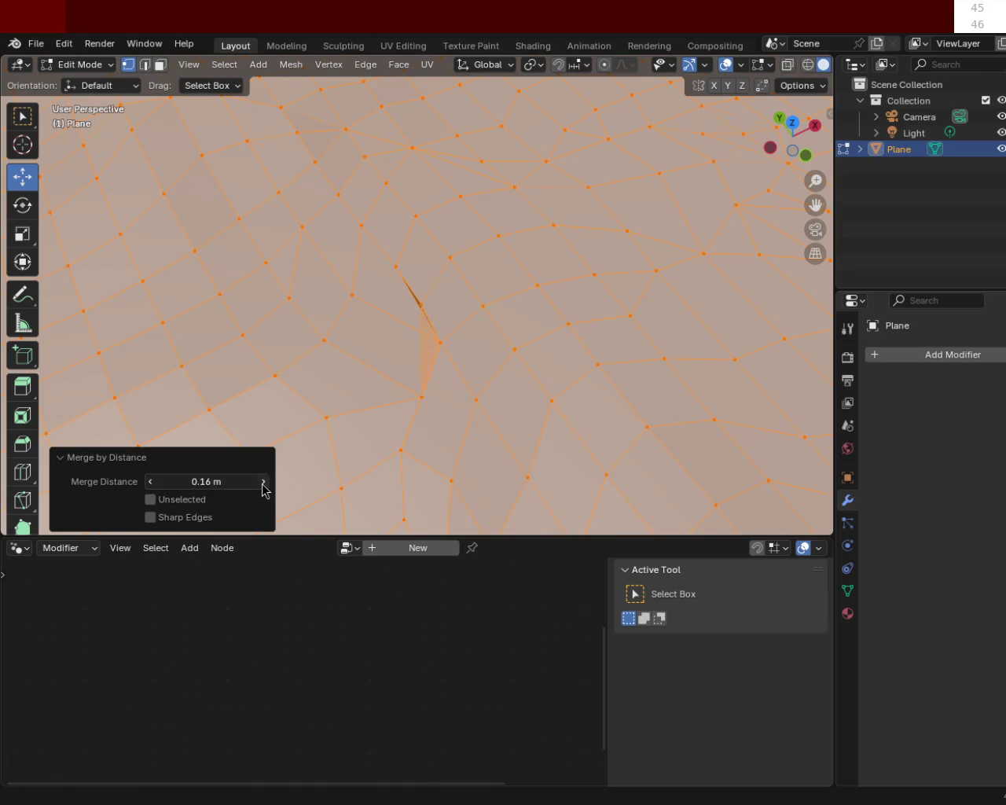
click(264, 481)
mouse_move(620, 188)
ctrl+middle_down()
mouse_move(540, 307)
mouse_move(536, 252)
mouse_move(420, 352)
mouse_move(412, 305)
mouse_move(414, 328)
mouse_move(427, 292)
mouse_move(492, 362)
mouse_move(479, 438)
mouse_move(498, 424)
mouse_move(507, 380)
mouse_move(469, 290)
mouse_move(448, 350)
mouse_move(448, 308)
mouse_move(432, 300)
ctrl+middle_up()
ctrl+middle_drag(484, 361, 508, 264)
mouse_move(611, 335)
middle_down()
mouse_move(504, 317)
mouse_move(606, 272)
mouse_move(373, 320)
middle_up()
mouse_move(558, 276)
middle_down()
mouse_move(458, 294)
mouse_move(620, 348)
mouse_move(469, 204)
mouse_move(550, 242)
mouse_move(408, 288)
mouse_move(413, 185)
mouse_move(463, 205)
middle_up()
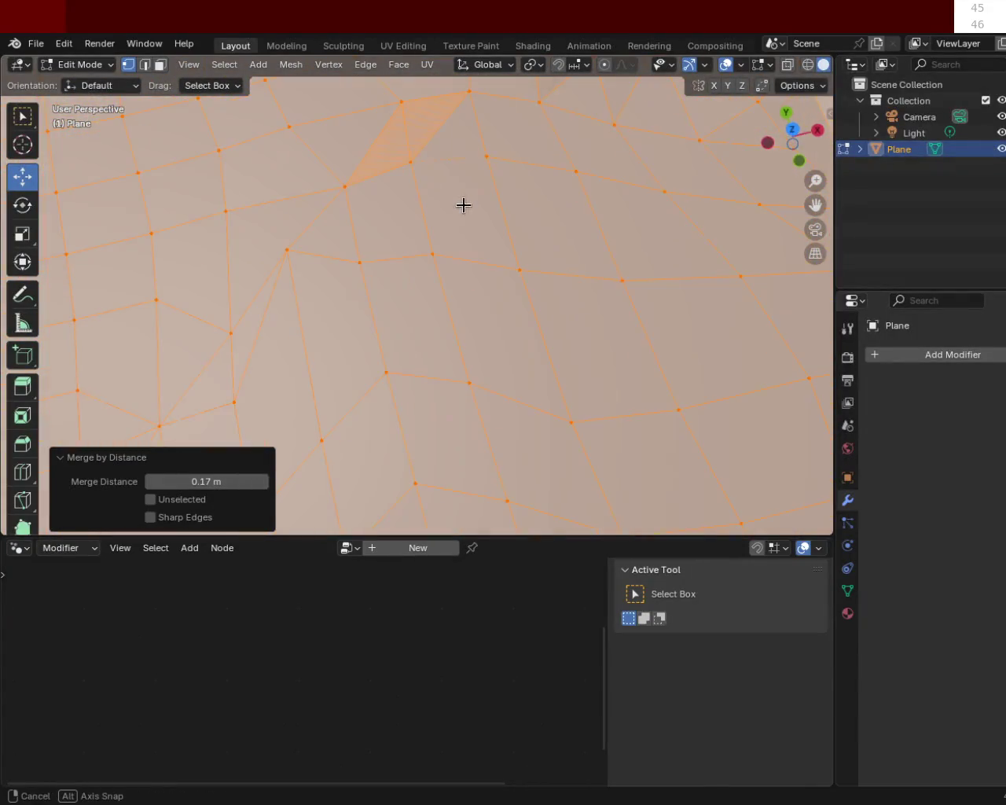
mouse_move(511, 262)
middle_down()
mouse_move(524, 278)
mouse_move(519, 268)
middle_up()
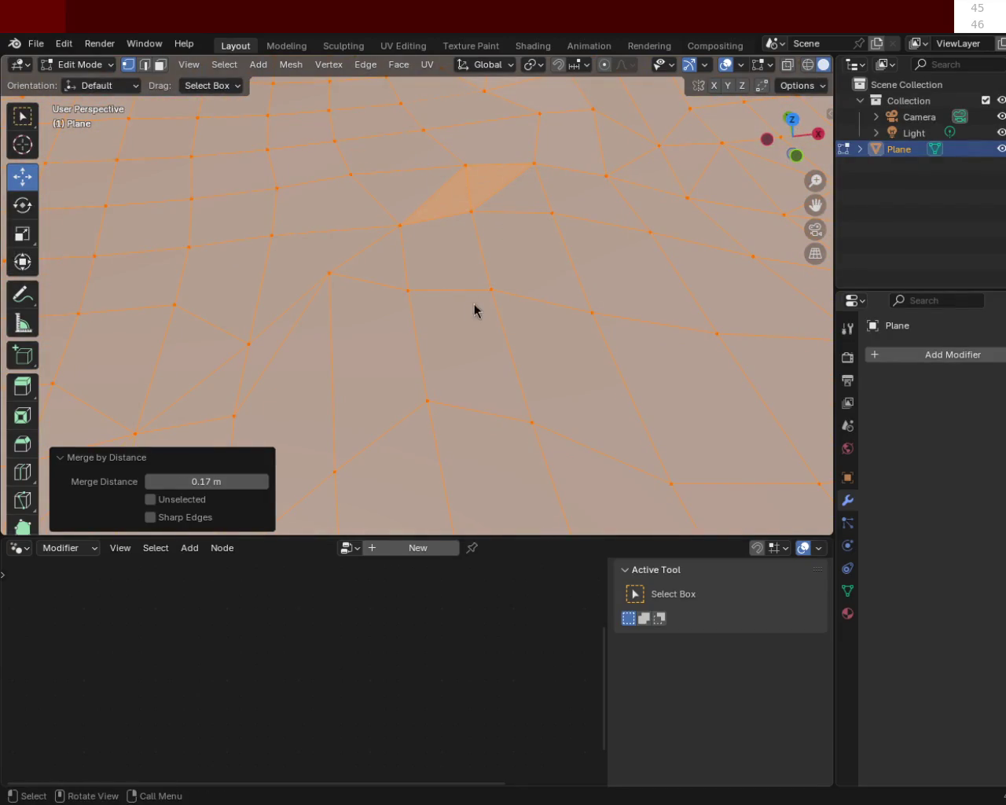
mouse_move(513, 270)
ctrl+middle_down()
mouse_move(570, 384)
mouse_move(530, 304)
mouse_move(427, 288)
mouse_move(439, 306)
mouse_move(490, 321)
mouse_move(310, 299)
mouse_move(362, 315)
mouse_move(527, 296)
mouse_move(321, 427)
mouse_move(535, 319)
ctrl+middle_up()
scroll(561, 341, down, 3)
scroll(618, 304, down, 3)
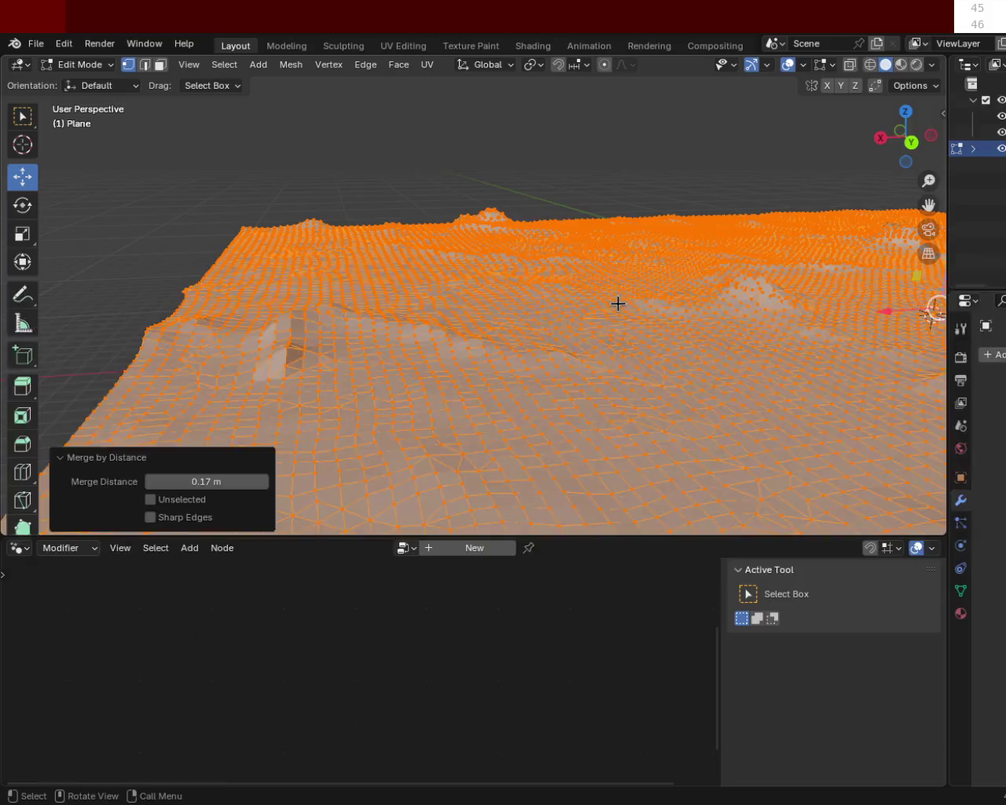
Deselect all vertices and return the terrain plane to Object Mode.
key(alt+a)
mouse_move(618, 303)
middle_down()
mouse_move(713, 294)
mouse_move(699, 304)
mouse_move(744, 333)
mouse_move(741, 341)
mouse_move(550, 364)
mouse_move(461, 344)
mouse_move(454, 330)
mouse_move(662, 337)
mouse_move(304, 348)
mouse_move(433, 346)
mouse_move(589, 376)
mouse_move(692, 280)
mouse_move(526, 330)
mouse_move(762, 306)
mouse_move(364, 296)
mouse_move(770, 307)
mouse_move(476, 390)
mouse_move(748, 285)
mouse_move(481, 346)
mouse_move(291, 305)
mouse_move(414, 334)
mouse_move(407, 345)
mouse_move(303, 350)
mouse_move(517, 355)
mouse_move(689, 451)
mouse_move(531, 220)
mouse_move(454, 291)
mouse_move(272, 278)
mouse_move(312, 243)
mouse_move(324, 187)
mouse_move(245, 276)
mouse_move(692, 290)
mouse_move(361, 325)
mouse_move(579, 236)
mouse_move(498, 168)
mouse_move(519, 160)
mouse_move(577, 196)
mouse_move(561, 418)
mouse_move(388, 287)
mouse_move(388, 271)
mouse_move(595, 367)
mouse_move(674, 382)
mouse_move(765, 372)
mouse_move(527, 256)
mouse_move(488, 303)
mouse_move(591, 267)
mouse_move(442, 330)
mouse_move(579, 263)
mouse_move(534, 315)
mouse_move(472, 330)
mouse_move(665, 327)
mouse_move(658, 364)
mouse_move(590, 283)
mouse_move(737, 321)
mouse_move(527, 267)
mouse_move(566, 378)
mouse_move(577, 344)
mouse_move(633, 375)
mouse_move(553, 207)
mouse_move(611, 337)
mouse_move(638, 362)
mouse_move(749, 337)
mouse_move(729, 313)
middle_up()
key(Tab)
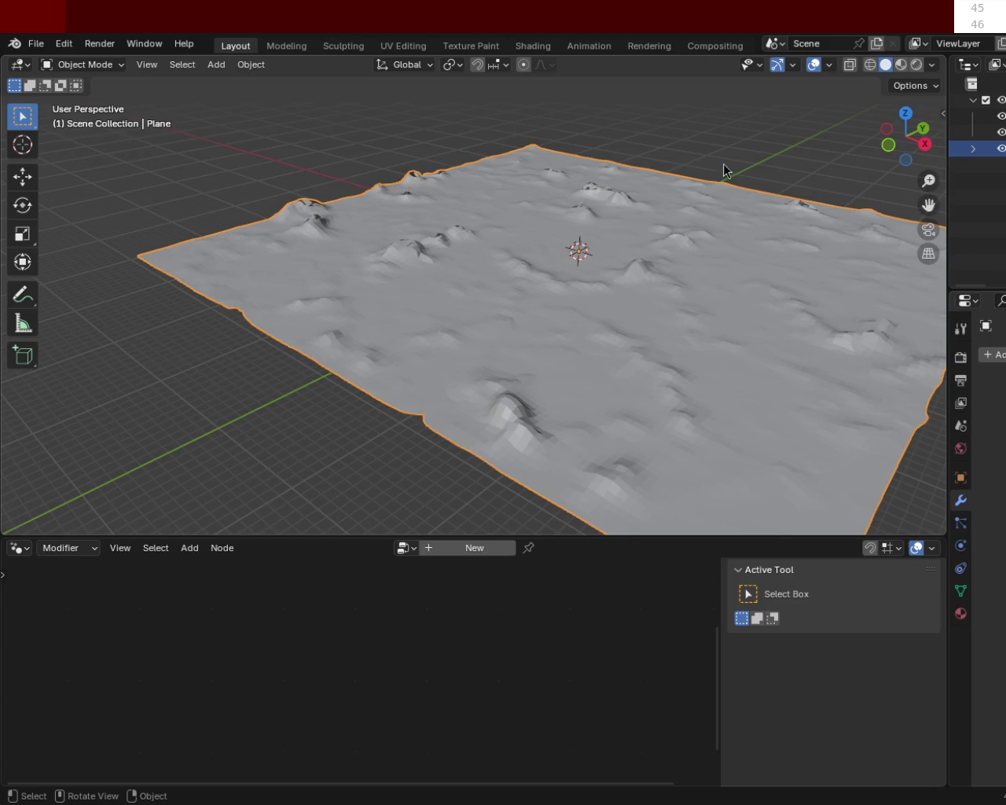
Inspect the finished terrain from several angles, then widen the outliner and properties panels.
mouse_move(665, 273)
ctrl+middle_down()
mouse_move(624, 215)
mouse_move(722, 206)
ctrl+middle_up()
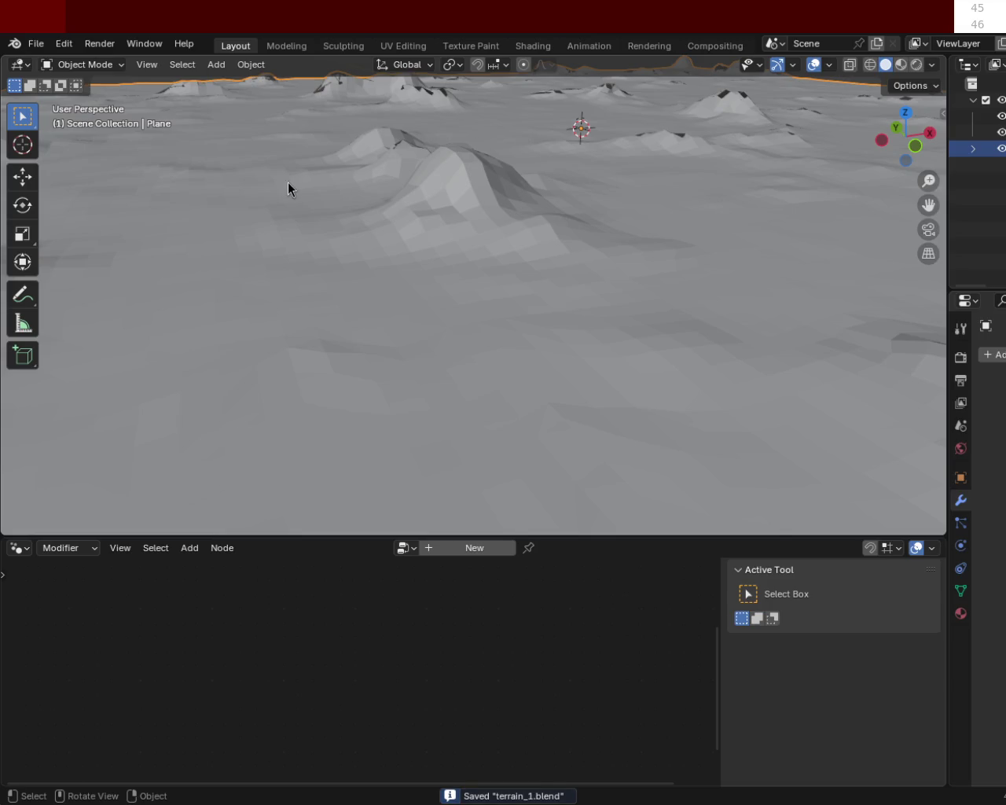
mouse_move(671, 120)
ctrl+middle_down()
mouse_move(511, 295)
mouse_move(566, 228)
mouse_move(482, 174)
mouse_move(512, 225)
mouse_move(637, 293)
mouse_move(613, 332)
mouse_move(577, 238)
mouse_move(682, 230)
mouse_move(483, 261)
mouse_move(520, 296)
mouse_move(668, 305)
mouse_move(571, 299)
mouse_move(629, 319)
mouse_move(607, 290)
mouse_move(568, 299)
mouse_move(594, 295)
ctrl+middle_up()
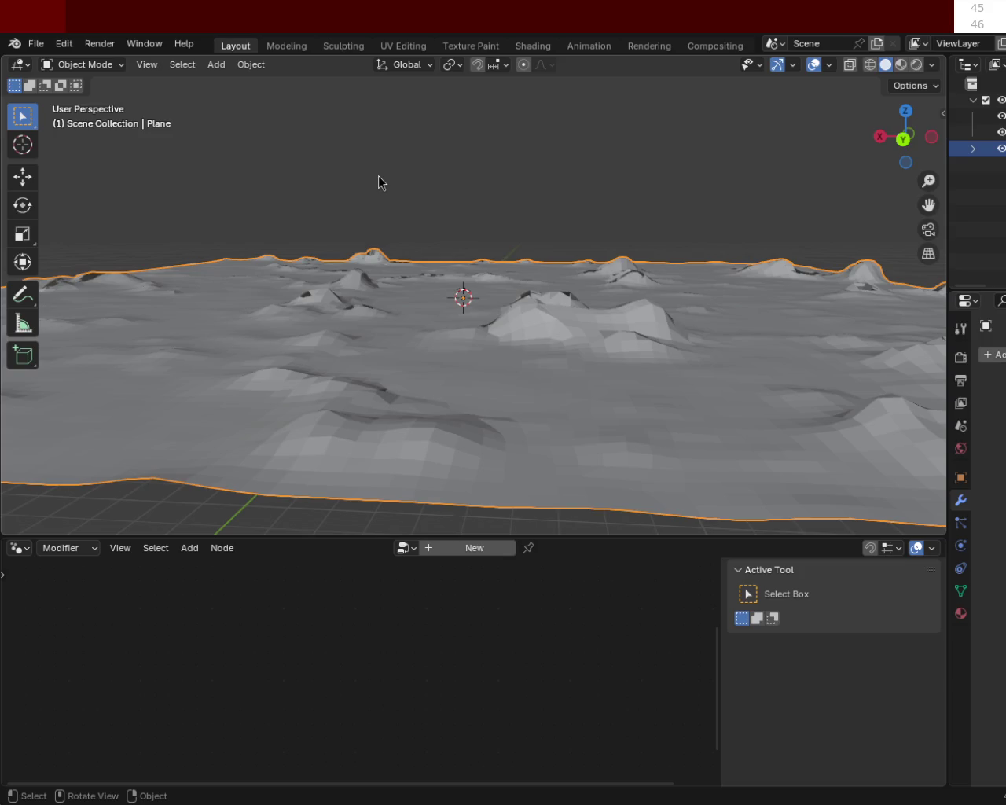
mouse_move(514, 197)
middle_down()
mouse_move(479, 366)
mouse_move(498, 330)
middle_up()
scroll(555, 364, down, 4)
mouse_move(554, 364)
middle_down()
mouse_move(518, 287)
mouse_move(557, 317)
middle_up()
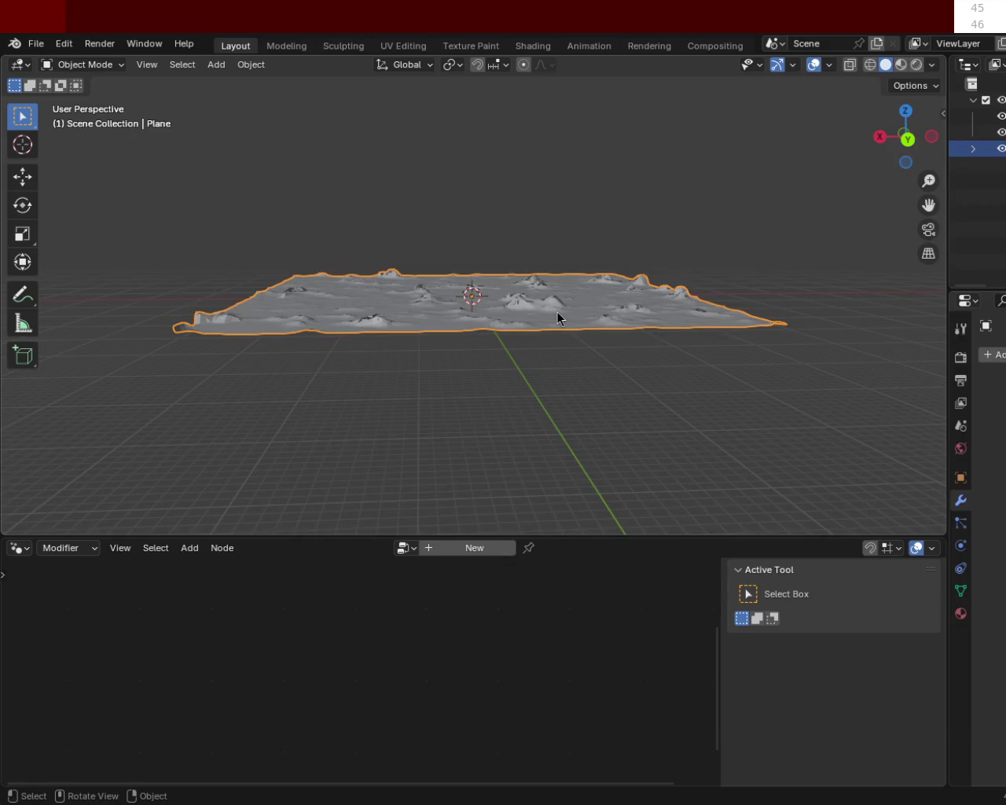
key(KP_1)
mouse_move(698, 290)
middle_down()
mouse_move(500, 359)
mouse_move(514, 349)
mouse_move(498, 194)
middle_up()
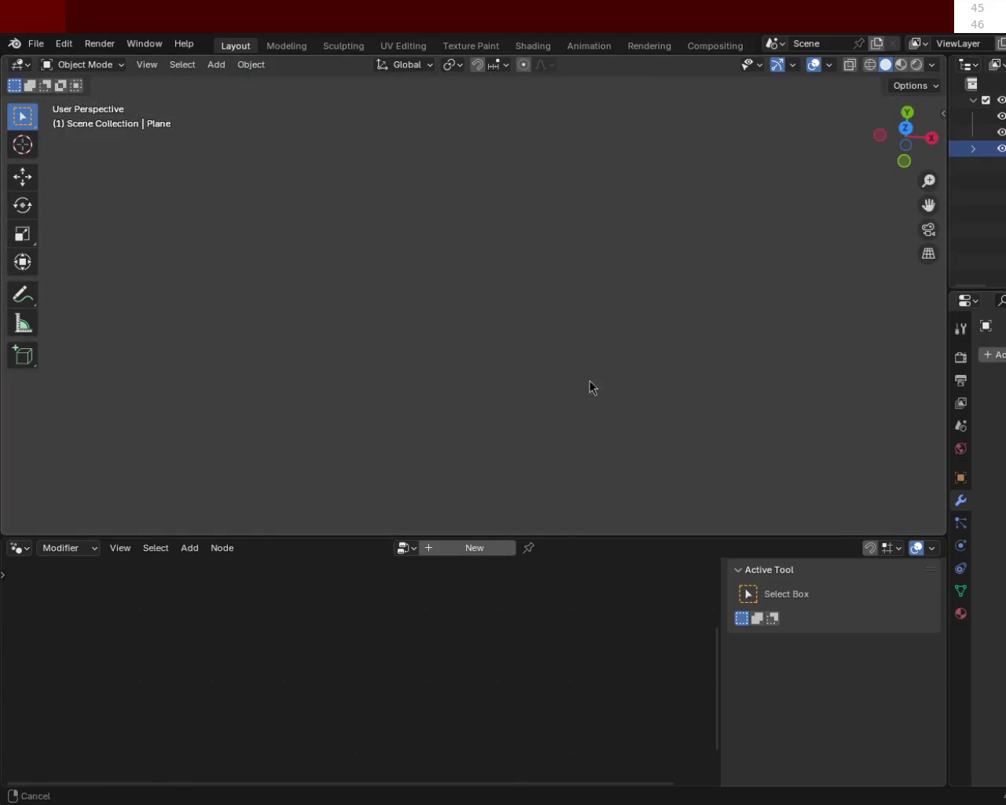
ctrl+middle_drag(564, 470, 528, 327)
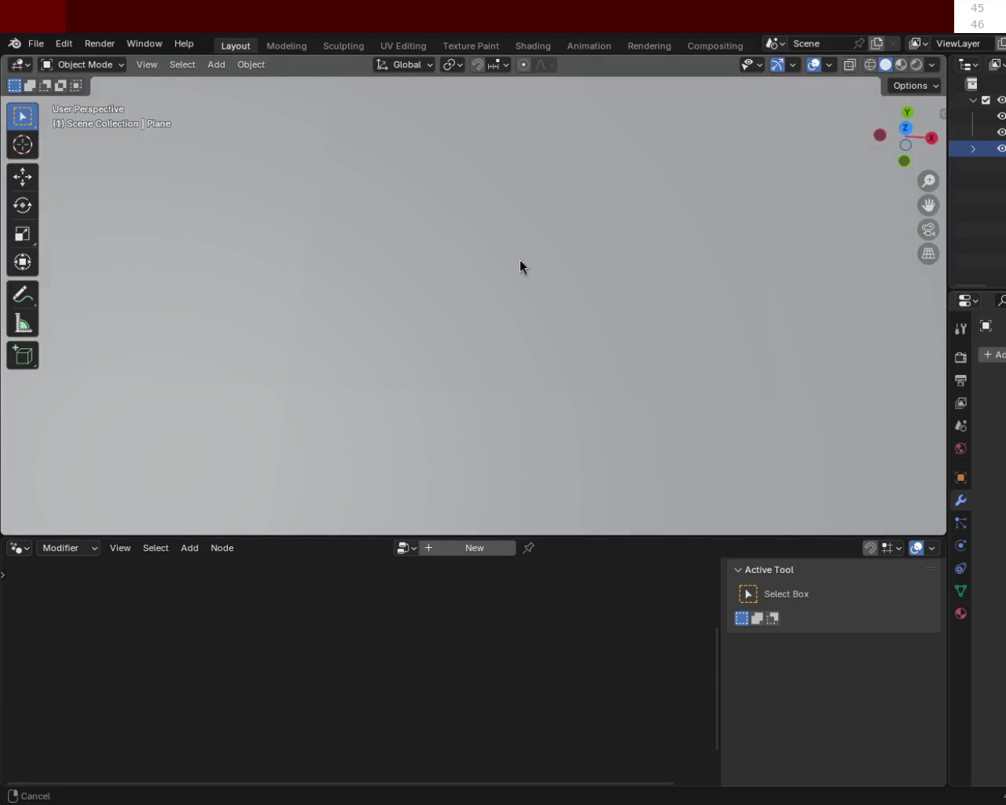
mouse_move(504, 194)
ctrl+middle_down()
mouse_move(568, 319)
mouse_move(593, 157)
mouse_move(913, 227)
ctrl+middle_up()
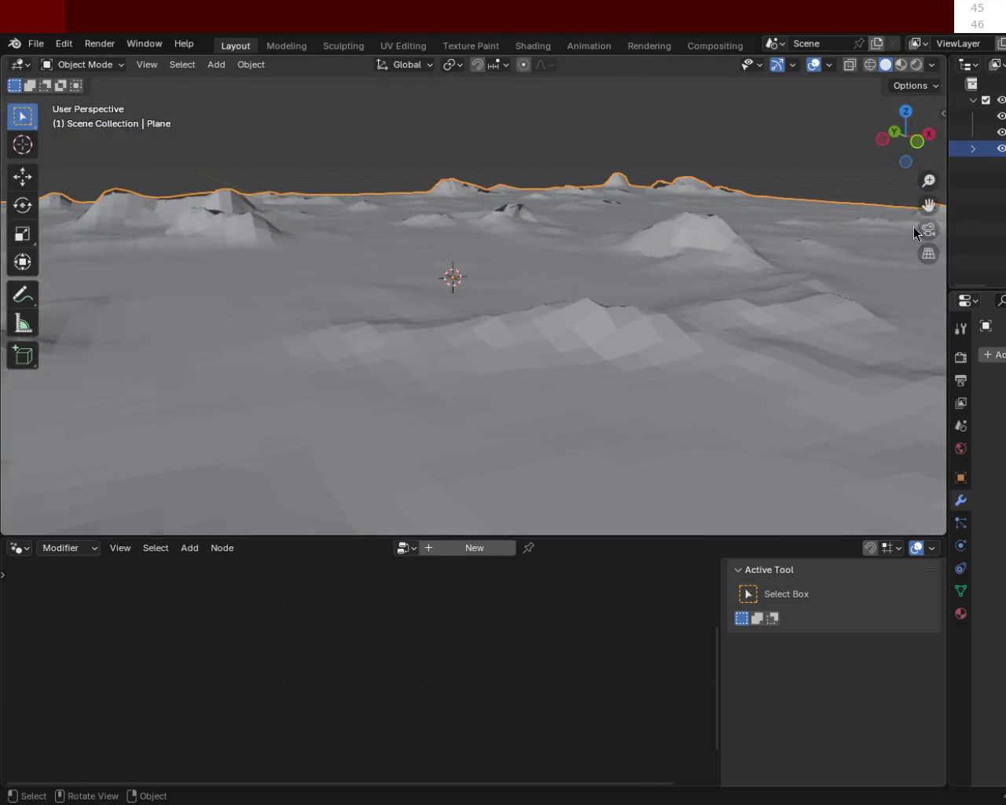
drag(945, 239, 731, 197)
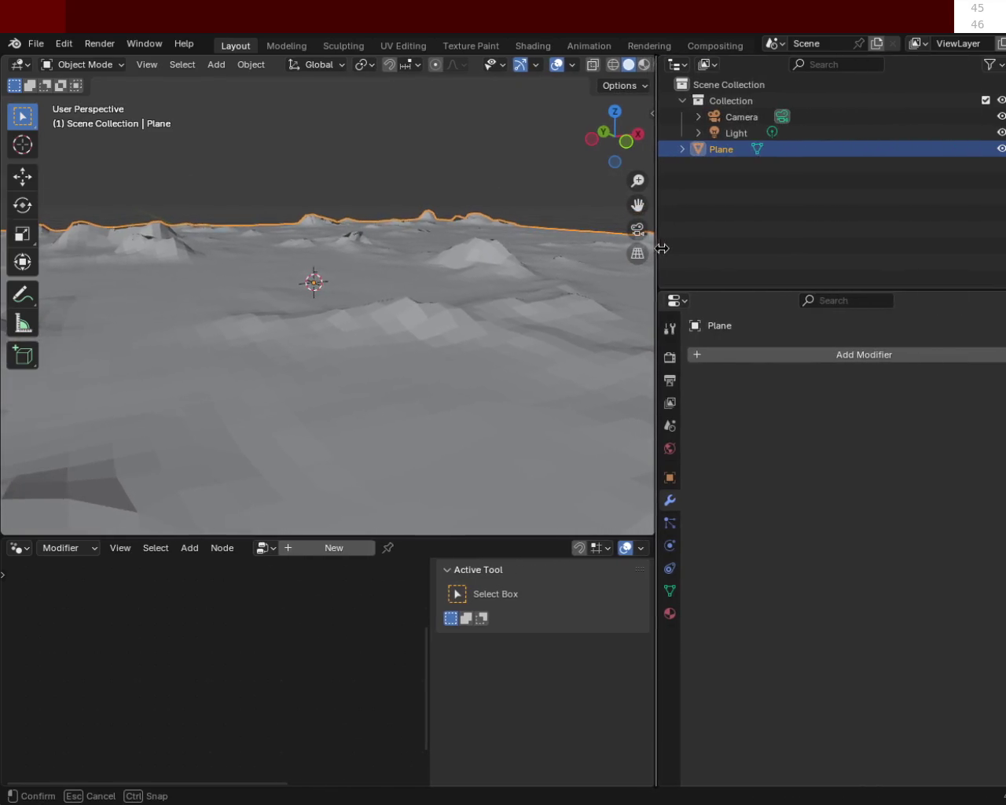
Select Camera in the Outliner and navigate the viewport to locate it in the scene.
click(816, 116)
mouse_move(597, 236)
middle_down()
mouse_move(460, 297)
mouse_move(502, 291)
mouse_move(532, 229)
mouse_move(518, 290)
mouse_move(362, 213)
mouse_move(463, 298)
middle_up()
mouse_move(558, 338)
shift+middle_down()
mouse_move(416, 291)
mouse_move(425, 224)
shift+middle_up()
mouse_move(403, 338)
middle_down()
mouse_move(373, 308)
mouse_move(411, 307)
mouse_move(470, 265)
middle_up()
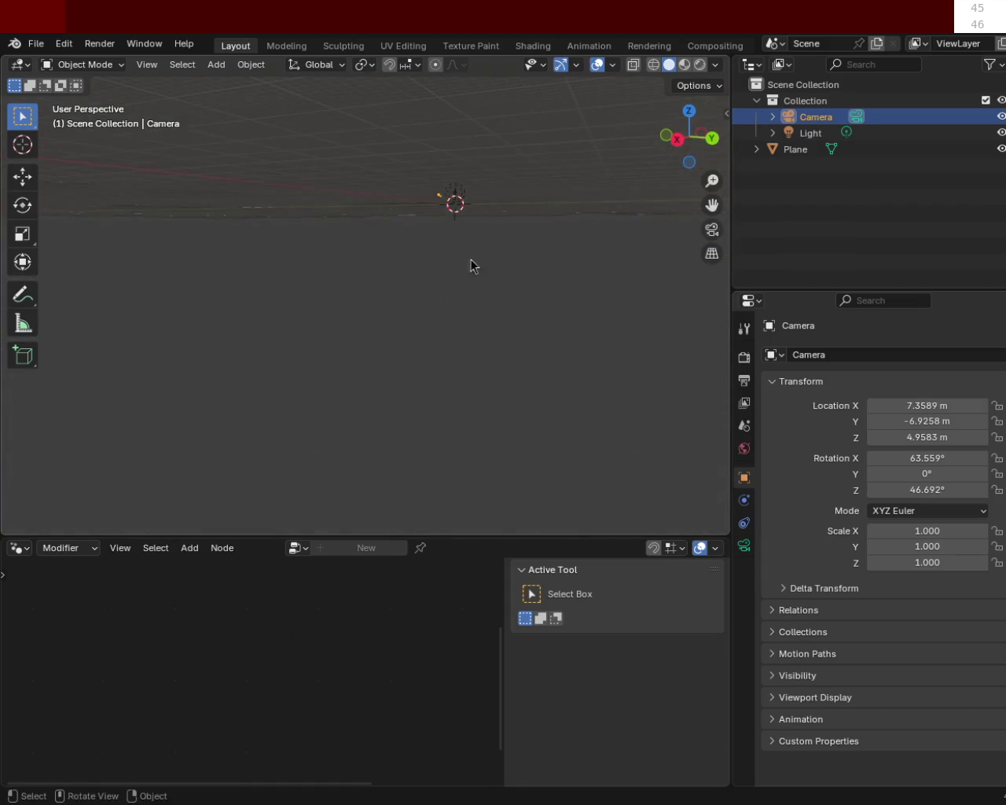
mouse_move(462, 173)
ctrl+middle_down()
mouse_move(433, 253)
mouse_move(398, 460)
mouse_move(380, 440)
mouse_move(420, 400)
mouse_move(393, 322)
mouse_move(407, 322)
ctrl+middle_up()
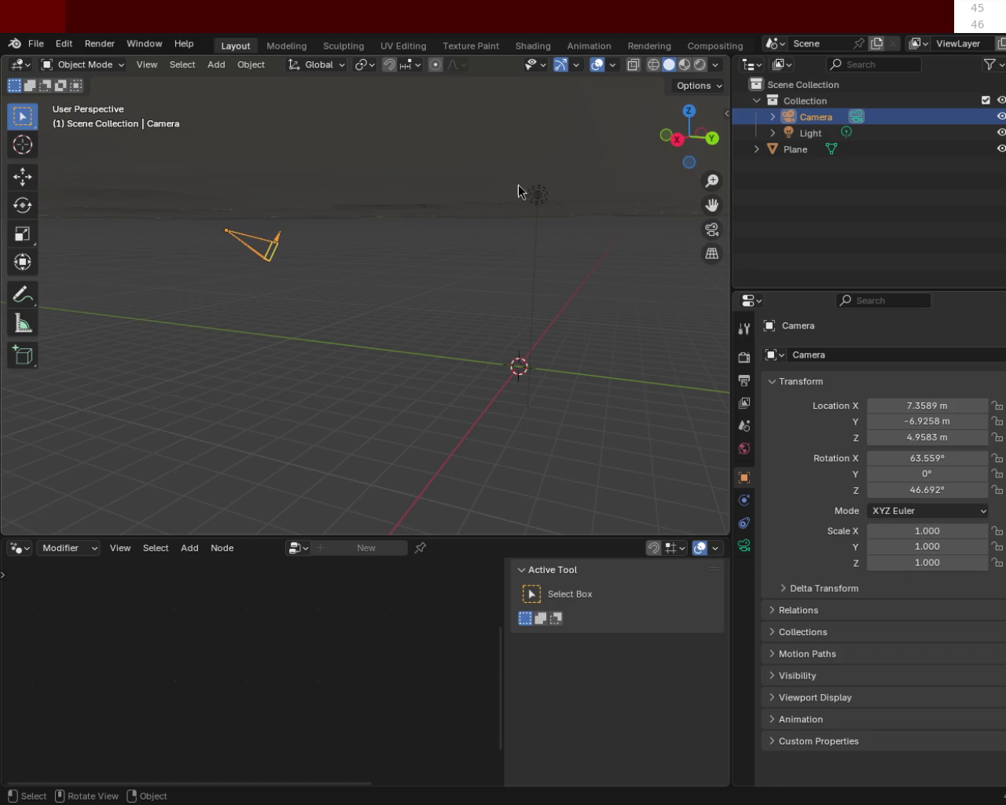
mouse_move(614, 172)
middle_down()
mouse_move(521, 283)
mouse_move(512, 279)
mouse_move(522, 261)
mouse_move(456, 274)
mouse_move(410, 311)
mouse_move(383, 305)
mouse_move(465, 286)
mouse_move(606, 301)
middle_up()
scroll(510, 263, up, 5)
mouse_move(615, 306)
middle_down()
mouse_move(123, 314)
mouse_move(228, 283)
mouse_move(526, 309)
mouse_move(54, 287)
mouse_move(685, 296)
mouse_move(658, 299)
mouse_move(666, 278)
mouse_move(555, 336)
mouse_move(574, 301)
mouse_move(472, 323)
mouse_move(262, 321)
mouse_move(495, 330)
mouse_move(386, 316)
mouse_move(359, 389)
mouse_move(406, 274)
mouse_move(501, 235)
mouse_move(560, 334)
mouse_move(427, 223)
mouse_move(514, 330)
mouse_move(474, 316)
mouse_move(452, 289)
middle_up()
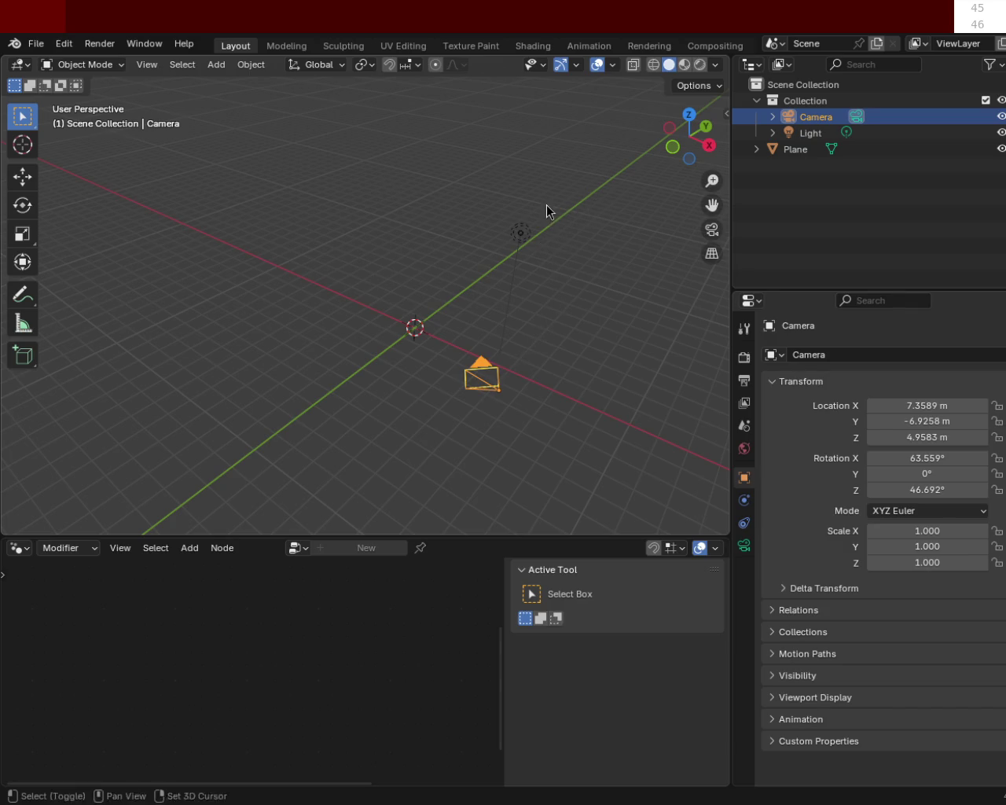
shift+middle_drag(546, 205, 537, 222)
mouse_move(511, 178)
shift+middle_down()
mouse_move(426, 319)
mouse_move(476, 195)
mouse_move(252, 203)
mouse_move(240, 289)
mouse_move(375, 339)
mouse_move(428, 269)
mouse_move(452, 195)
shift+middle_up()
ctrl+middle_drag(511, 368, 488, 180)
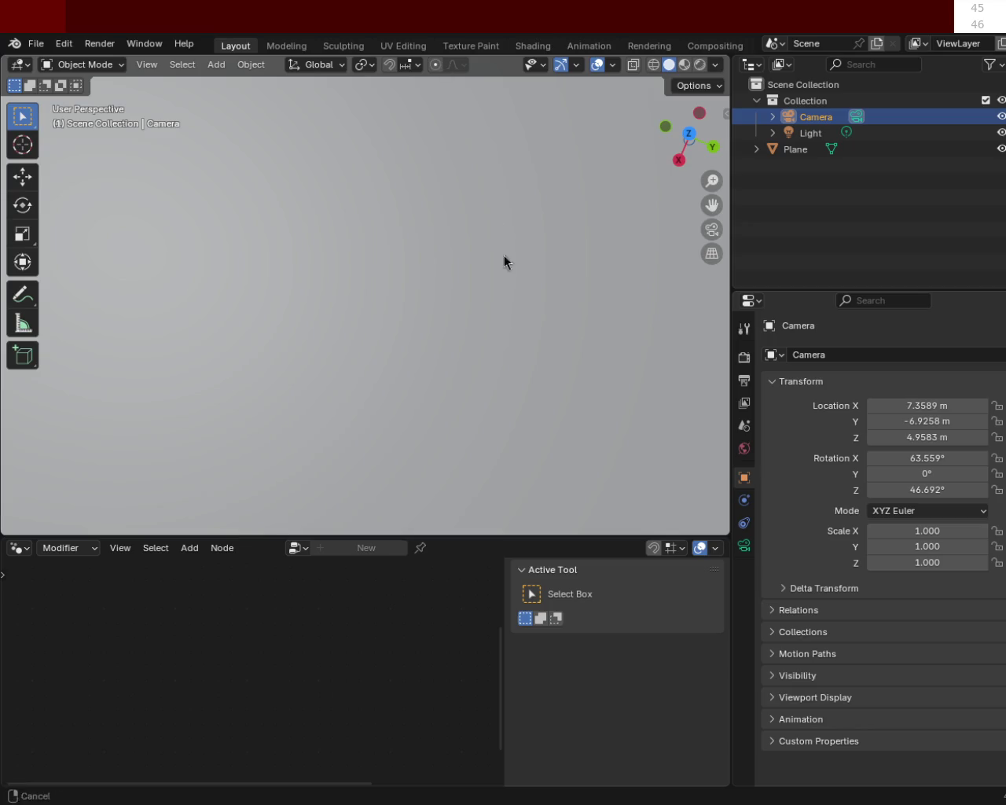
mouse_move(501, 313)
middle_down()
mouse_move(512, 214)
mouse_move(500, 198)
middle_up()
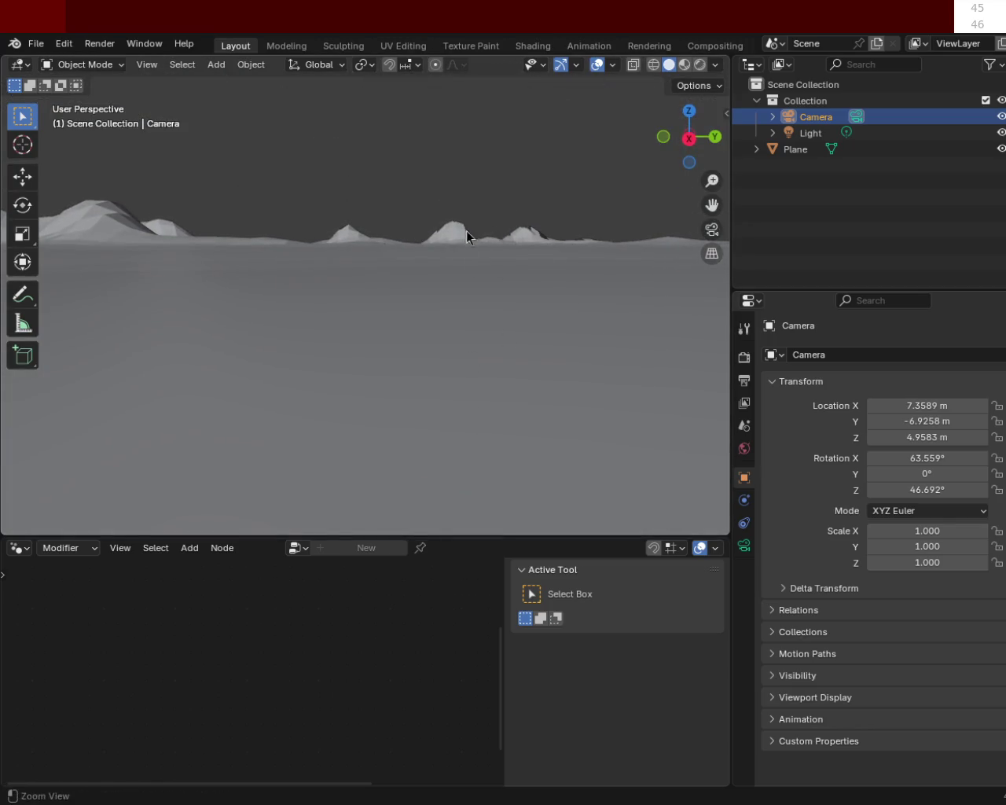
mouse_move(408, 225)
ctrl+middle_down()
mouse_move(427, 339)
mouse_move(464, 330)
mouse_move(531, 169)
mouse_move(548, 86)
mouse_move(520, 190)
mouse_move(514, 116)
ctrl+middle_up()
mouse_move(480, 241)
middle_down()
mouse_move(492, 269)
mouse_move(442, 265)
mouse_move(446, 286)
mouse_move(518, 387)
mouse_move(530, 307)
mouse_move(504, 288)
middle_up()
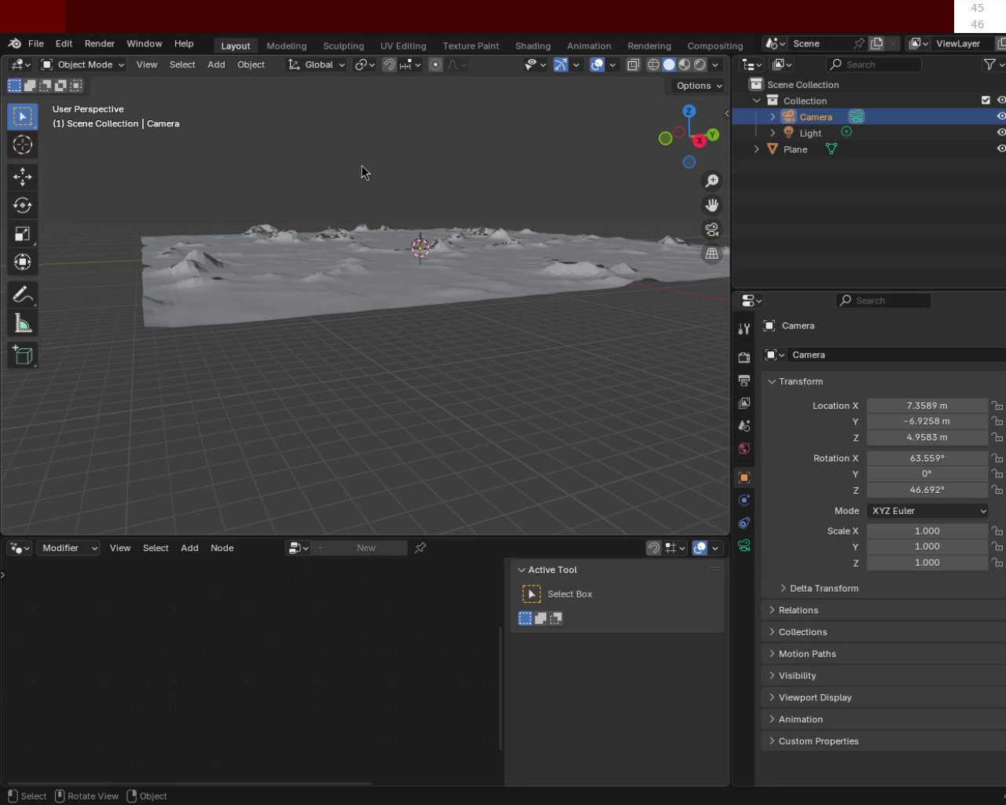
mouse_move(587, 147)
middle_down()
mouse_move(363, 495)
mouse_move(369, 401)
mouse_move(498, 386)
mouse_move(445, 411)
mouse_move(406, 352)
mouse_move(409, 283)
mouse_move(577, 392)
mouse_move(542, 352)
mouse_move(514, 367)
mouse_move(447, 337)
mouse_move(455, 316)
mouse_move(482, 310)
mouse_move(495, 332)
mouse_move(360, 141)
mouse_move(386, 163)
mouse_move(411, 230)
mouse_move(474, 281)
mouse_move(466, 334)
mouse_move(399, 406)
mouse_move(432, 360)
mouse_move(427, 304)
mouse_move(458, 287)
mouse_move(505, 343)
mouse_move(459, 193)
mouse_move(474, 223)
mouse_move(467, 286)
mouse_move(447, 305)
mouse_move(447, 290)
mouse_move(518, 213)
mouse_move(443, 228)
mouse_move(460, 206)
mouse_move(548, 200)
mouse_move(390, 198)
mouse_move(412, 230)
mouse_move(435, 221)
mouse_move(416, 236)
mouse_move(422, 201)
mouse_move(404, 202)
mouse_move(398, 187)
mouse_move(393, 202)
mouse_move(489, 229)
mouse_move(665, 218)
mouse_move(256, 199)
mouse_move(328, 208)
middle_up()
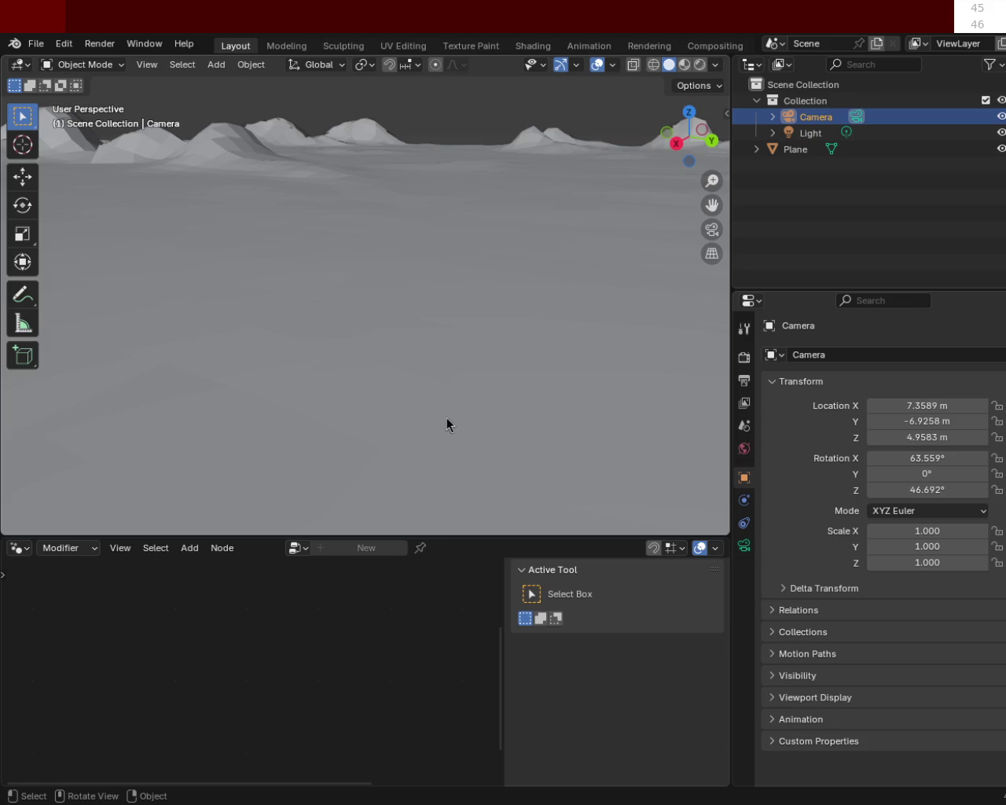
mouse_move(581, 151)
middle_down()
mouse_move(589, 218)
mouse_move(698, 220)
mouse_move(502, 211)
mouse_move(523, 208)
mouse_move(290, 220)
mouse_move(418, 201)
mouse_move(559, 216)
mouse_move(494, 160)
mouse_move(288, 159)
mouse_move(299, 204)
mouse_move(439, 230)
mouse_move(645, 223)
mouse_move(631, 236)
mouse_move(558, 205)
mouse_move(404, 206)
mouse_move(428, 201)
mouse_move(398, 228)
mouse_move(110, 243)
mouse_move(276, 195)
mouse_move(95, 212)
mouse_move(81, 207)
mouse_move(81, 182)
middle_up()
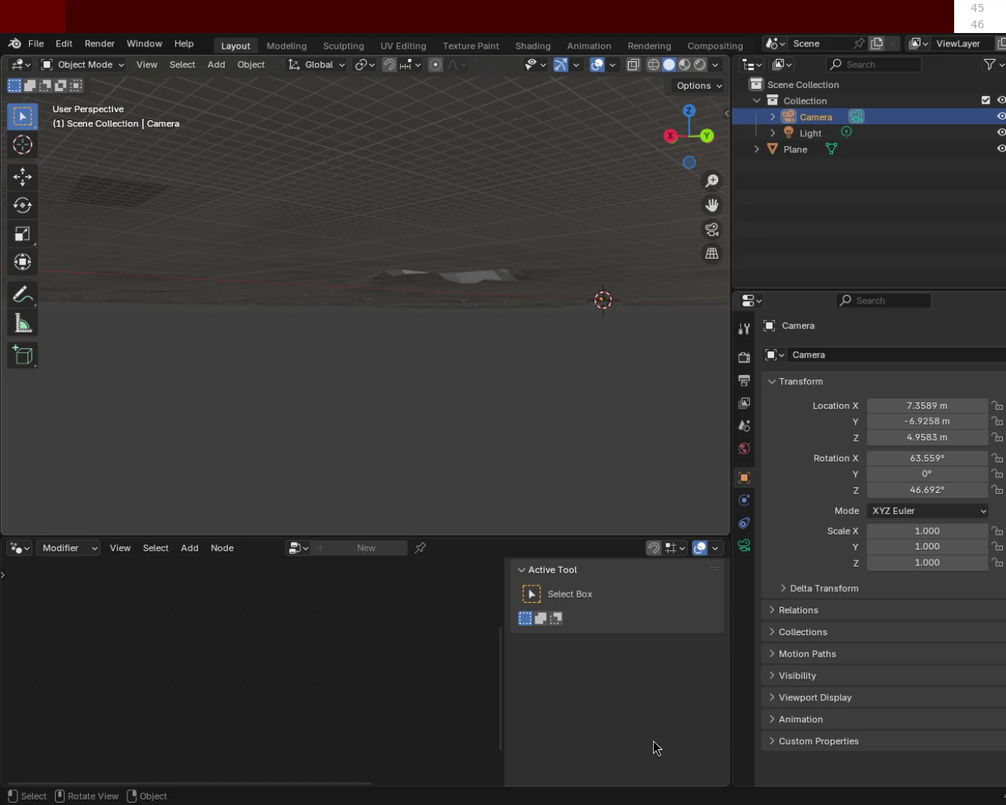
mouse_move(660, 138)
mouse_down()
mouse_move(458, 258)
mouse_move(355, 250)
mouse_up()
mouse_move(355, 249)
middle_down()
mouse_move(466, 238)
mouse_move(232, 250)
mouse_move(469, 265)
mouse_move(563, 256)
mouse_move(486, 258)
middle_up()
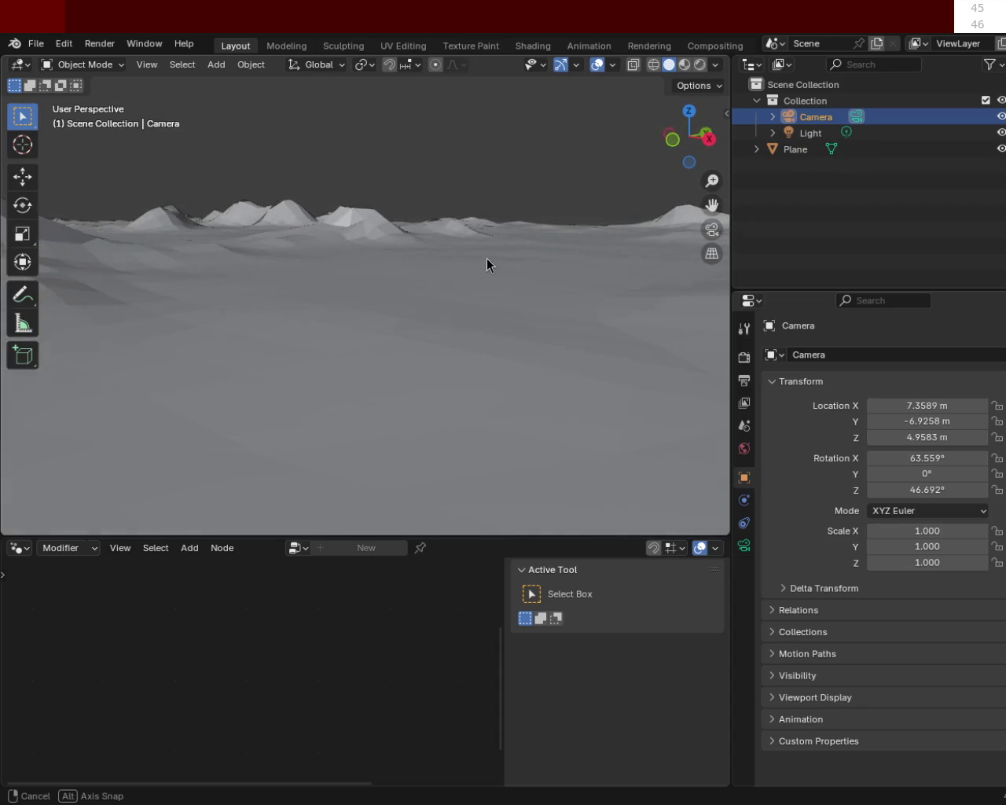
mouse_move(553, 248)
middle_down()
mouse_move(323, 343)
mouse_move(401, 323)
middle_up()
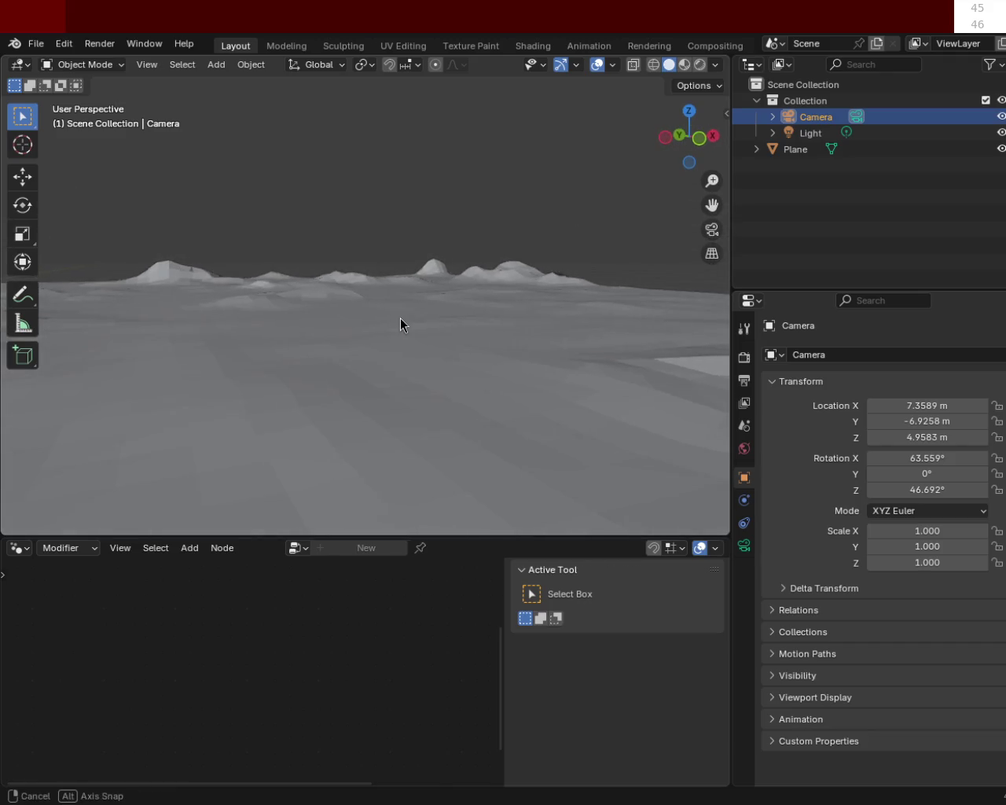
mouse_move(617, 327)
middle_down()
mouse_move(570, 337)
mouse_move(600, 335)
middle_up()
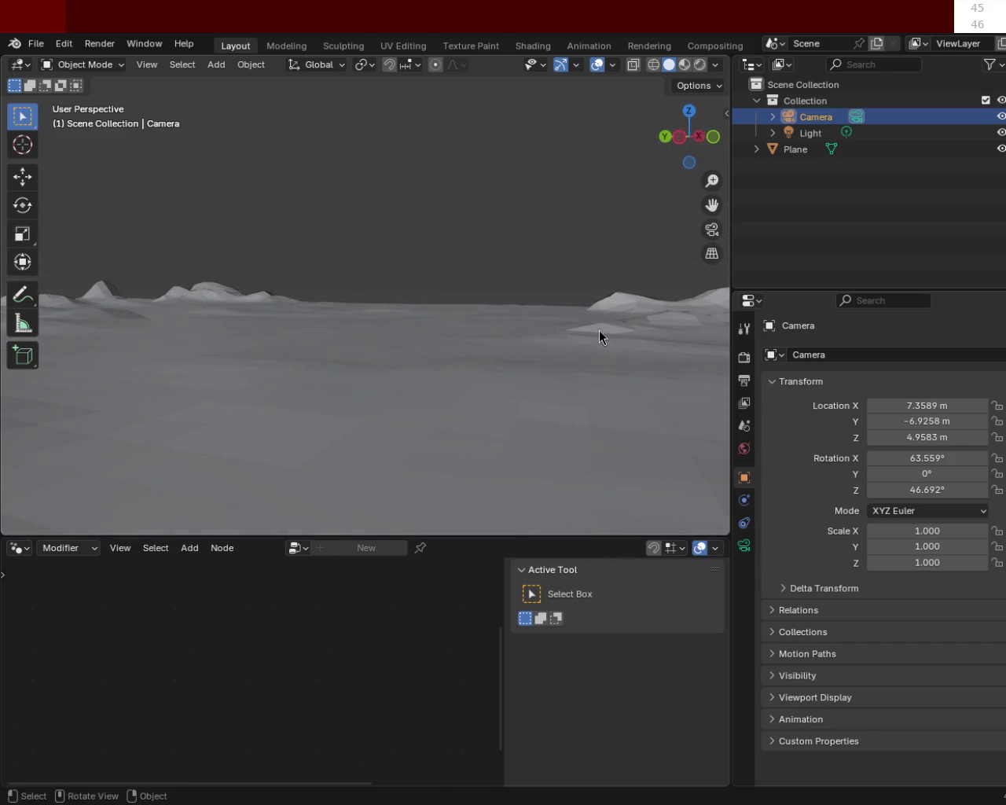
mouse_move(459, 292)
middle_down()
mouse_move(259, 344)
mouse_move(52, 337)
mouse_move(651, 338)
mouse_move(449, 357)
mouse_move(330, 350)
mouse_move(697, 350)
mouse_move(56, 348)
mouse_move(157, 341)
mouse_move(228, 353)
mouse_move(143, 378)
mouse_move(409, 349)
mouse_move(694, 345)
mouse_move(685, 356)
mouse_move(509, 279)
middle_up()
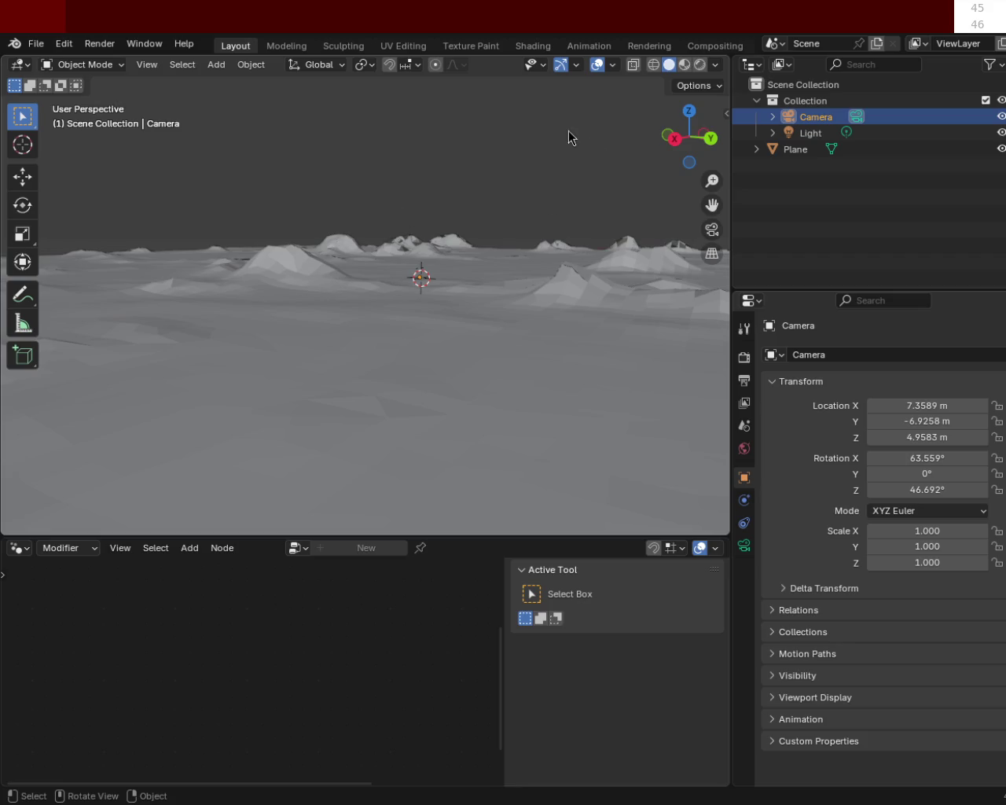
mouse_move(435, 249)
middle_down()
mouse_move(590, 290)
mouse_move(312, 260)
middle_up()
mouse_move(532, 274)
middle_down()
mouse_move(658, 280)
mouse_move(359, 267)
mouse_move(444, 342)
mouse_move(483, 301)
mouse_move(500, 382)
mouse_move(478, 379)
mouse_move(494, 357)
mouse_move(372, 290)
mouse_move(310, 292)
mouse_move(370, 312)
mouse_move(457, 300)
mouse_move(461, 291)
mouse_move(411, 276)
mouse_move(416, 243)
mouse_move(398, 269)
mouse_move(426, 299)
mouse_move(451, 299)
mouse_move(446, 368)
mouse_move(495, 375)
mouse_move(501, 333)
mouse_move(509, 345)
mouse_move(602, 355)
mouse_move(480, 359)
mouse_move(532, 429)
mouse_move(353, 393)
mouse_move(321, 309)
middle_up()
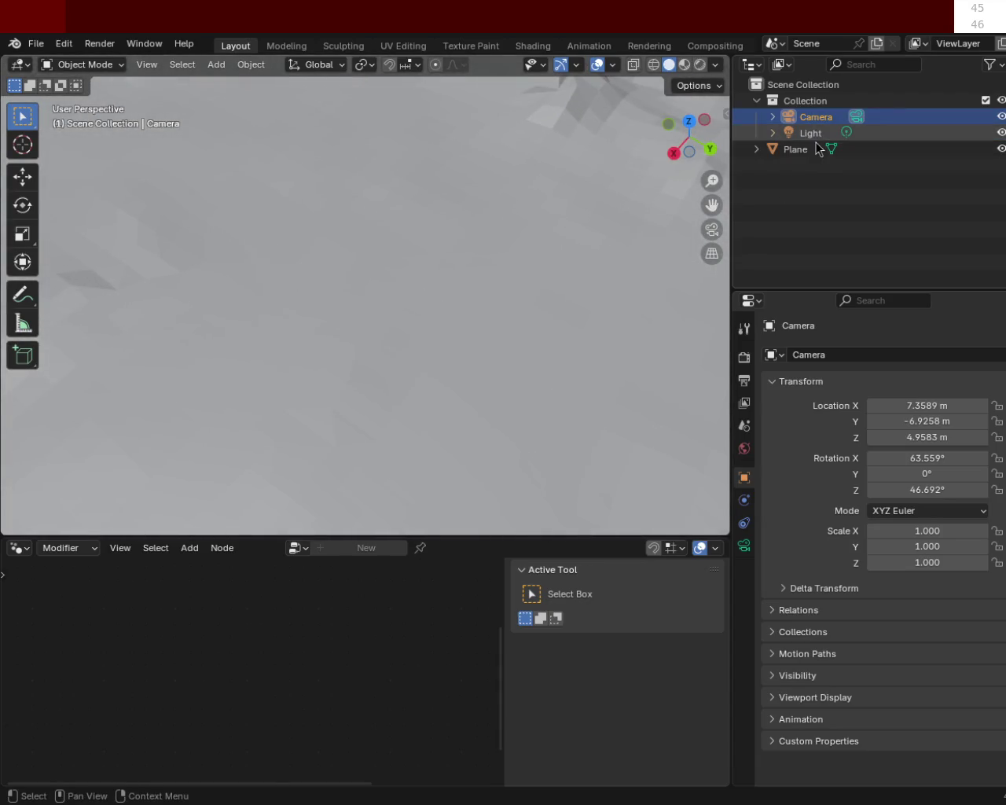
Select Plane in the Outliner and enter Edit Mode on its terrain mesh.
click(816, 145)
key(Tab)
mouse_move(451, 317)
middle_down()
mouse_move(435, 283)
mouse_move(341, 205)
mouse_move(297, 211)
mouse_move(332, 212)
mouse_move(319, 220)
mouse_move(283, 207)
mouse_move(266, 218)
mouse_move(519, 218)
mouse_move(546, 330)
mouse_move(532, 354)
mouse_move(499, 309)
mouse_move(420, 349)
mouse_move(451, 398)
mouse_move(272, 292)
mouse_move(492, 426)
middle_up()
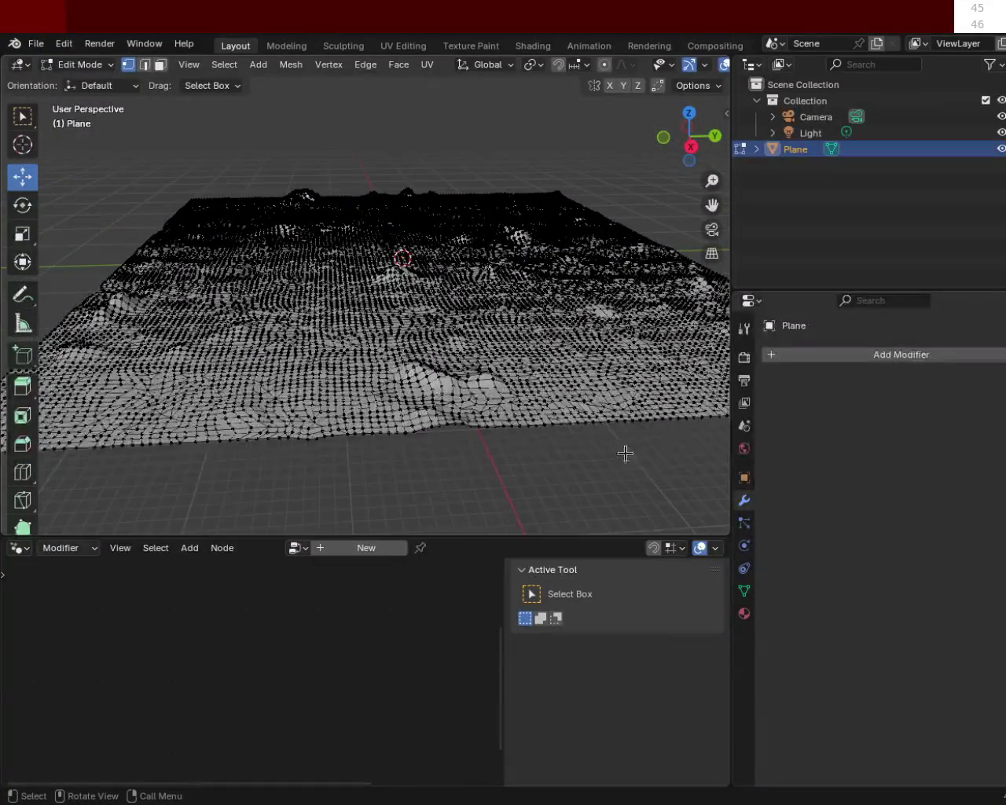
Select all vertices, search the modifier list for 'tria', then cancel without adding one.
key(a)
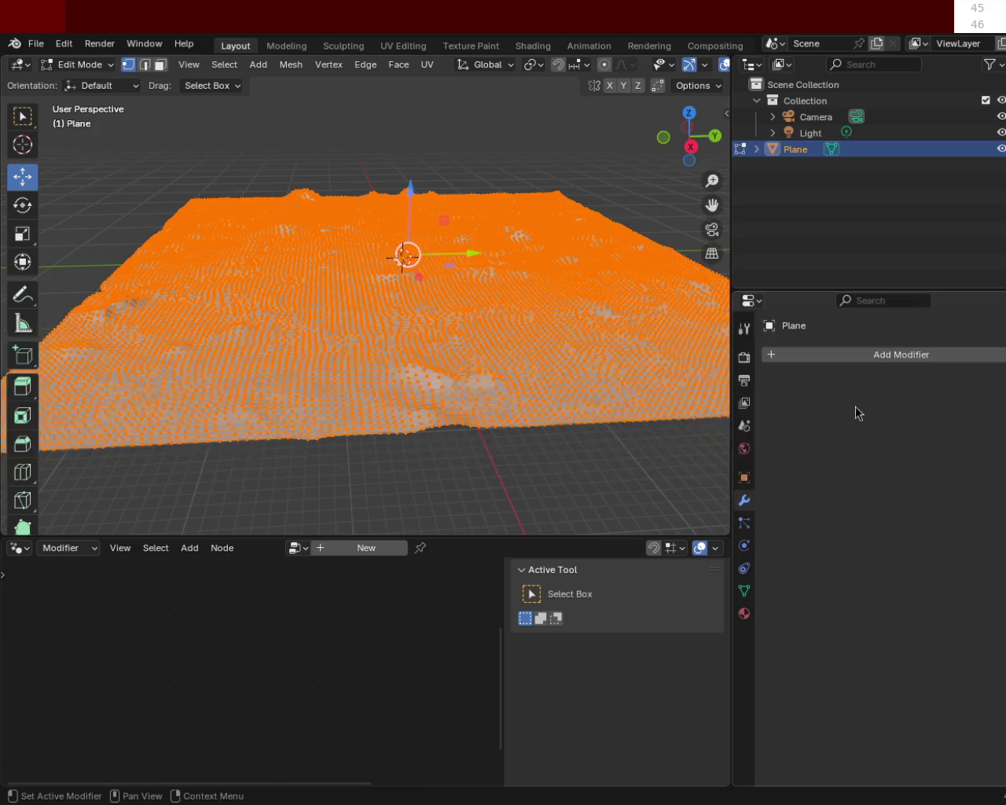
click(885, 358)
mouse_move(818, 377)
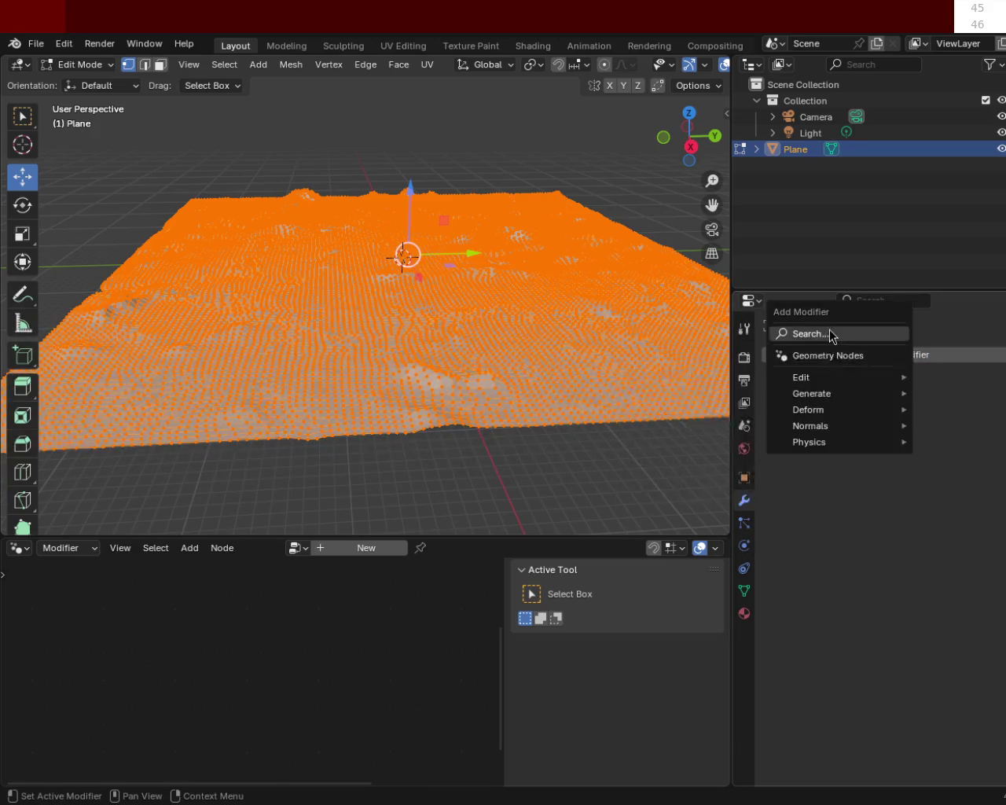
click(829, 334)
text(tria)
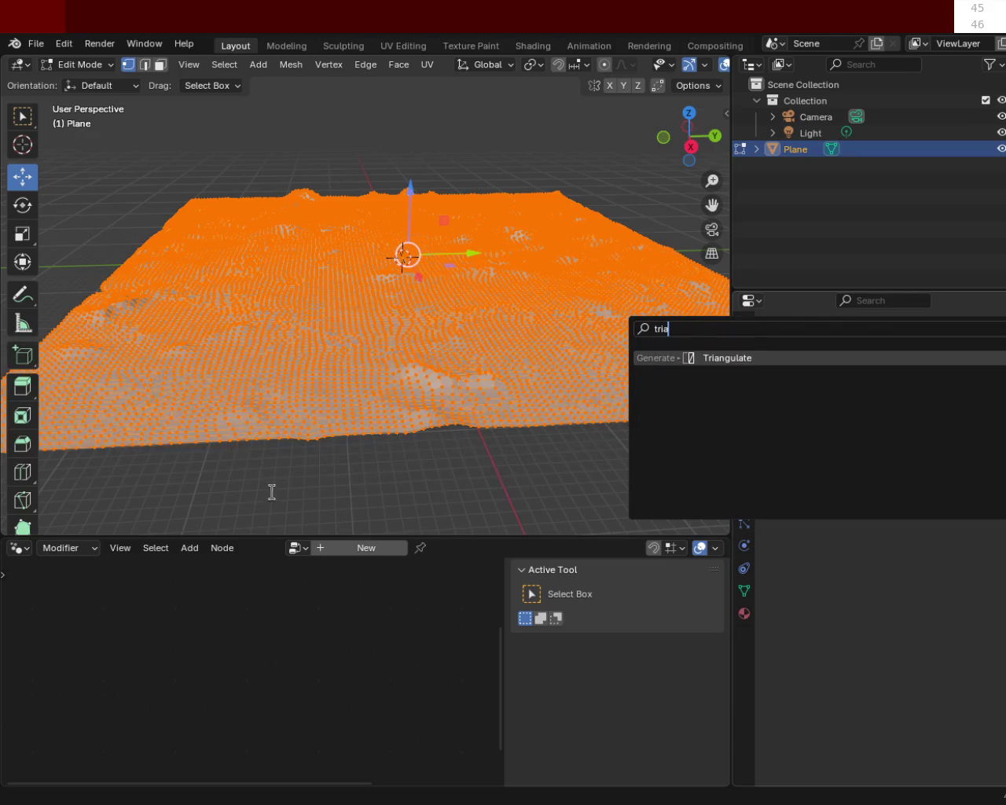
key(Escape)
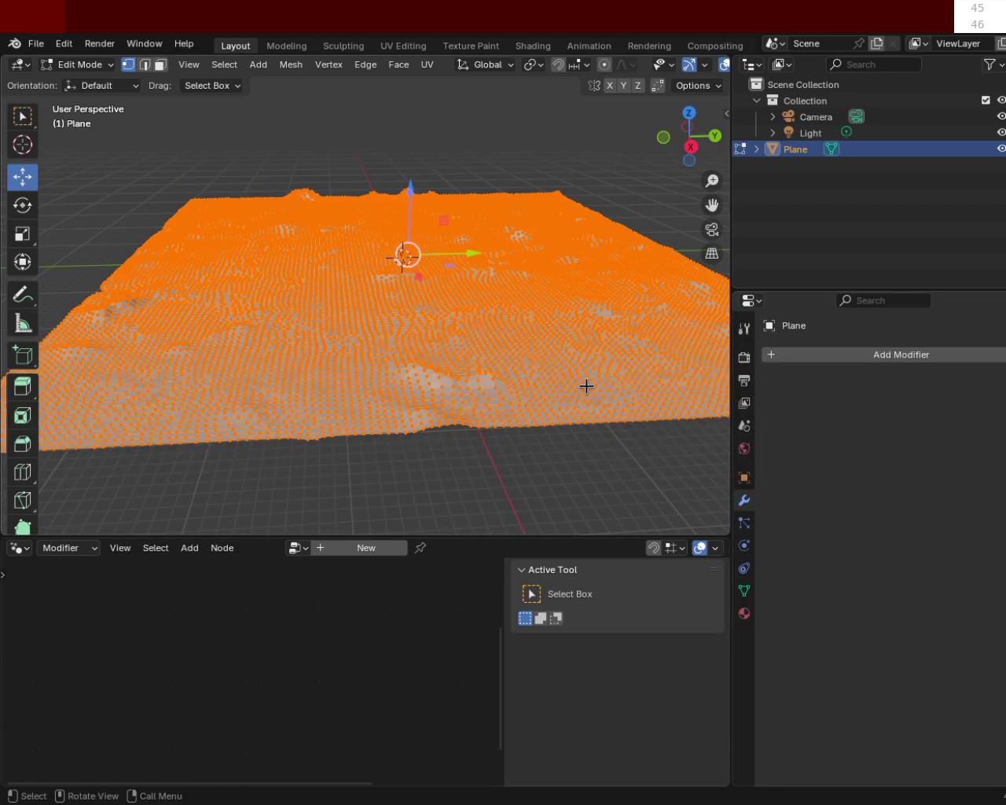
Merge the selected vertices by distance and zoom in on the mesh.
key(m)
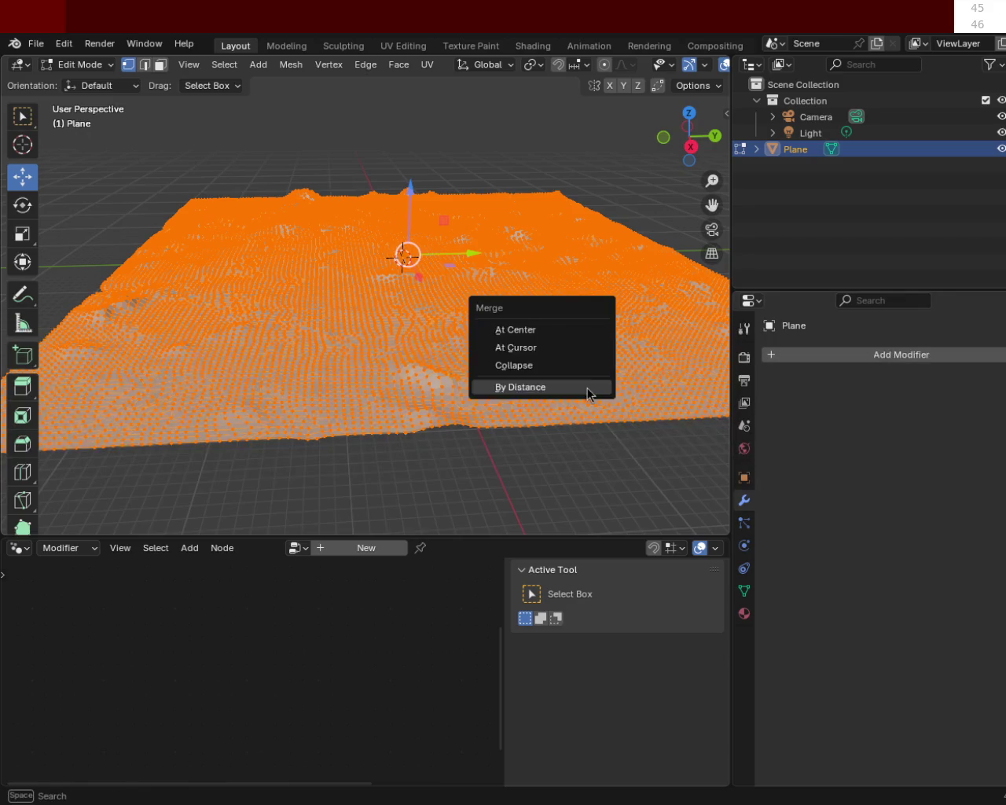
click(904, 356)
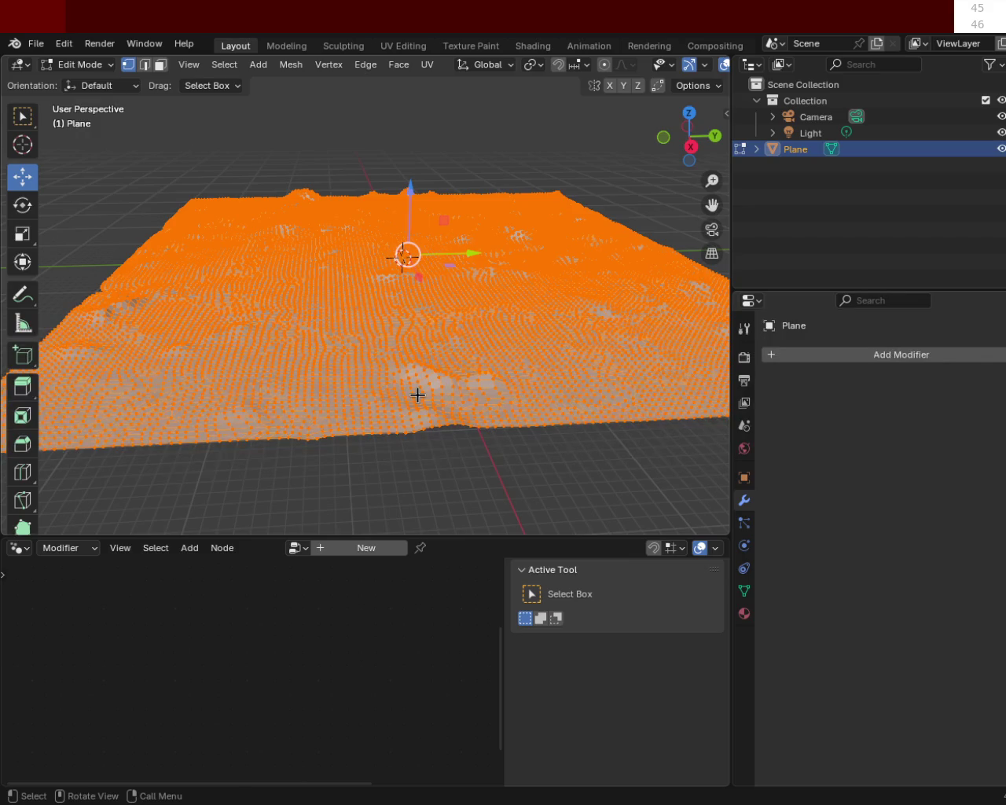
mouse_move(472, 385)
ctrl+middle_down()
mouse_move(493, 247)
mouse_move(496, 286)
mouse_move(448, 347)
mouse_move(445, 326)
mouse_move(448, 398)
ctrl+middle_up()
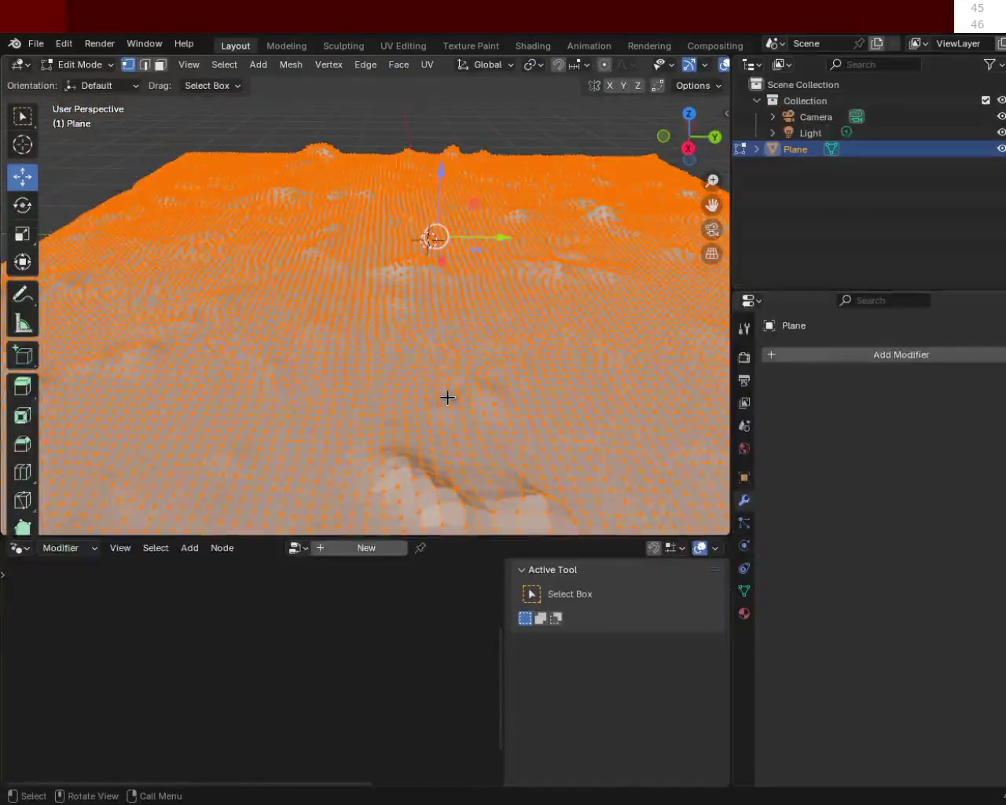
Add a Triangulate modifier to the terrain plane and apply it in Object Mode.
click(930, 366)
click(865, 367)
text(tr)
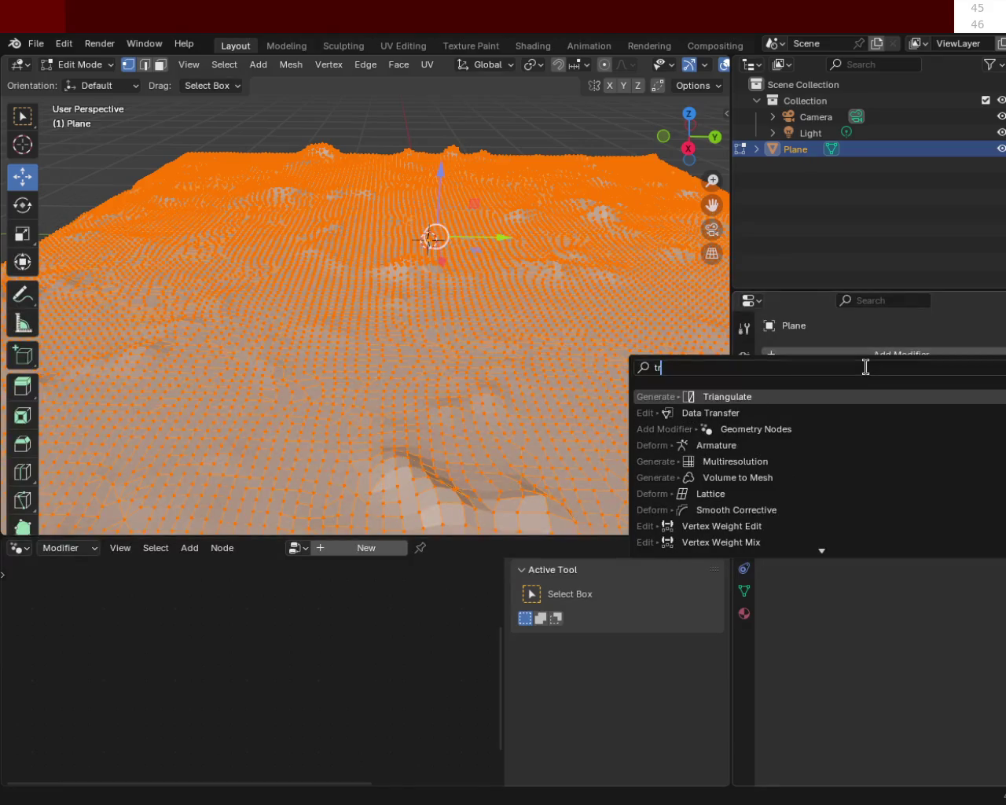
click(890, 398)
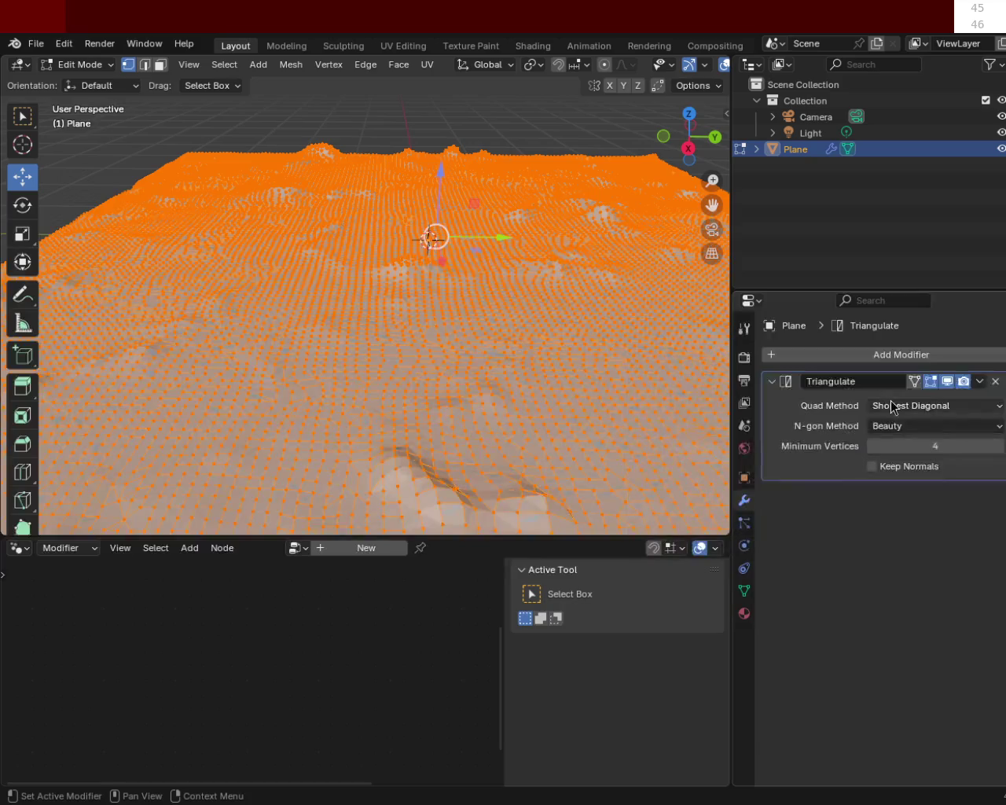
click(979, 381)
key(Tab)
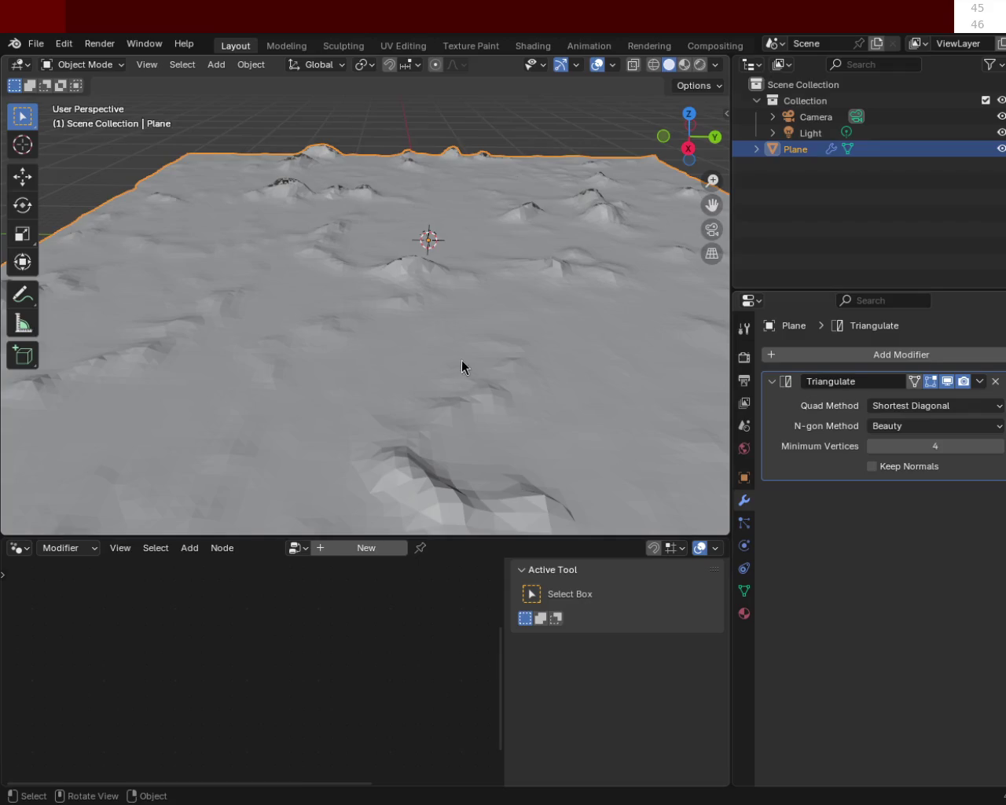
click(980, 381)
click(950, 401)
key(Tab)
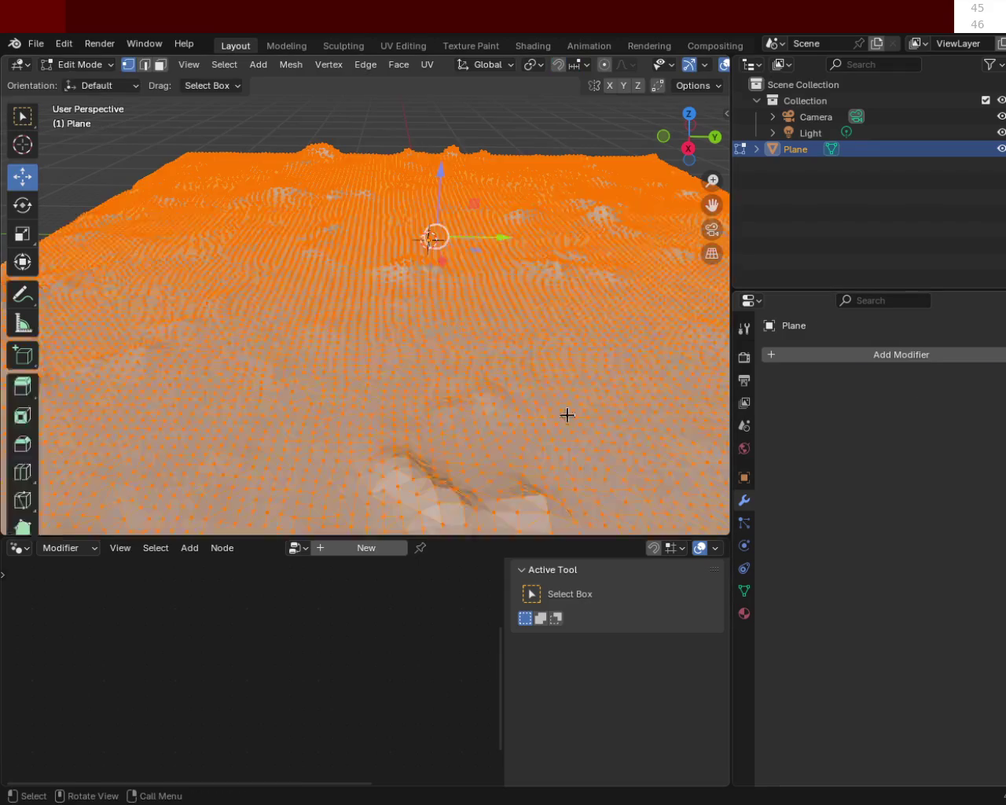
Make the 3D viewport taller and orbit around the triangulated terrain in Object Mode.
mouse_move(408, 428)
middle_down()
mouse_move(411, 341)
mouse_move(582, 382)
mouse_move(519, 324)
mouse_move(423, 376)
mouse_move(477, 352)
mouse_move(269, 356)
mouse_move(323, 391)
mouse_move(325, 319)
mouse_move(582, 337)
mouse_move(631, 391)
mouse_move(366, 325)
mouse_move(356, 353)
mouse_move(283, 335)
middle_up()
drag(553, 534, 561, 625)
mouse_move(425, 409)
middle_down()
mouse_move(378, 347)
mouse_move(478, 322)
mouse_move(503, 339)
mouse_move(461, 358)
middle_up()
key(Tab)
mouse_move(457, 396)
middle_down()
mouse_move(311, 357)
mouse_move(548, 380)
mouse_move(493, 371)
mouse_move(405, 430)
mouse_move(418, 418)
middle_up()
Inspect the terrain from several angles, save as terrain_1.blend, then browse the export options.
ctrl+middle_drag(415, 330, 423, 367)
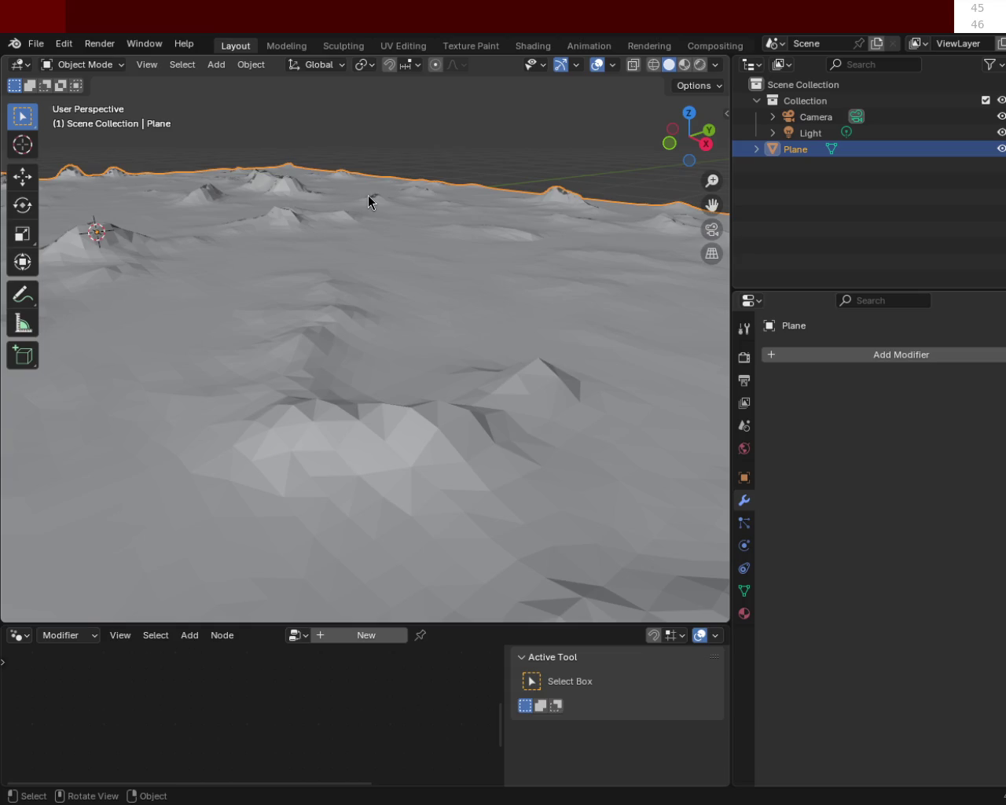
mouse_move(331, 382)
middle_down()
mouse_move(191, 374)
mouse_move(448, 400)
mouse_move(512, 415)
mouse_move(528, 437)
mouse_move(354, 433)
mouse_move(373, 411)
mouse_move(187, 386)
mouse_move(267, 322)
mouse_move(364, 404)
mouse_move(328, 396)
middle_up()
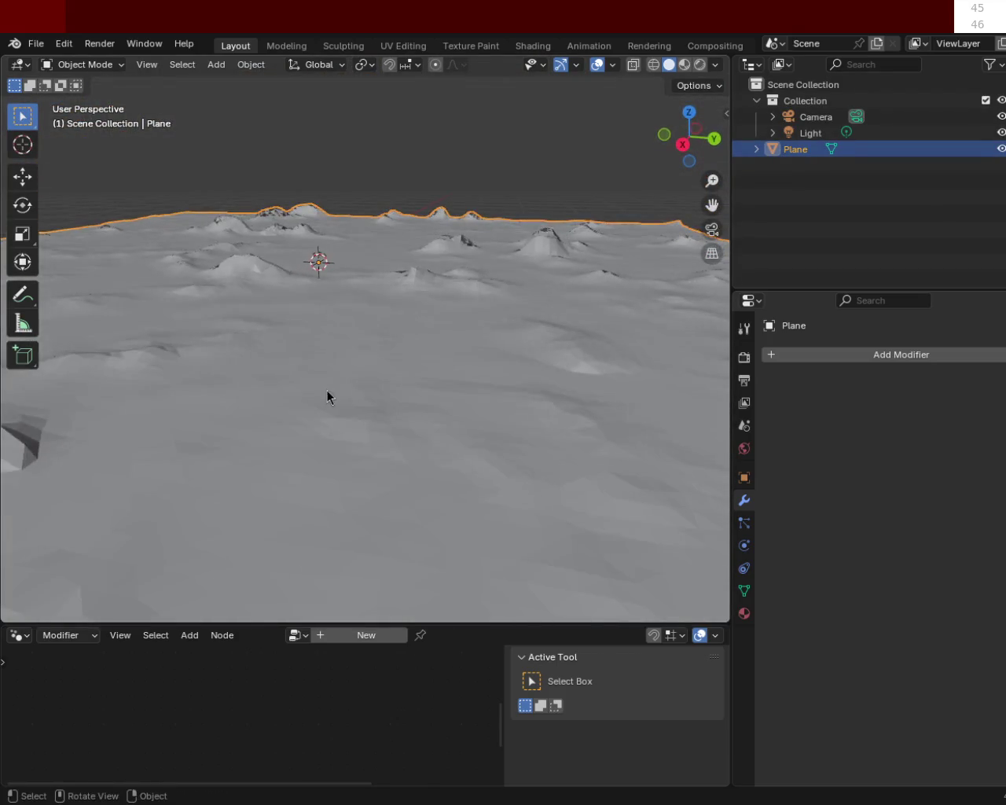
key(ctrl+s)
key(ctrl+s)
click(37, 44)
mouse_move(743, 613)
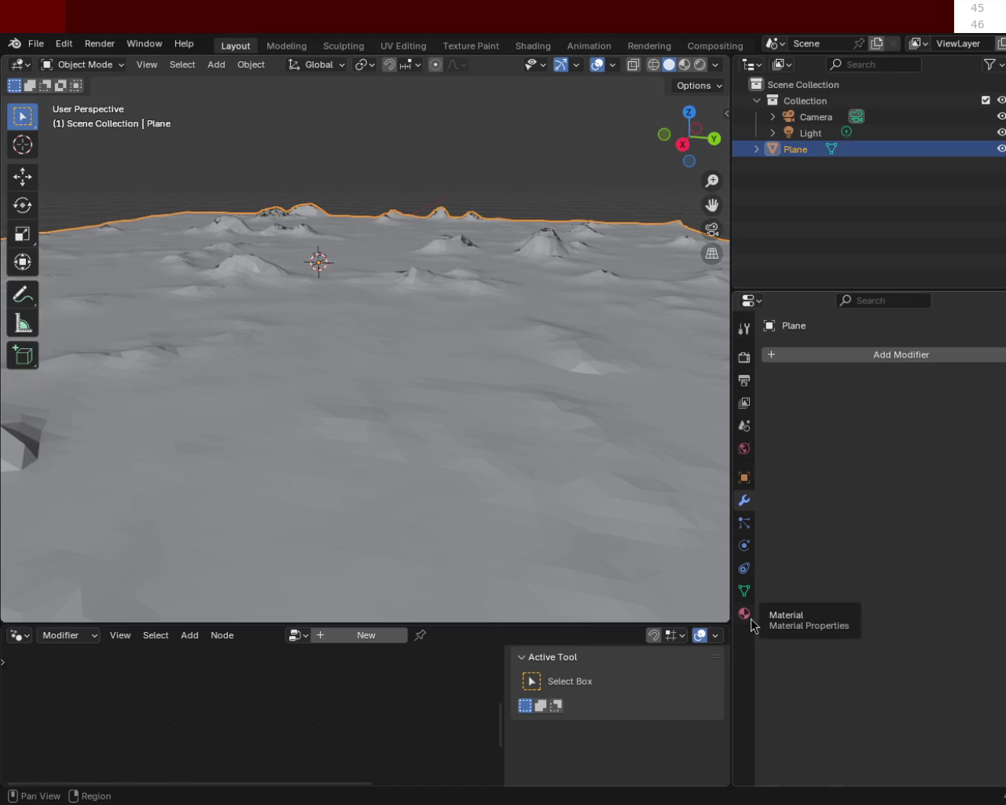
drag(732, 350, 713, 346)
drag(731, 276, 660, 276)
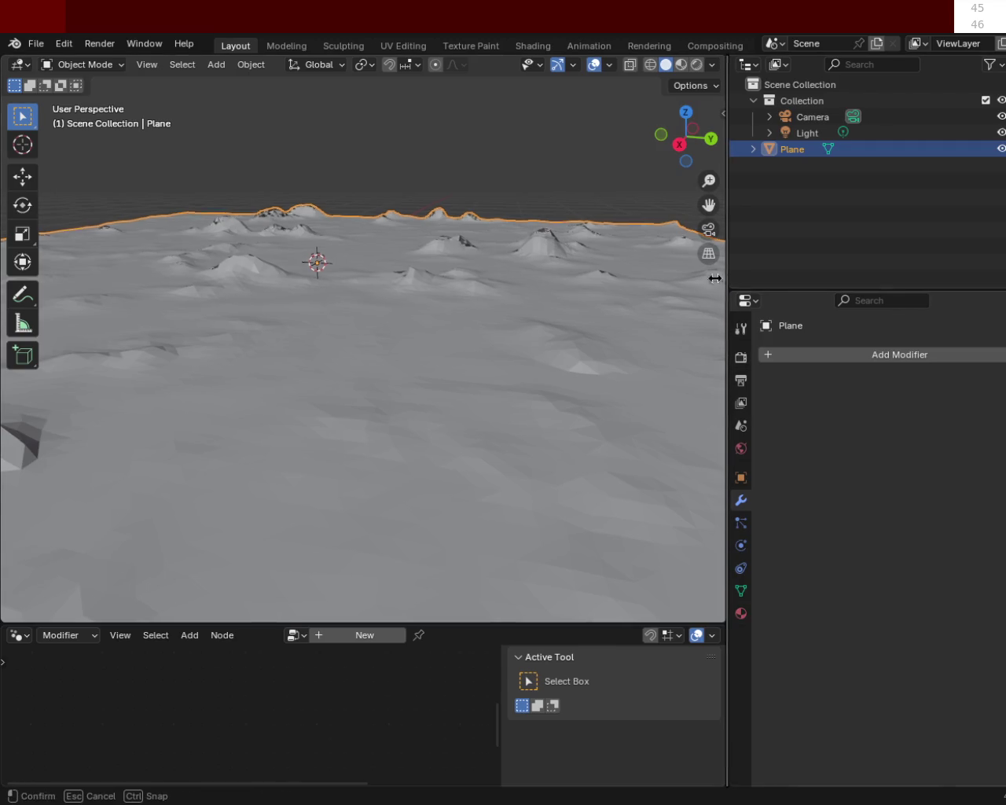
click(676, 613)
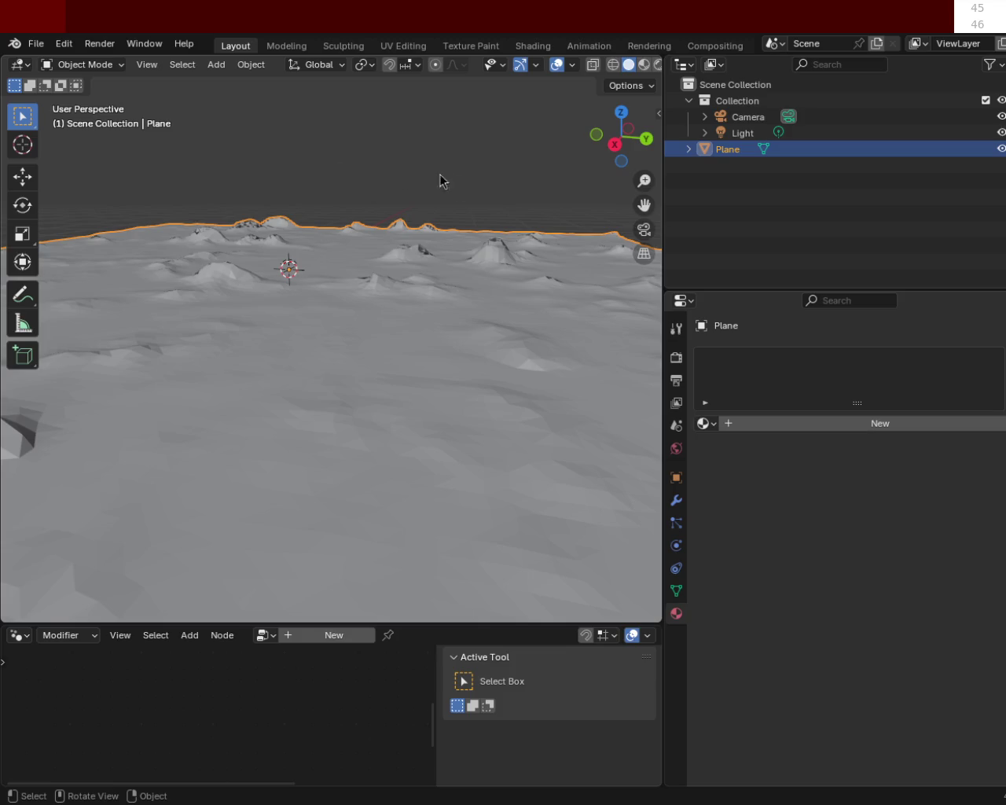
mouse_move(621, 140)
mouse_down()
mouse_move(415, 347)
mouse_move(477, 357)
mouse_move(416, 359)
mouse_move(443, 365)
mouse_move(450, 396)
mouse_up()
mouse_move(440, 363)
middle_down()
mouse_move(400, 332)
mouse_move(410, 319)
mouse_move(441, 327)
middle_up()
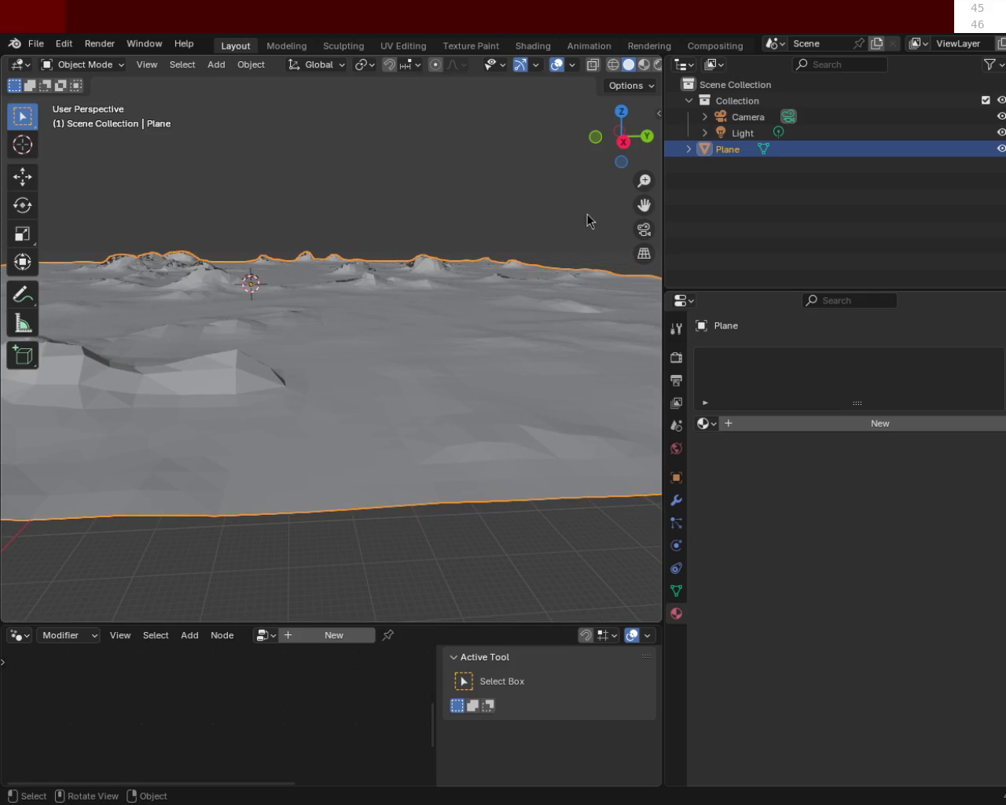
mouse_move(325, 293)
middle_down()
mouse_move(213, 308)
mouse_move(294, 288)
mouse_move(345, 334)
mouse_move(344, 285)
mouse_move(179, 304)
mouse_move(243, 310)
mouse_move(112, 316)
mouse_move(94, 299)
mouse_move(205, 301)
mouse_move(132, 303)
mouse_move(188, 310)
middle_up()
mouse_move(272, 314)
middle_down()
mouse_move(149, 320)
mouse_move(129, 309)
mouse_move(140, 300)
mouse_move(204, 311)
mouse_move(330, 306)
mouse_move(322, 298)
mouse_move(199, 310)
mouse_move(225, 362)
mouse_move(358, 308)
mouse_move(599, 310)
mouse_move(414, 333)
mouse_move(198, 334)
mouse_move(218, 308)
middle_up()
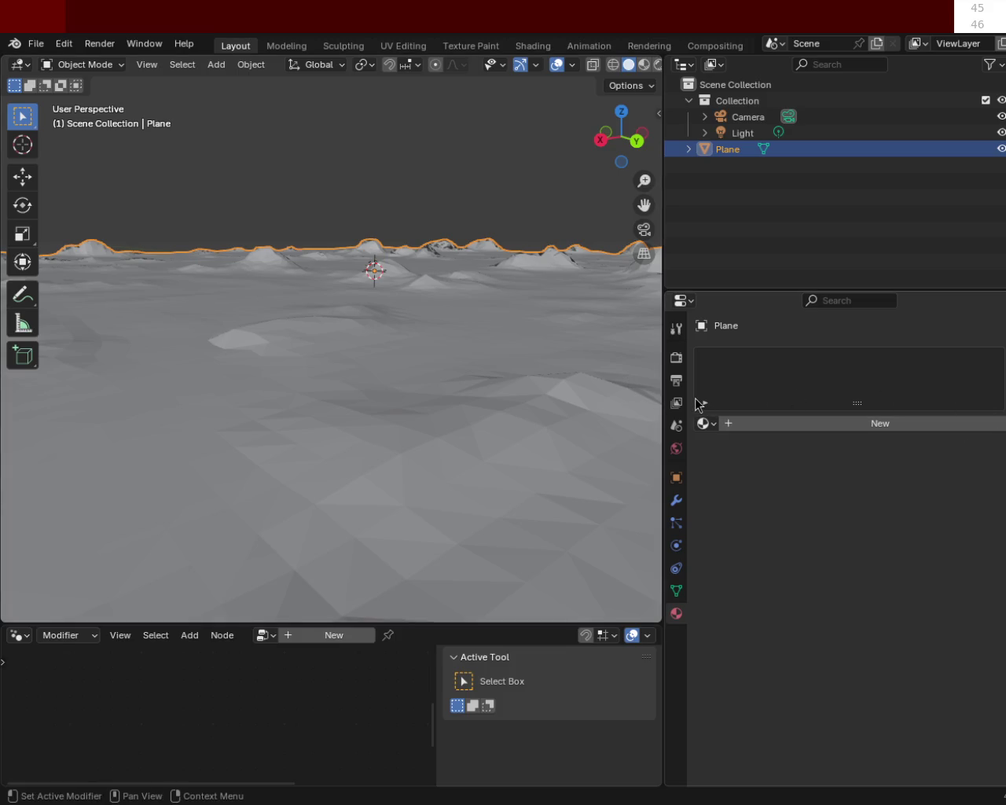
mouse_move(477, 322)
middle_down()
mouse_move(433, 301)
mouse_move(473, 297)
middle_up()
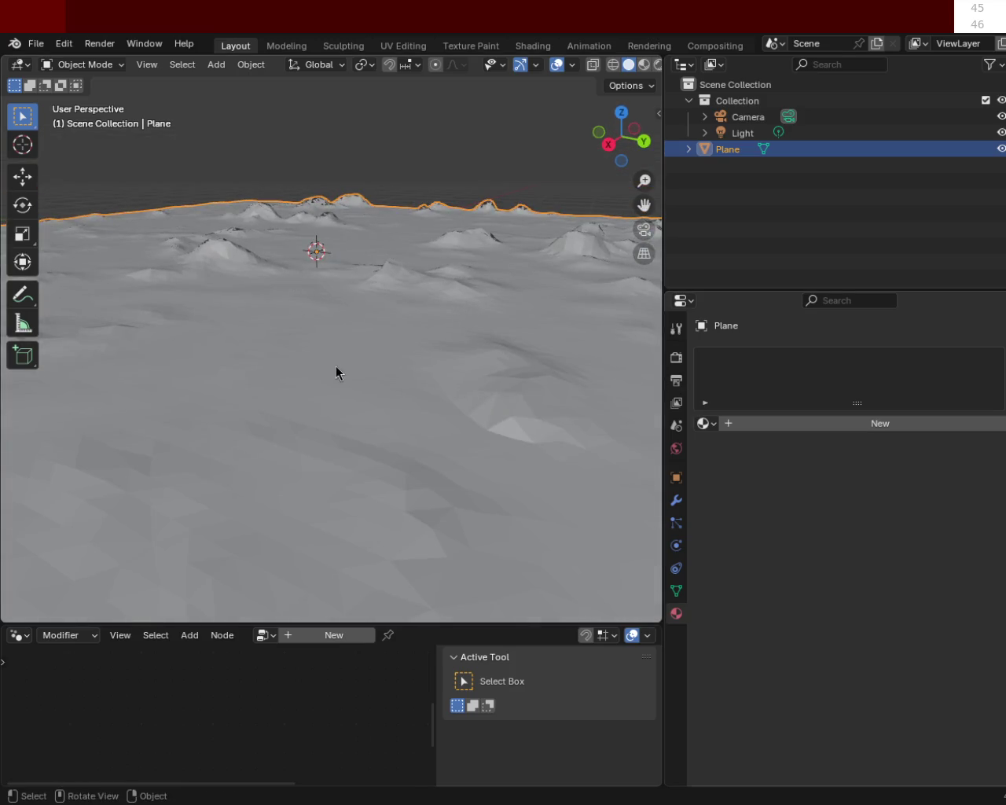
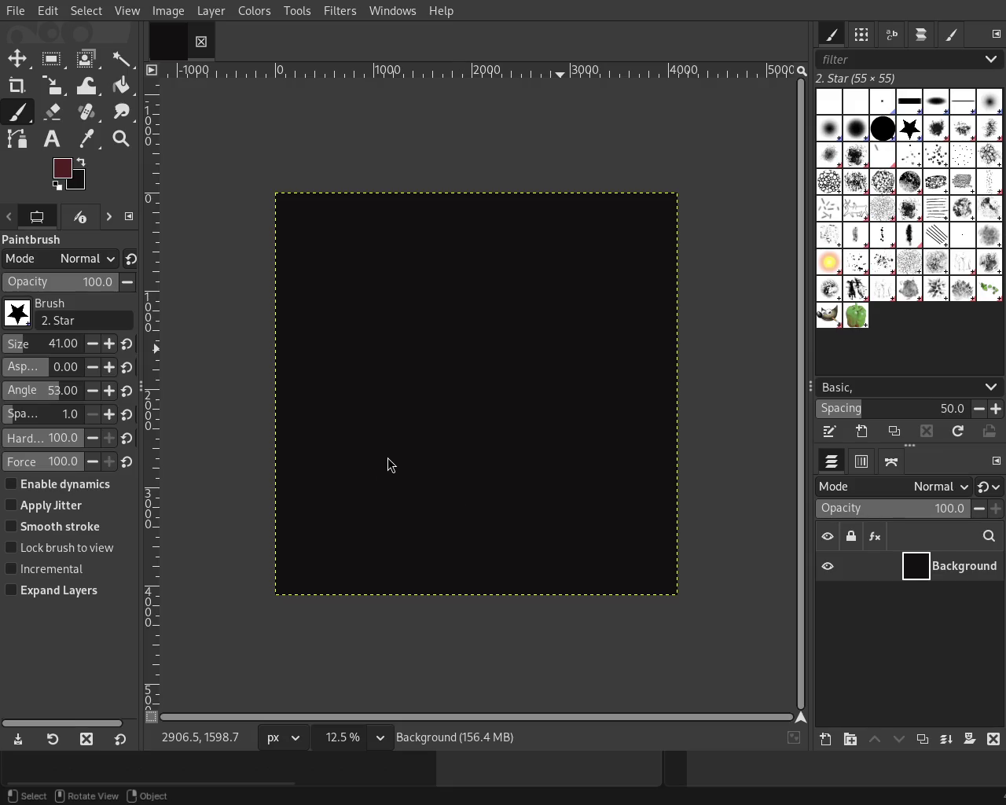
Enable paint dynamics and raise the Paintbrush size from 41 to 133.
drag(460, 318, 476, 408)
key(ctrl+z)
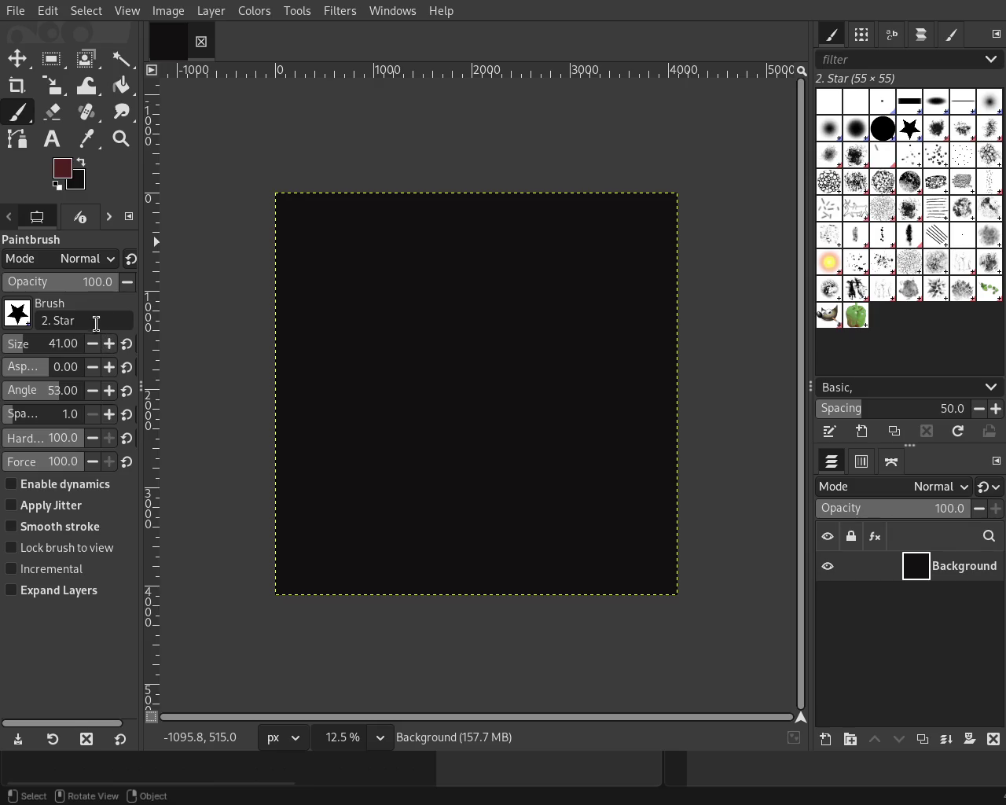
click(41, 495)
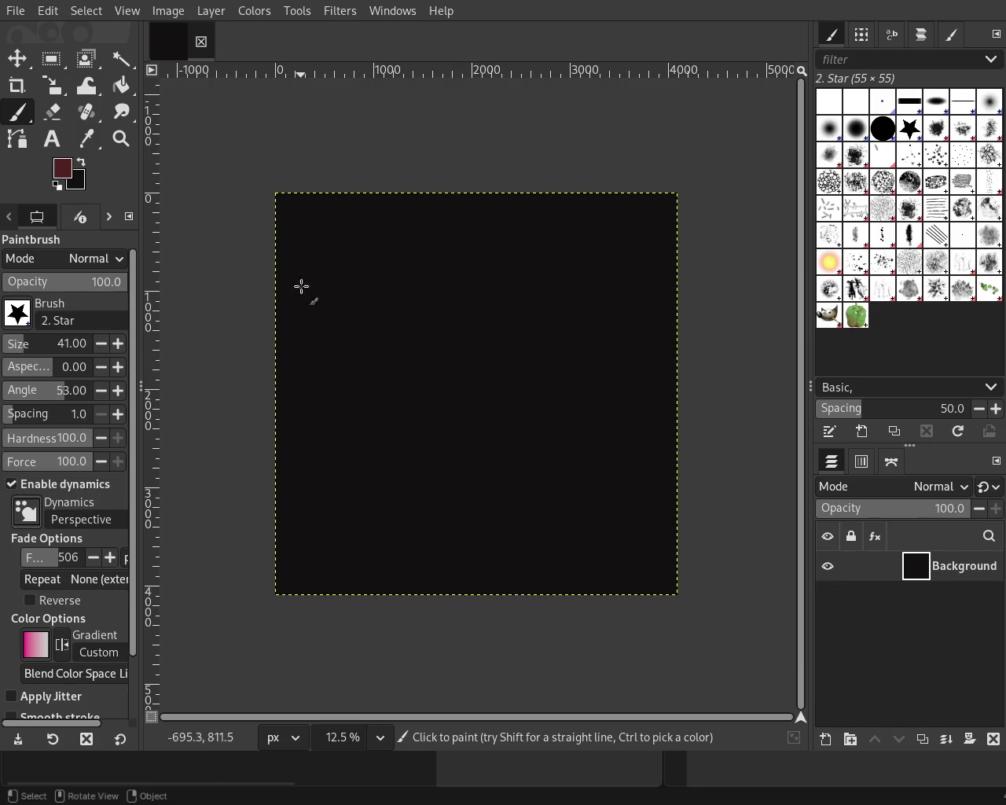
drag(30, 336, 31, 346)
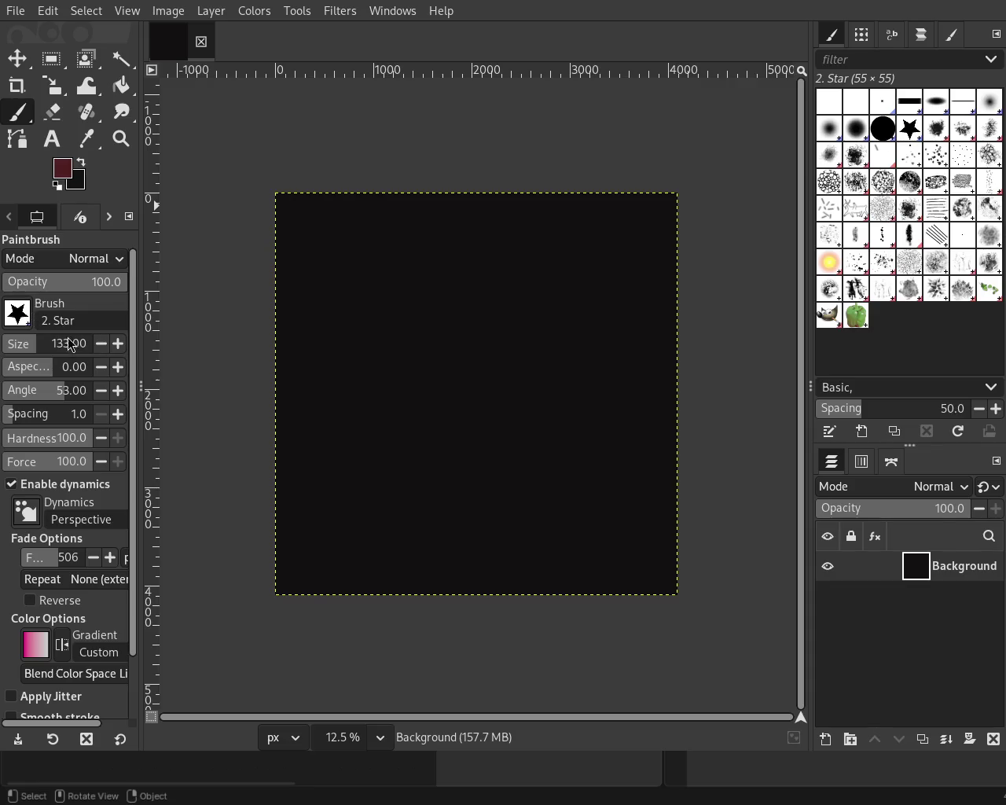
Switch to the Texture Hose 03 brush with jitter 6.75 and undo the trial strokes.
click(904, 300)
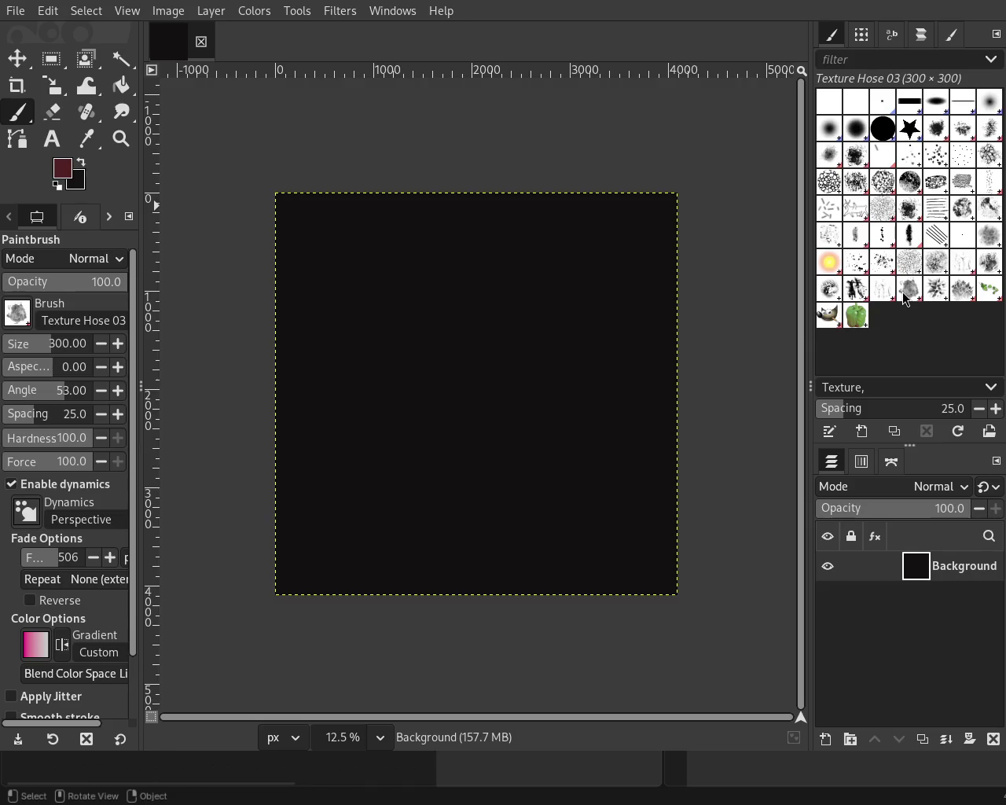
drag(487, 290, 420, 442)
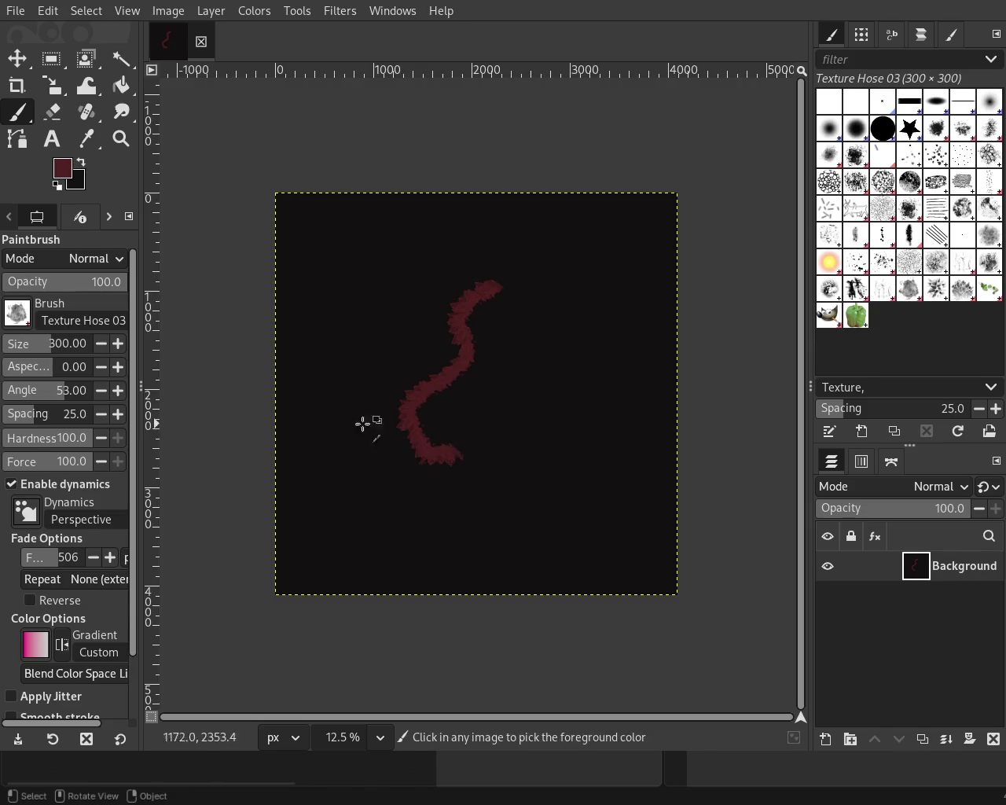
key(ctrl+z)
scroll(79, 472, down, 3)
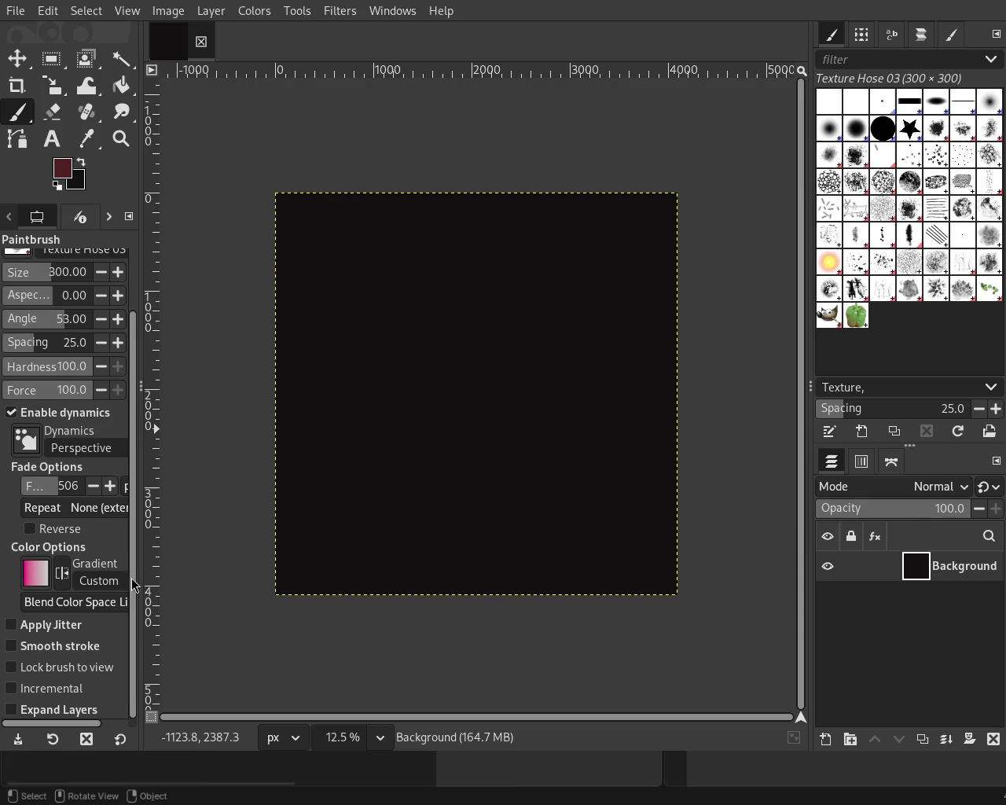
click(21, 634)
drag(524, 329, 416, 322)
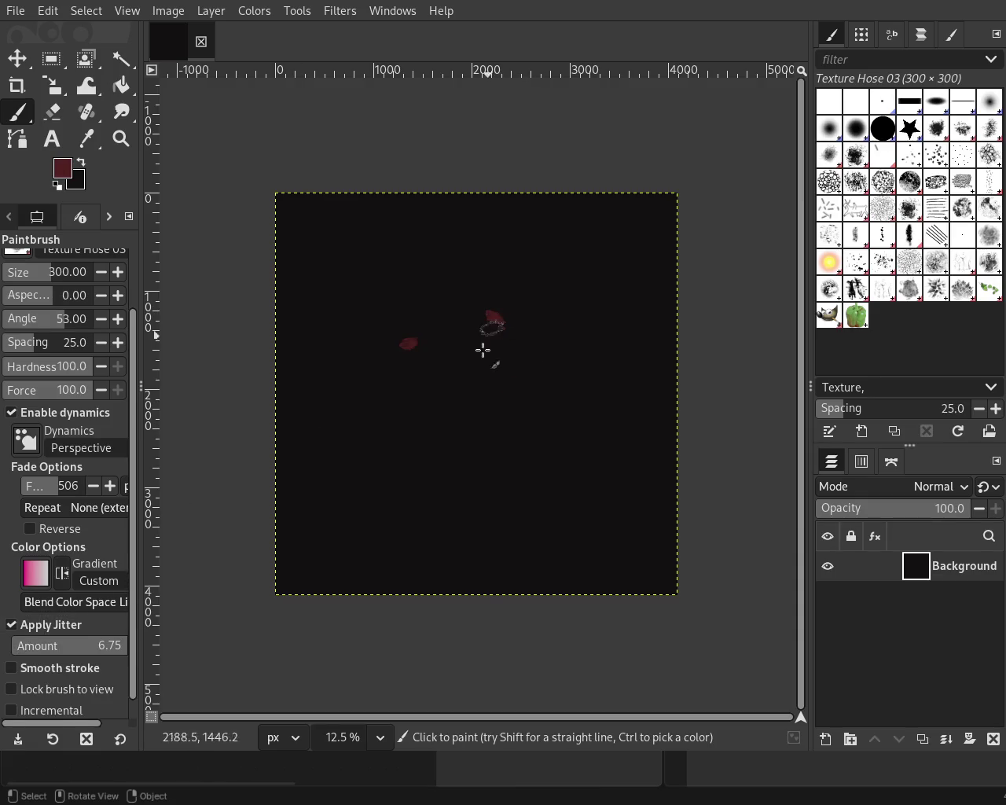
key(ctrl+z)
drag(511, 365, 490, 354)
key(ctrl+z)
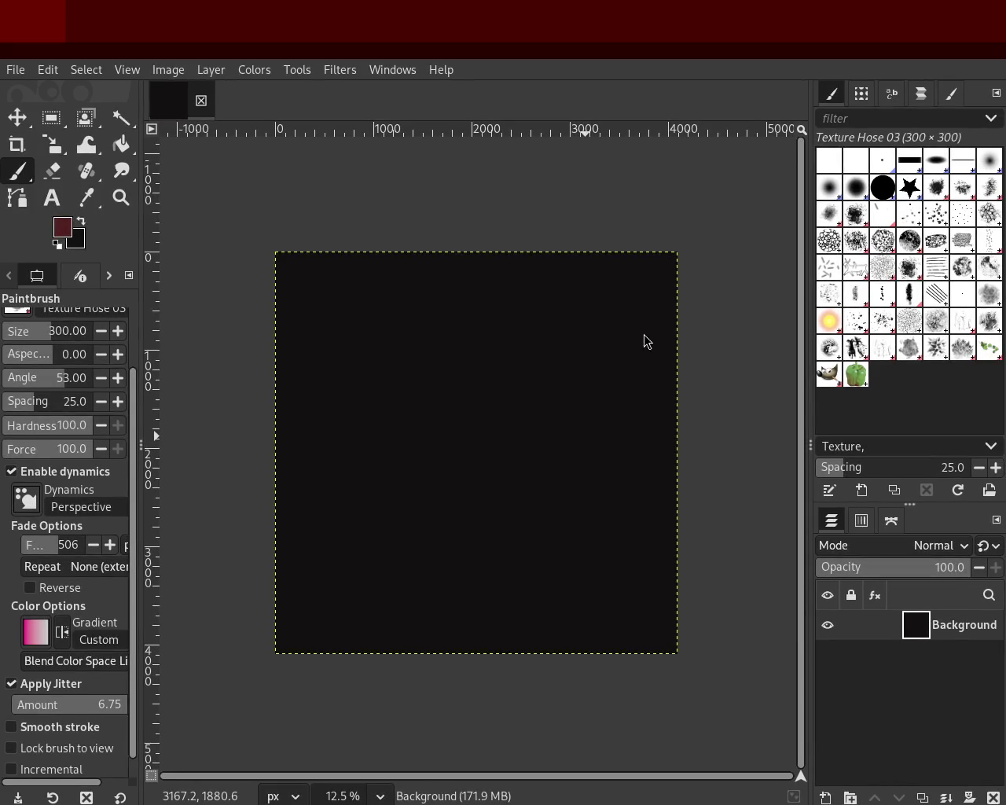
mouse_move(448, 390)
mouse_down()
mouse_move(393, 447)
mouse_move(503, 463)
mouse_up()
key(ctrl+z)
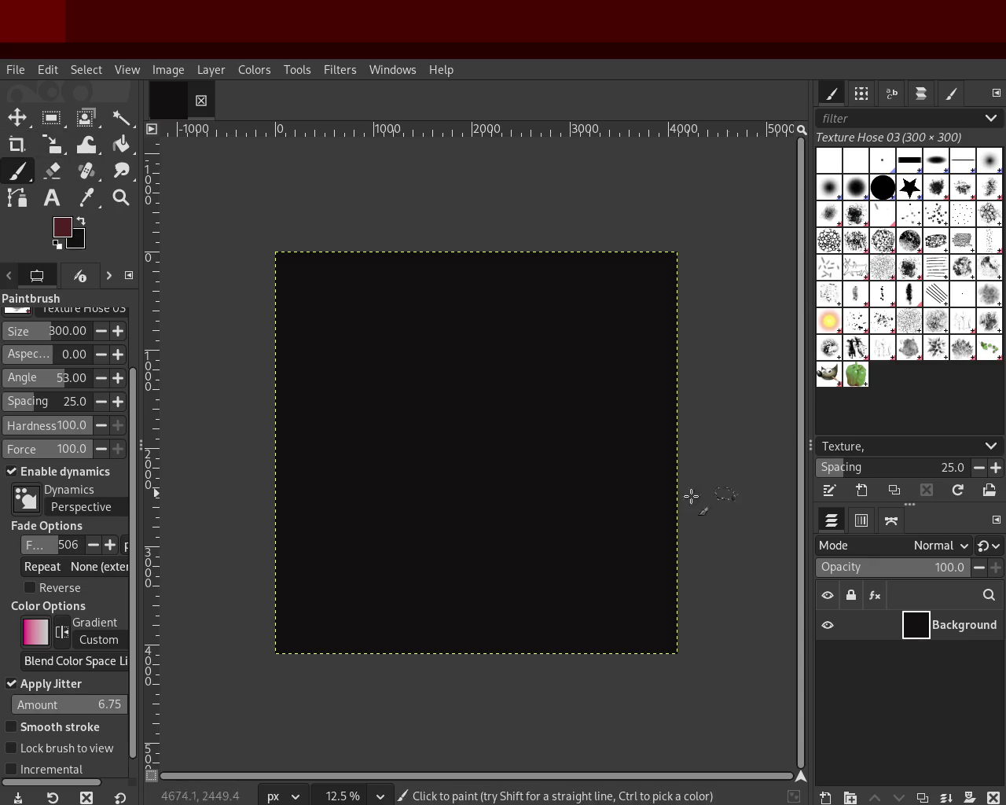
Swap the colours and set the foreground colour to white.
key(o)
click(83, 224)
click(311, 376)
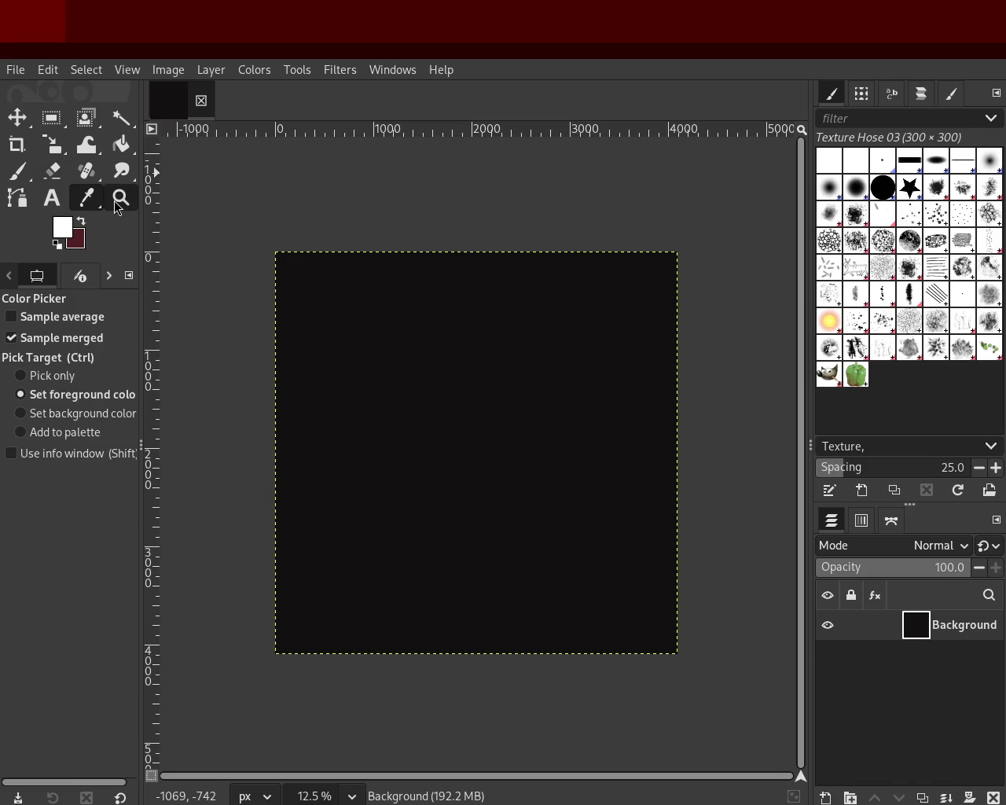
Bucket-fill the whole black canvas with white, then return to the Paintbrush.
click(121, 144)
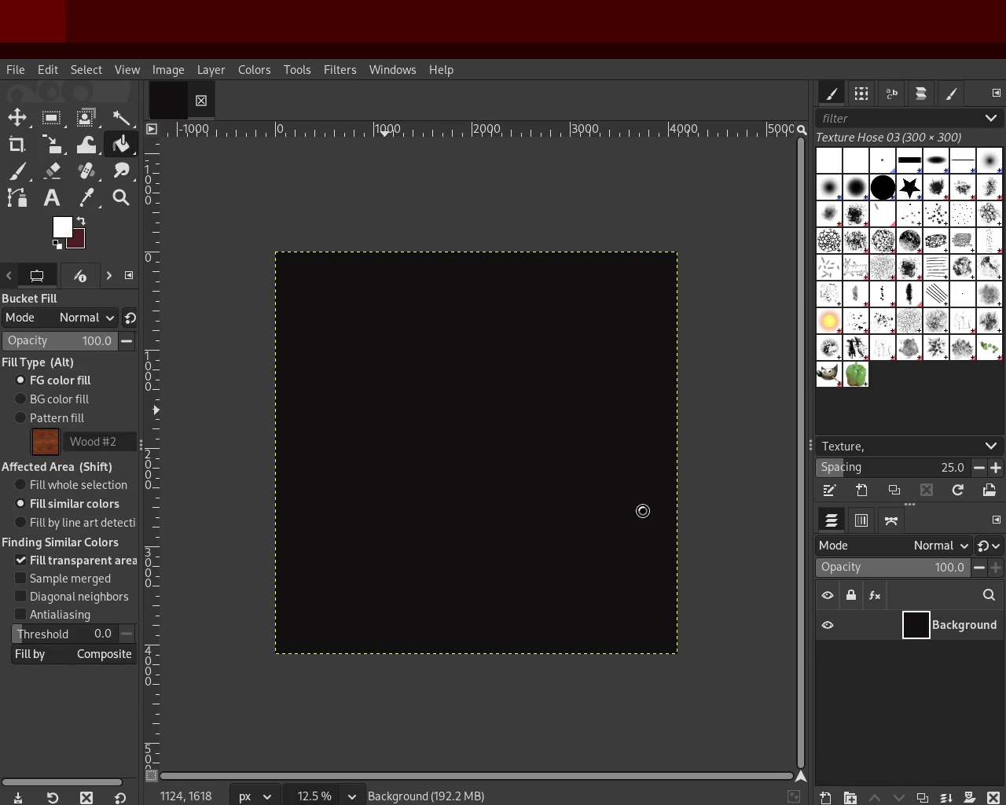
click(639, 519)
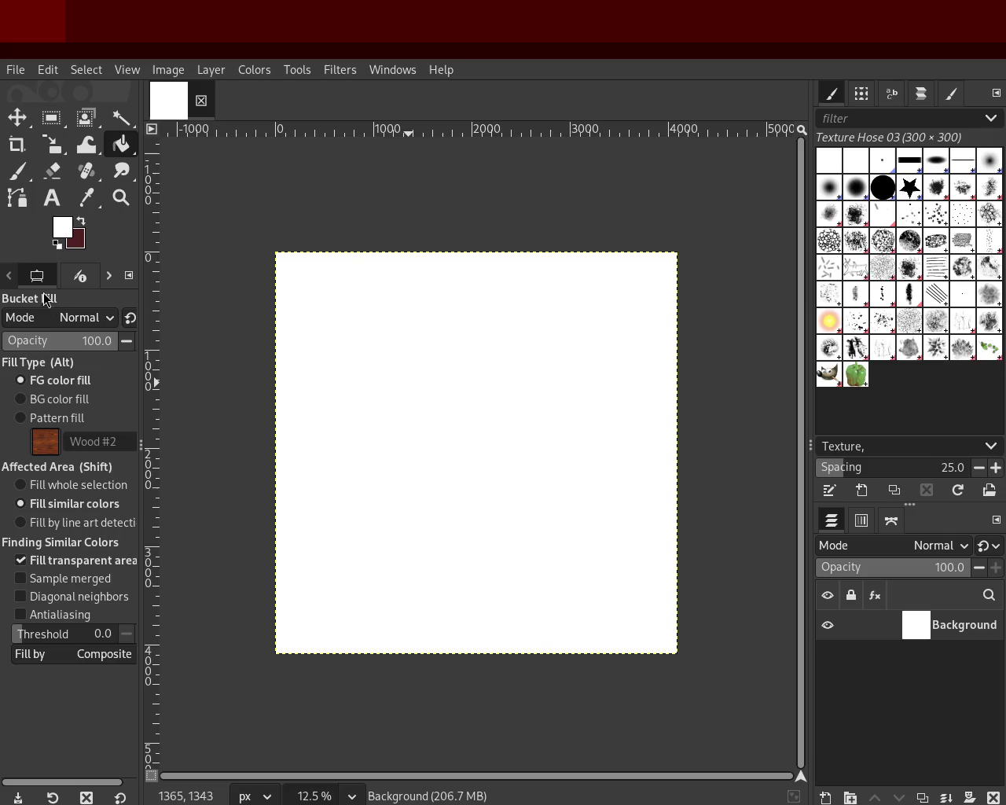
click(17, 171)
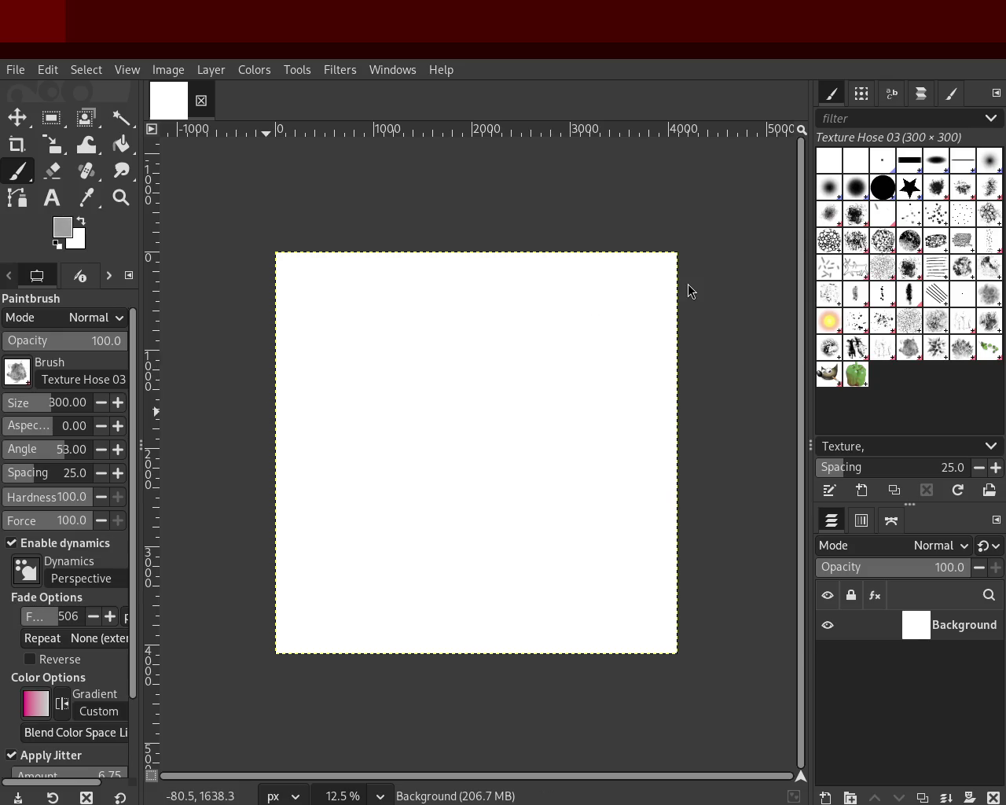
Paint and undo several trial grey texture strokes, leaving the canvas blank white.
mouse_move(482, 456)
mouse_down()
mouse_move(382, 539)
mouse_move(443, 512)
mouse_move(621, 483)
mouse_up()
key(ctrl+z)
mouse_move(511, 527)
mouse_down()
mouse_move(406, 379)
mouse_move(490, 353)
mouse_move(589, 546)
mouse_up()
key(ctrl+z)
mouse_move(472, 519)
mouse_down()
mouse_move(492, 566)
mouse_move(483, 426)
mouse_move(539, 485)
mouse_move(356, 475)
mouse_move(477, 267)
mouse_move(588, 397)
mouse_move(404, 359)
mouse_move(532, 404)
mouse_move(579, 506)
mouse_move(291, 420)
mouse_up()
key(ctrl+z)
drag(334, 497, 436, 438)
key(ctrl+z)
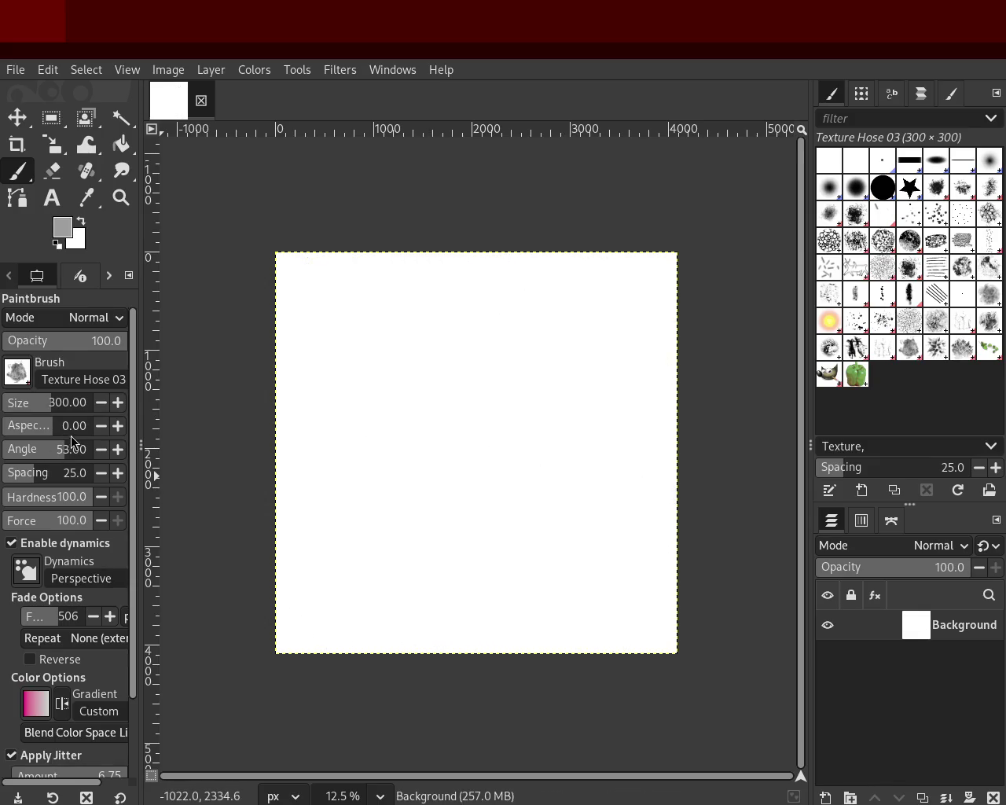
Zoom the canvas view to 18.2% and start stamping grey leaf texture across it.
key(z)
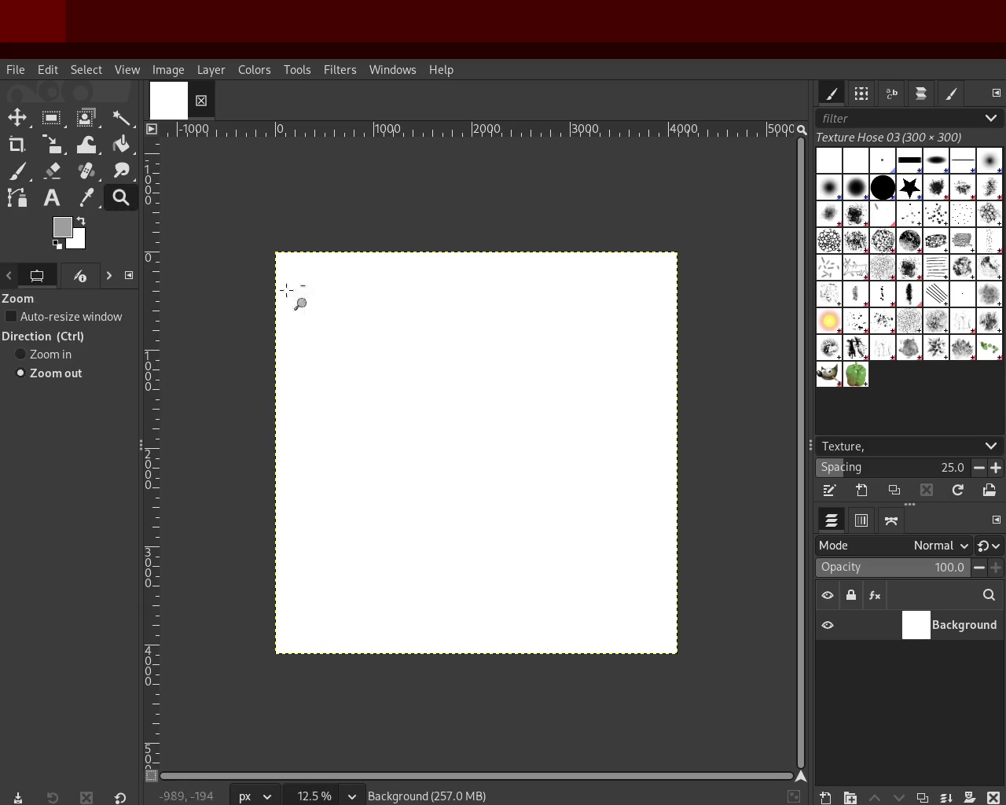
click(483, 476)
click(476, 400)
ctrl+double_click(472, 348)
click(472, 346)
ctrl+click(460, 393)
click(446, 428)
ctrl+click(463, 393)
click(487, 366)
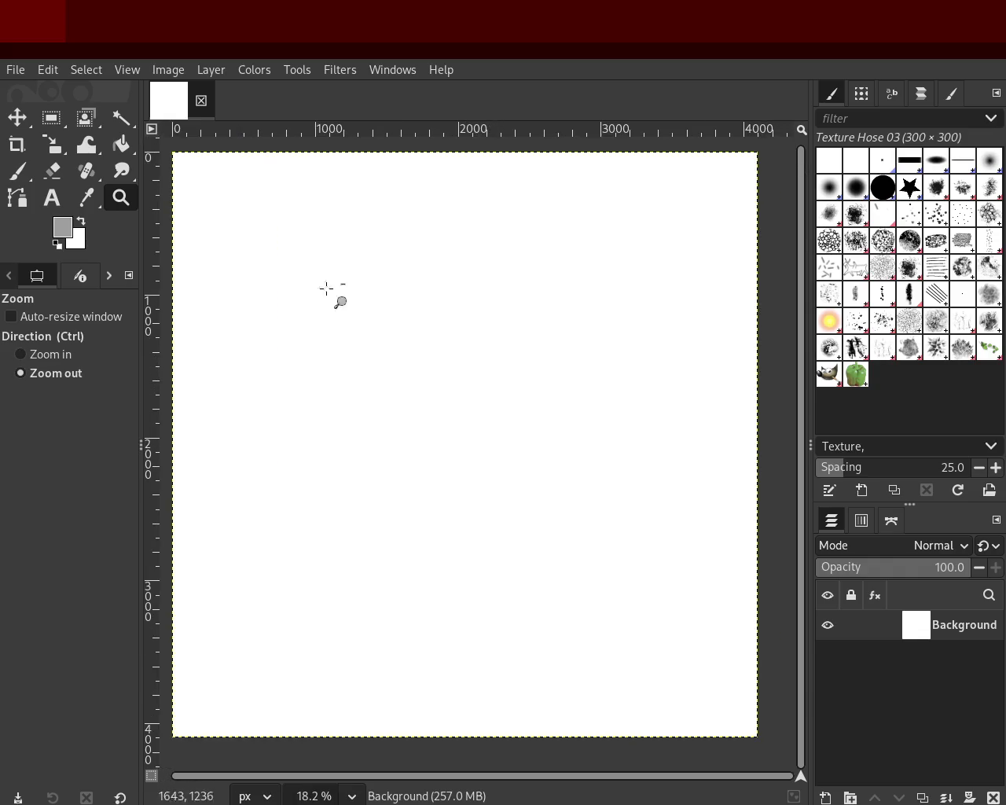
click(19, 171)
mouse_move(550, 310)
mouse_down()
mouse_move(374, 445)
mouse_move(464, 410)
mouse_up()
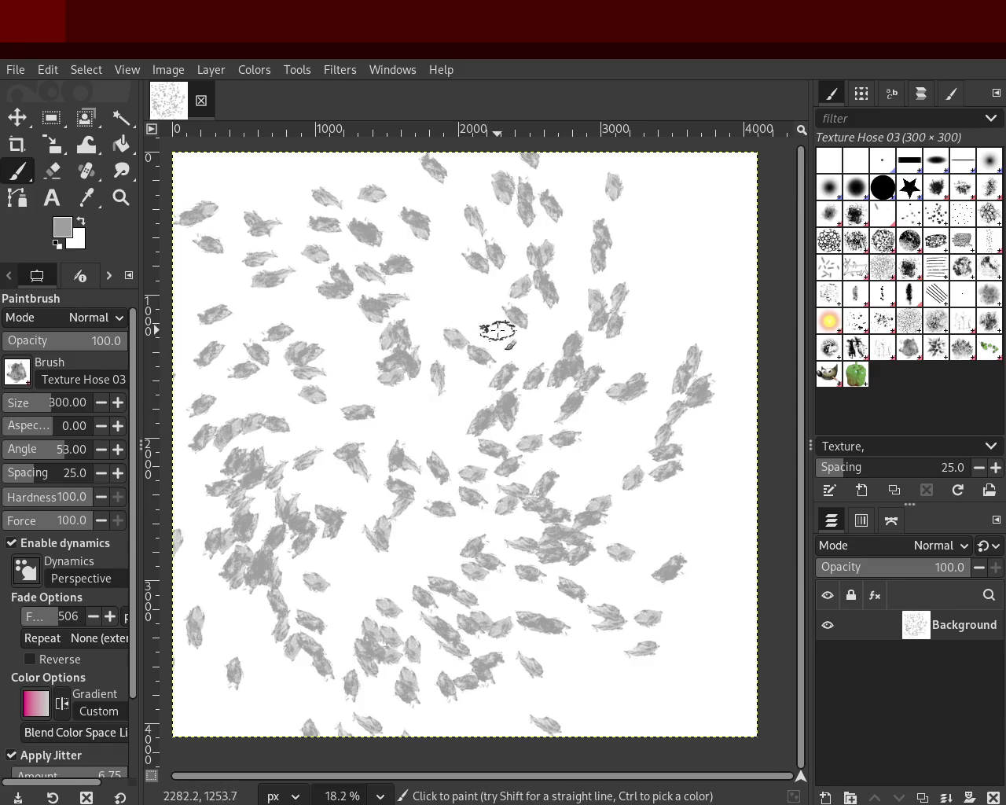
Stamp grey leaf dabs diagonally across the canvas and set brush opacity to 85.
drag(236, 178, 336, 368)
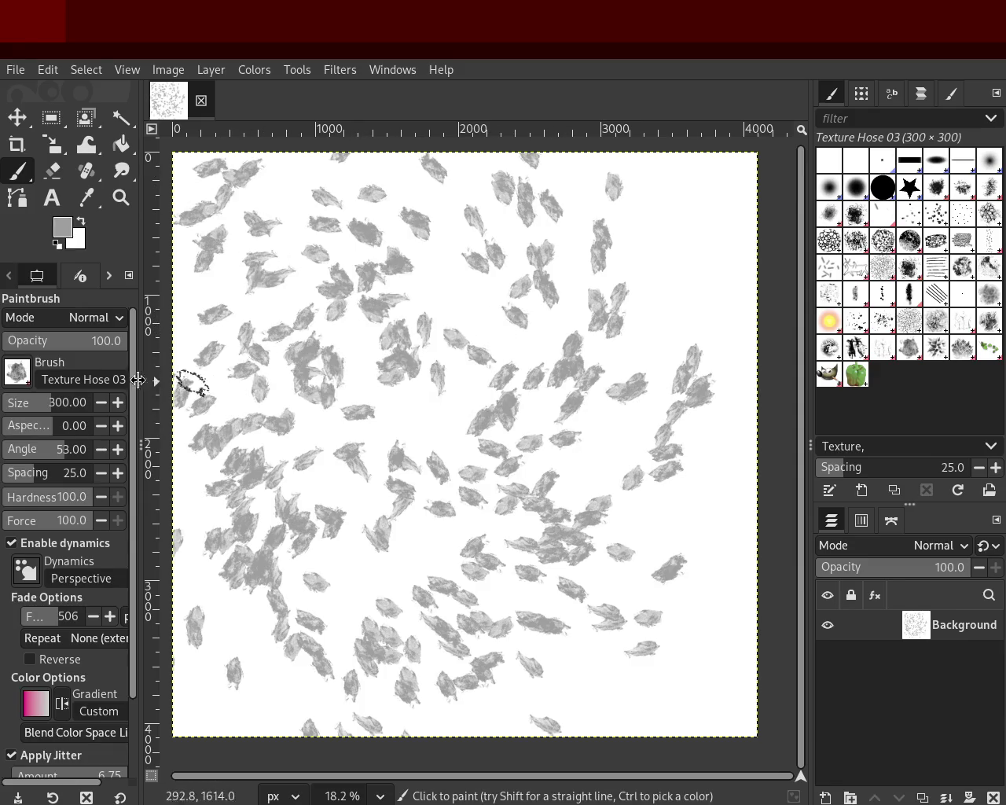
mouse_move(205, 376)
mouse_down()
mouse_move(602, 647)
mouse_move(589, 588)
mouse_move(671, 326)
mouse_move(648, 207)
mouse_move(593, 188)
mouse_move(465, 571)
mouse_move(440, 472)
mouse_move(369, 625)
mouse_move(506, 710)
mouse_move(696, 690)
mouse_move(579, 620)
mouse_move(613, 314)
mouse_move(535, 603)
mouse_move(422, 467)
mouse_move(364, 293)
mouse_move(209, 285)
mouse_move(673, 400)
mouse_move(658, 667)
mouse_move(331, 571)
mouse_up()
mouse_move(561, 503)
mouse_down()
mouse_move(539, 310)
mouse_move(375, 231)
mouse_move(432, 186)
mouse_move(232, 304)
mouse_up()
text(71)
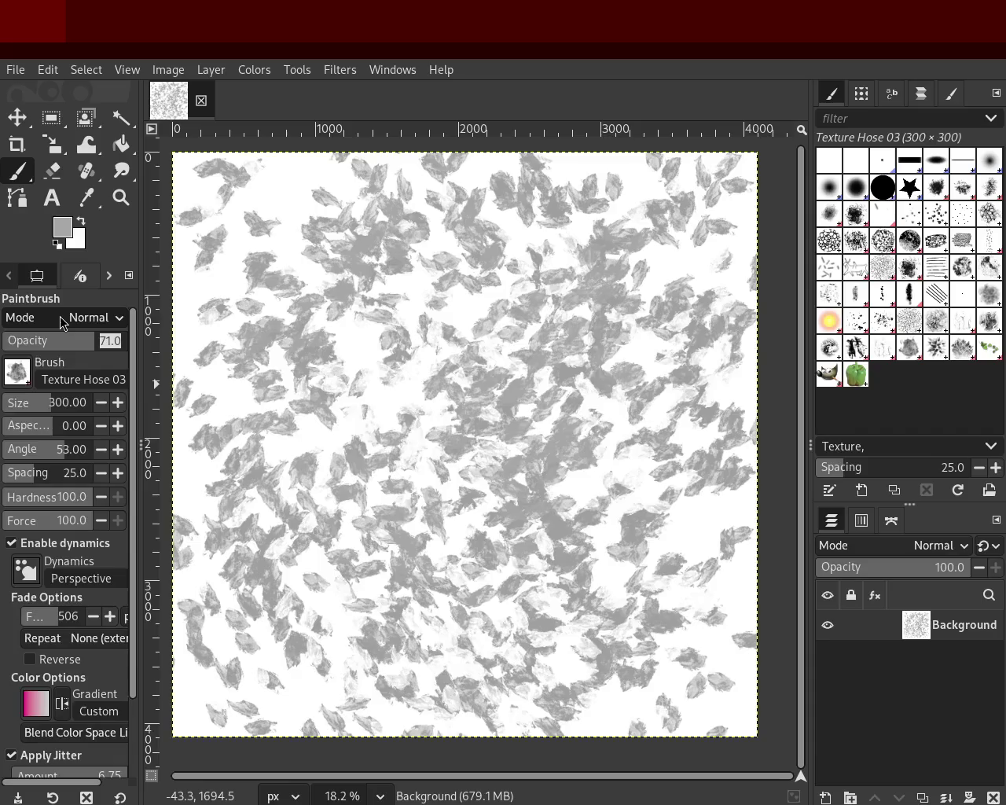
text(85)
key(Return)
Sample light and white colours from the canvas and paint white leaf dabs across it.
ctrl+click(435, 391)
mouse_move(406, 400)
mouse_down()
mouse_move(582, 522)
mouse_move(292, 657)
mouse_move(540, 353)
mouse_move(649, 393)
mouse_move(714, 539)
mouse_move(602, 202)
mouse_move(449, 231)
mouse_move(155, 241)
mouse_move(400, 357)
mouse_up()
ctrl+click(582, 523)
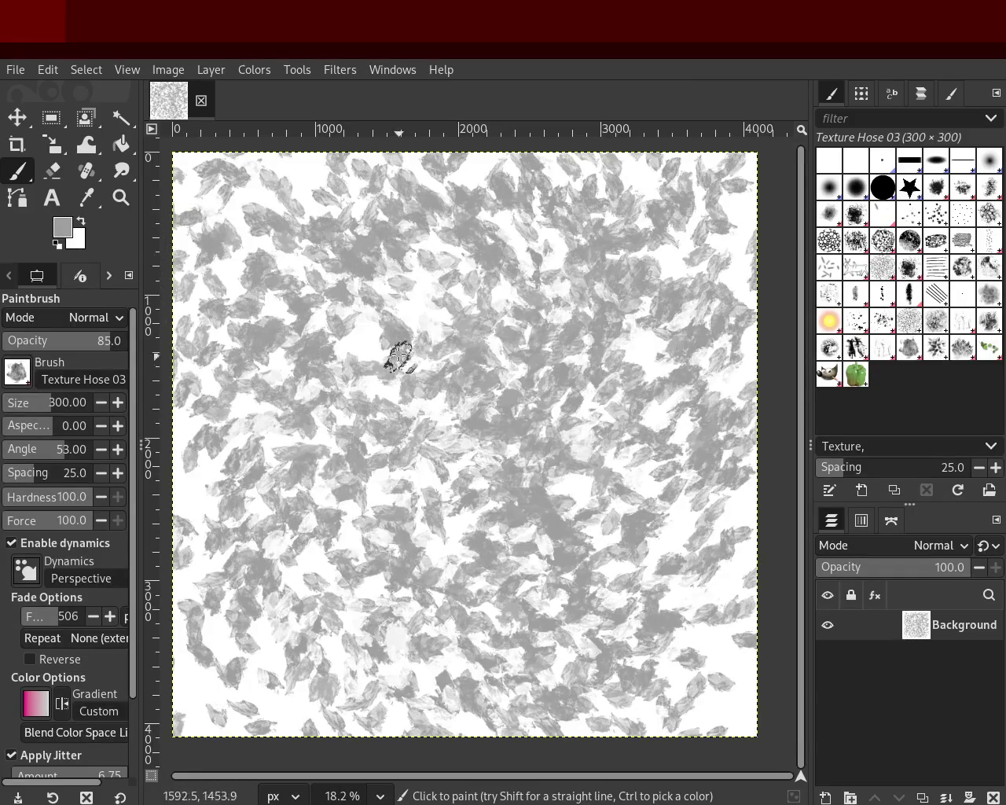
ctrl+click(405, 304)
mouse_move(406, 304)
mouse_down()
mouse_move(401, 474)
mouse_move(571, 636)
mouse_move(240, 602)
mouse_move(275, 363)
mouse_move(243, 280)
mouse_move(213, 321)
mouse_move(263, 355)
mouse_move(352, 725)
mouse_move(649, 643)
mouse_up()
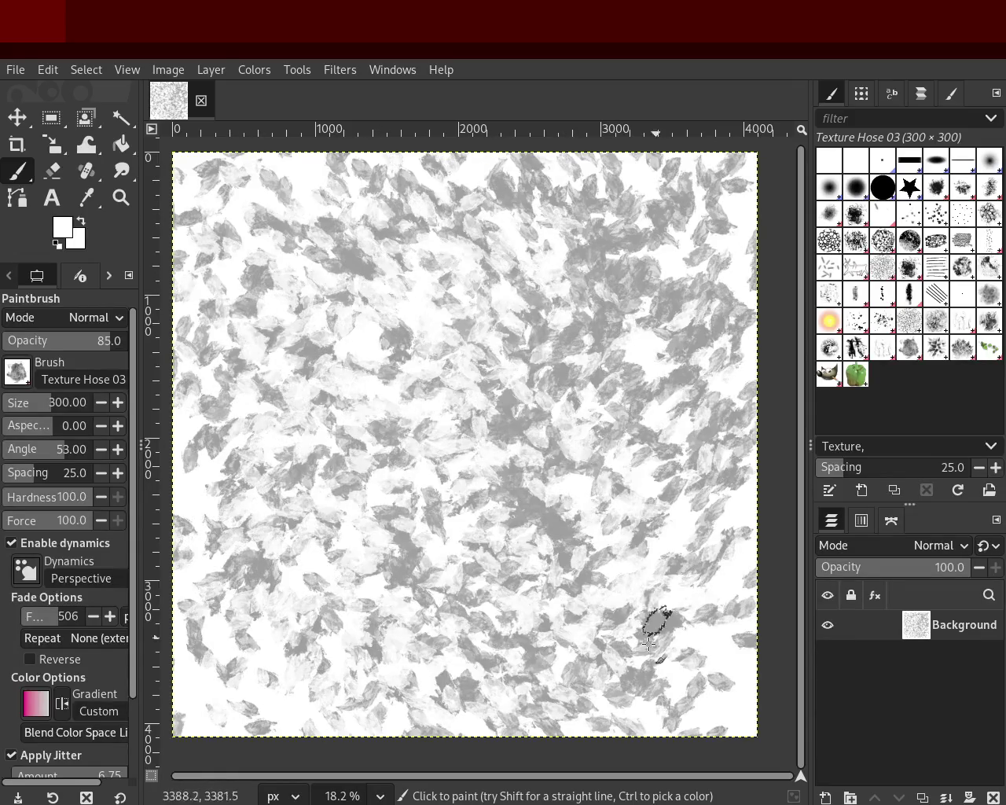
Add more grey leaf dabs, then light green dabs over the texture.
ctrl+click(588, 338)
mouse_move(593, 348)
mouse_down()
mouse_move(485, 529)
mouse_move(414, 394)
mouse_move(342, 543)
mouse_up()
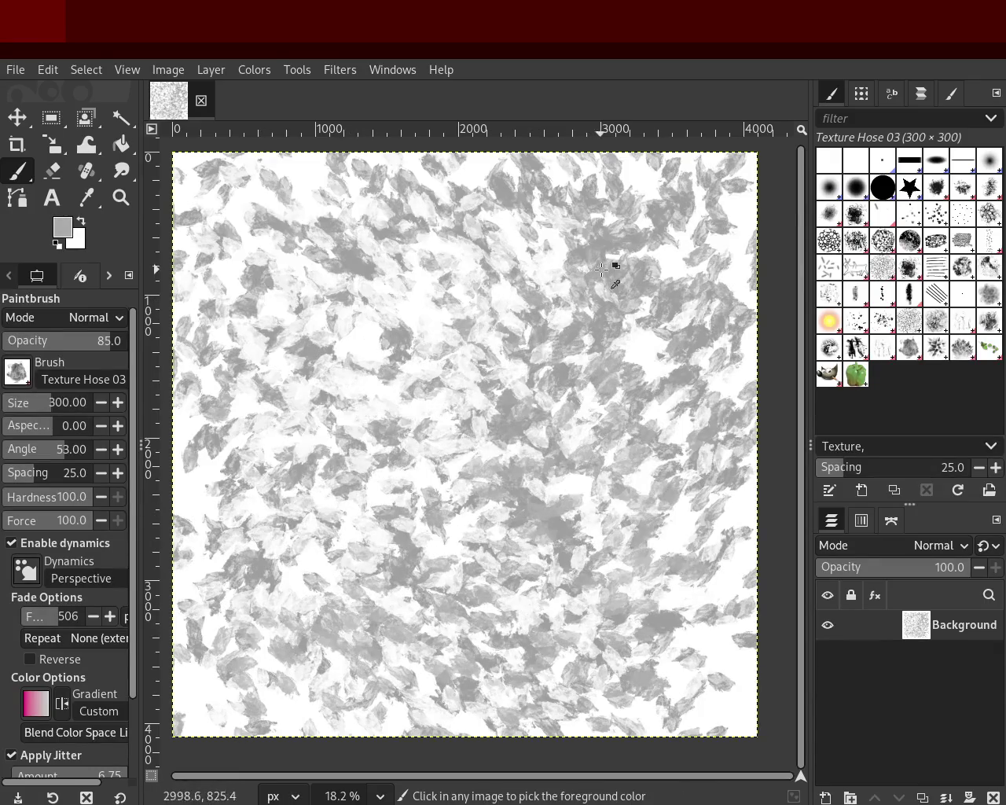
mouse_move(225, 479)
mouse_down()
mouse_move(438, 240)
mouse_move(312, 406)
mouse_move(246, 211)
mouse_move(725, 399)
mouse_move(364, 171)
mouse_move(215, 640)
mouse_move(438, 360)
mouse_move(407, 197)
mouse_move(532, 404)
mouse_move(675, 447)
mouse_up()
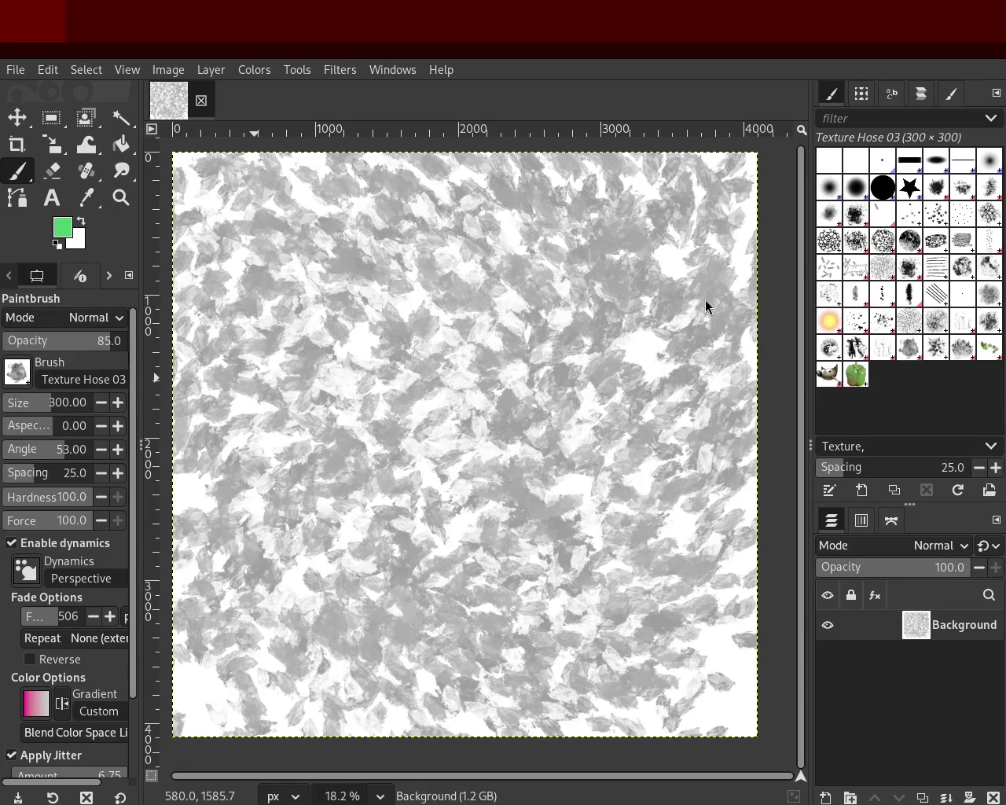
mouse_move(512, 404)
mouse_down()
mouse_move(209, 416)
mouse_move(476, 640)
mouse_move(292, 264)
mouse_move(265, 382)
mouse_move(265, 193)
mouse_move(589, 288)
mouse_up()
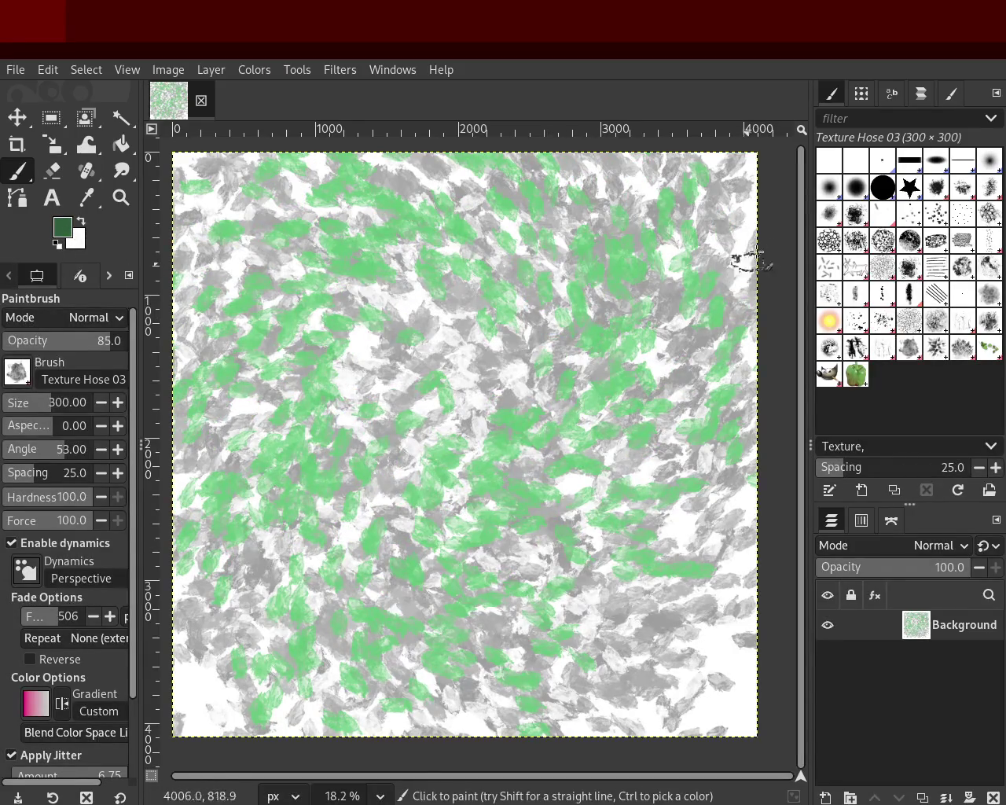
Replace the light green dabs with dark green ones, then layer white leaf dabs across the centre.
key(ctrl+z)
mouse_move(550, 504)
mouse_down()
mouse_move(422, 243)
mouse_move(539, 292)
mouse_move(566, 506)
mouse_move(422, 358)
mouse_move(514, 327)
mouse_move(529, 435)
mouse_move(524, 412)
mouse_move(333, 291)
mouse_move(422, 222)
mouse_move(526, 420)
mouse_up()
ctrl+click(518, 414)
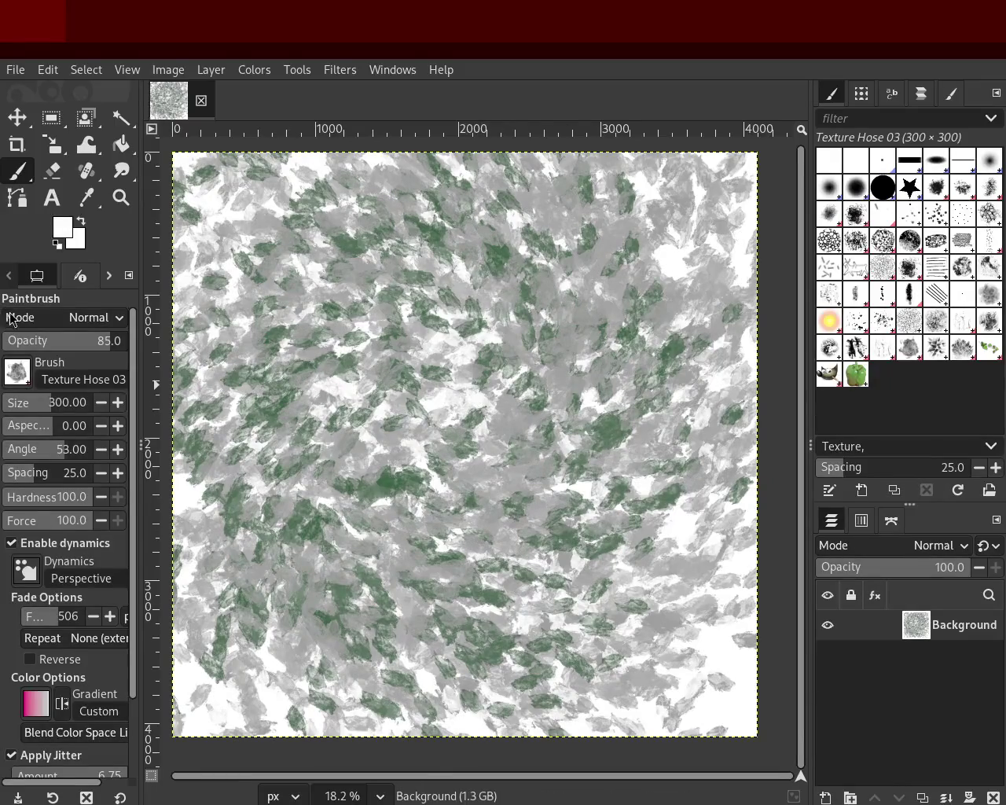
mouse_move(306, 357)
mouse_down()
mouse_move(325, 465)
mouse_move(299, 272)
mouse_move(516, 326)
mouse_up()
mouse_move(590, 365)
mouse_down()
mouse_move(314, 411)
mouse_move(599, 624)
mouse_up()
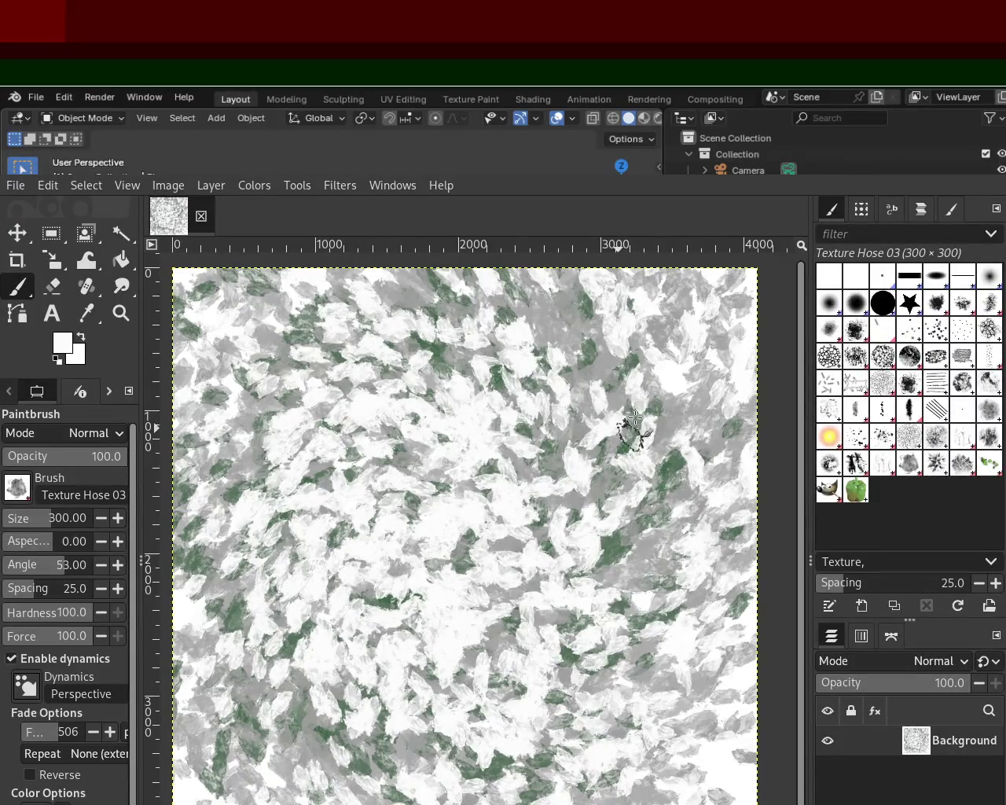
Add grey, dark, light-grey and green leaf dabs across the whole canvas.
mouse_move(606, 380)
mouse_down()
mouse_move(449, 707)
mouse_move(320, 691)
mouse_move(511, 505)
mouse_move(529, 651)
mouse_move(573, 753)
mouse_move(461, 612)
mouse_move(376, 554)
mouse_up()
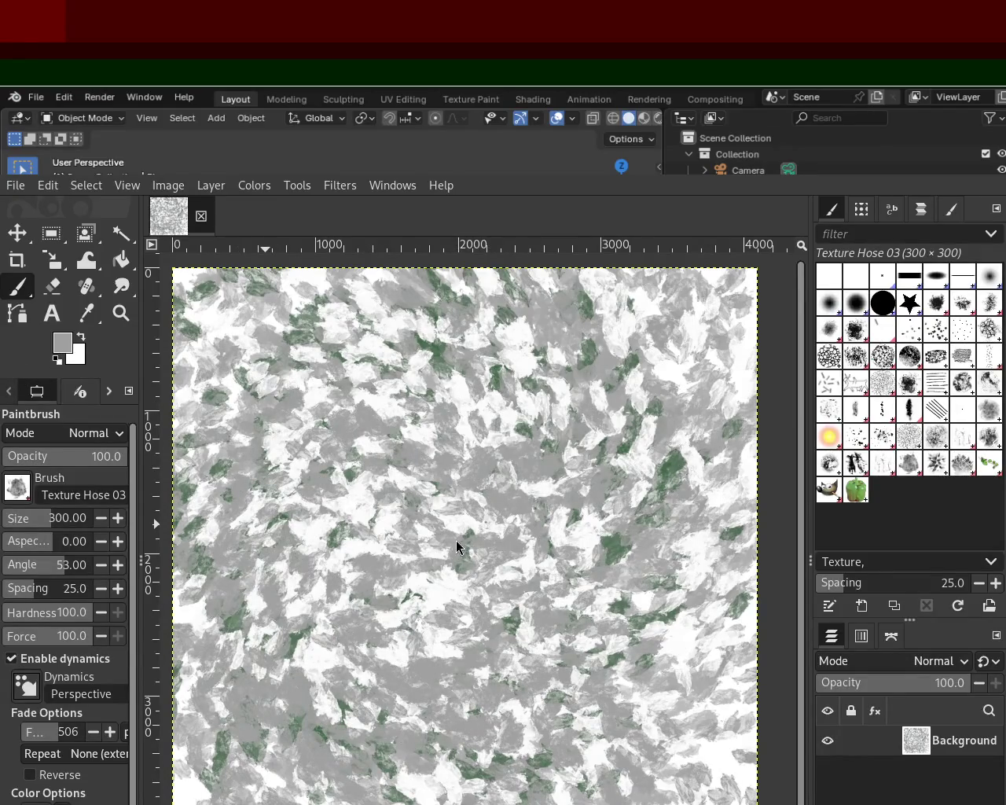
mouse_move(699, 397)
mouse_down()
mouse_move(393, 746)
mouse_move(260, 511)
mouse_move(353, 417)
mouse_move(206, 682)
mouse_move(582, 746)
mouse_move(511, 354)
mouse_move(688, 499)
mouse_move(590, 708)
mouse_move(330, 597)
mouse_move(361, 346)
mouse_move(684, 683)
mouse_move(621, 362)
mouse_move(487, 330)
mouse_up()
ctrl+click(566, 314)
mouse_move(566, 314)
mouse_down()
mouse_move(535, 629)
mouse_move(621, 668)
mouse_move(440, 692)
mouse_move(747, 378)
mouse_move(582, 550)
mouse_move(471, 472)
mouse_move(330, 510)
mouse_move(591, 721)
mouse_move(330, 315)
mouse_move(393, 746)
mouse_move(629, 778)
mouse_move(409, 393)
mouse_up()
ctrl+click(286, 603)
mouse_move(285, 603)
mouse_down()
mouse_move(424, 739)
mouse_move(488, 361)
mouse_move(338, 691)
mouse_move(252, 505)
mouse_move(330, 369)
mouse_move(692, 306)
mouse_move(487, 692)
mouse_move(612, 680)
mouse_up()
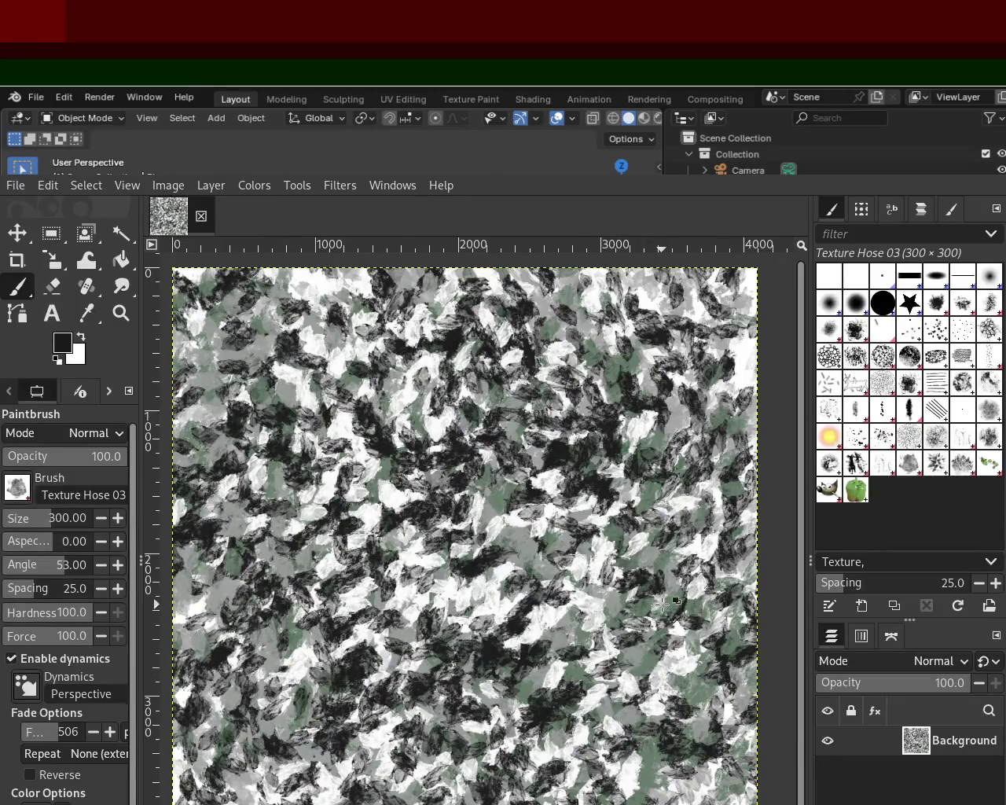
mouse_move(670, 598)
mouse_down()
mouse_move(220, 537)
mouse_move(457, 757)
mouse_move(541, 715)
mouse_move(515, 614)
mouse_up()
Repaint green dabs in the lower canvas and compare the result with and without them.
key(ctrl+z)
key(ctrl+z)
drag(370, 629, 448, 731)
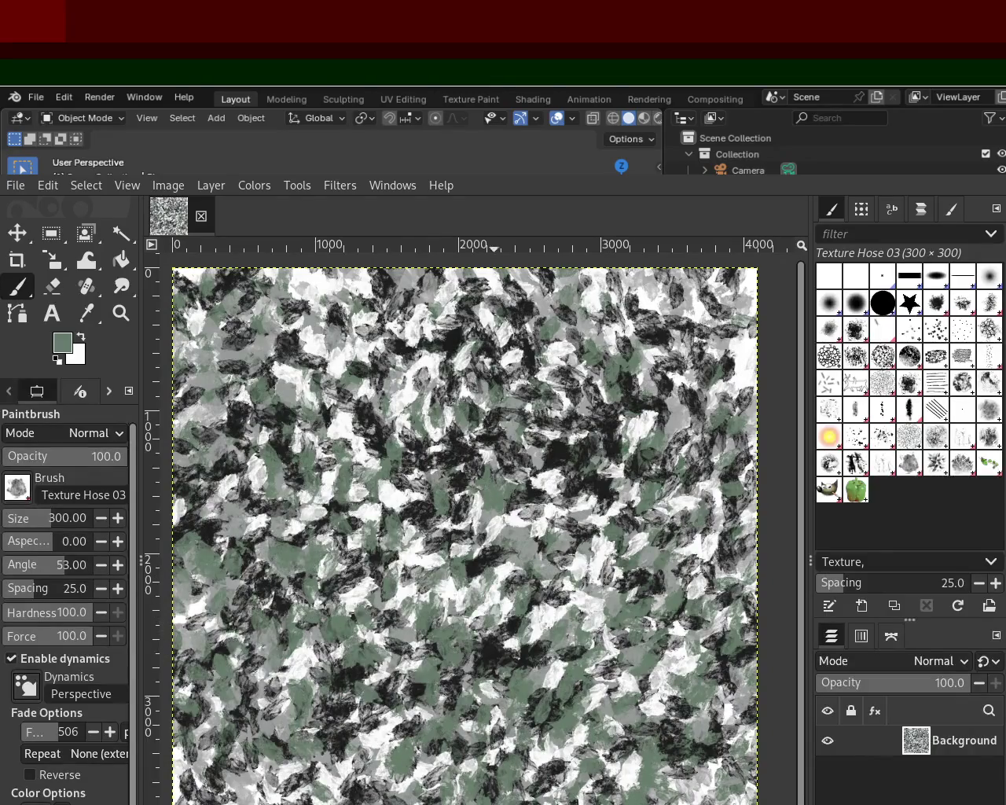
mouse_move(437, 307)
mouse_down()
mouse_move(668, 370)
mouse_move(557, 477)
mouse_up()
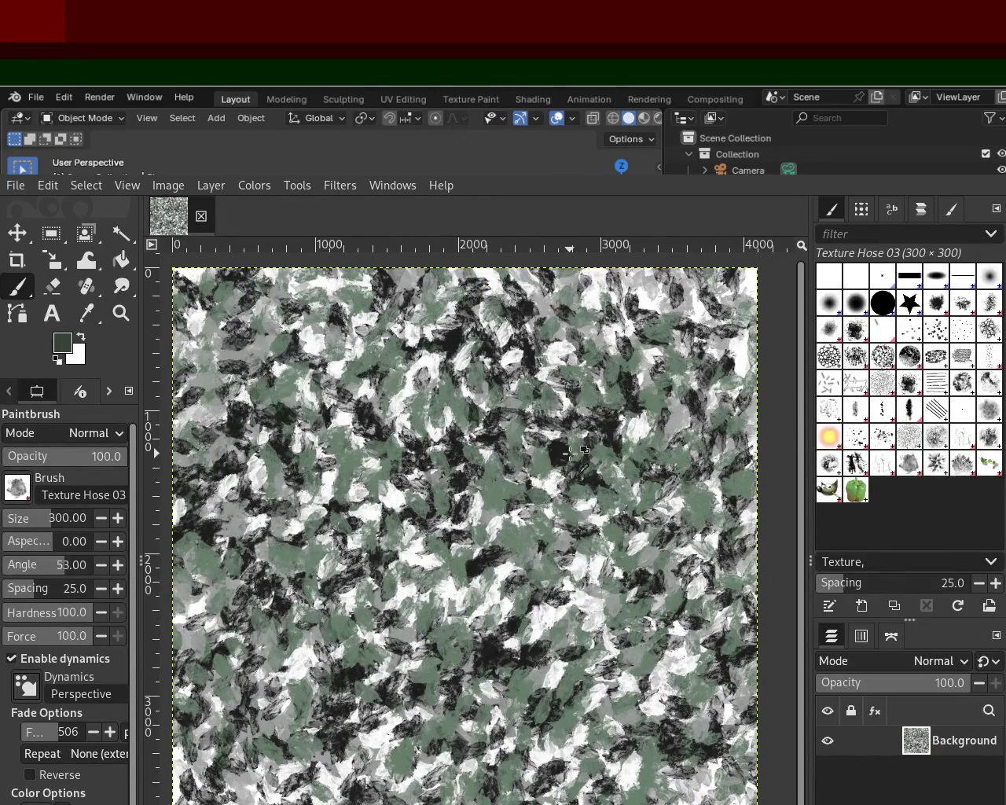
key(ctrl+z)
key(ctrl+z)
key(ctrl+z)
key(ctrl+z)
key(ctrl+z)
key(ctrl+y)
key(ctrl+y)
key(ctrl+y)
key(ctrl+z)
key(ctrl+z)
key(ctrl+z)
key(ctrl+z)
Undo the recent green and grey dabs, stepping back to the black dabs.
key(ctrl+z)
key(ctrl+z)
key(ctrl+z)
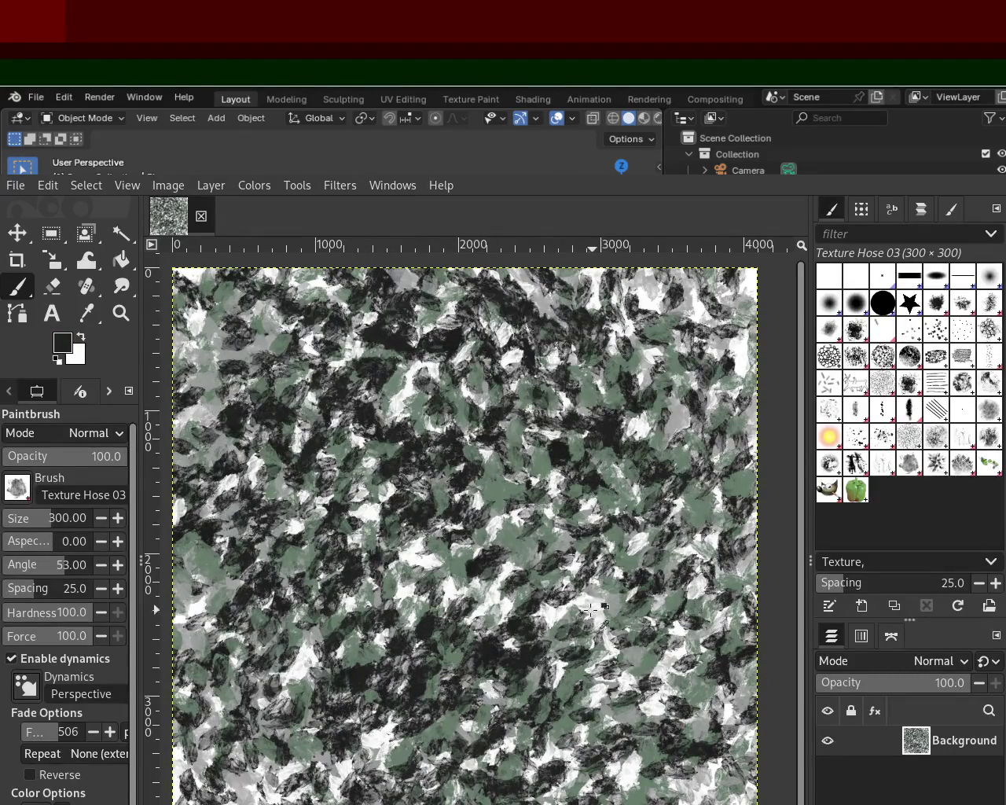
key(ctrl+z)
key(ctrl+z)
key(ctrl+z)
key(ctrl+z)
key(ctrl+z)
key(ctrl+z)
key(ctrl+z)
key(ctrl+z)
key(ctrl+z)
key(ctrl+z)
key(ctrl+z)
key(ctrl+z)
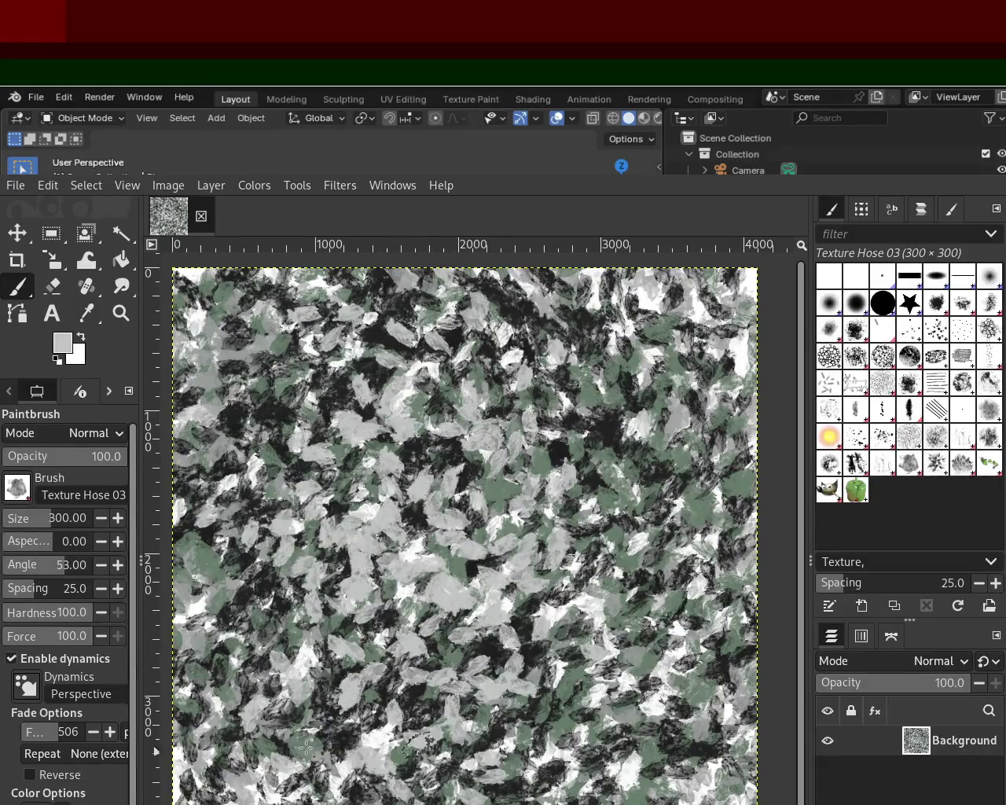
key(ctrl+z)
key(ctrl+z)
key(ctrl+z)
key(ctrl+z)
key(ctrl+z)
key(ctrl+z)
key(ctrl+z)
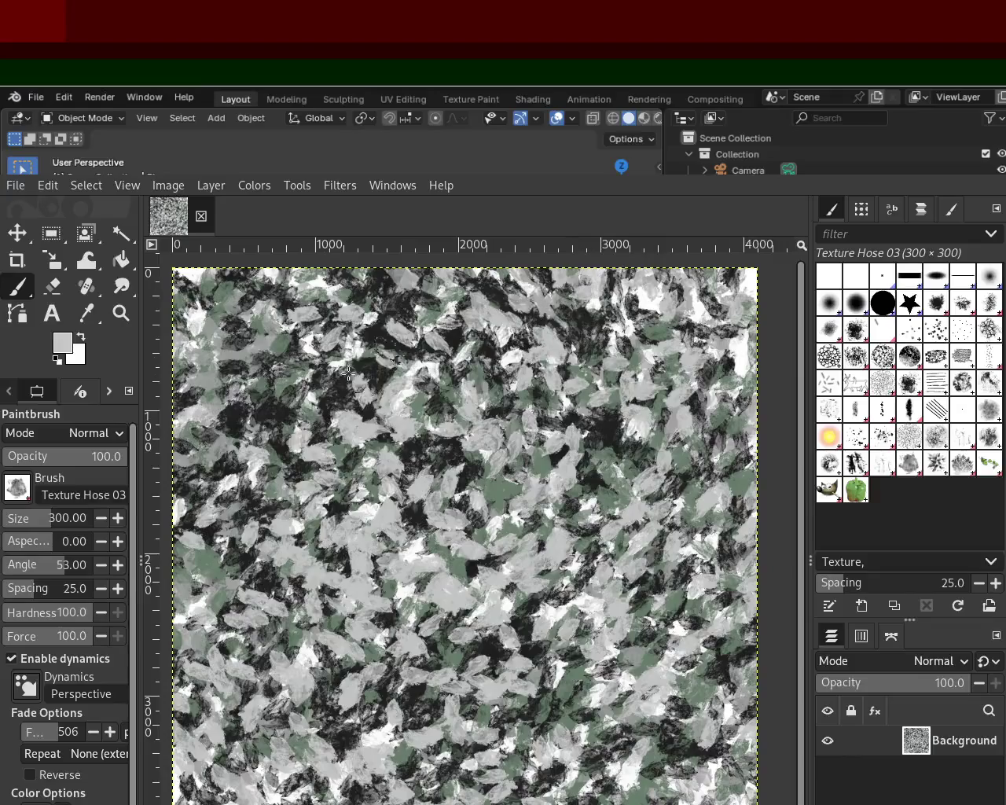
key(ctrl+z)
key(ctrl+z)
key(ctrl+z)
key(ctrl+z)
key(ctrl+z)
key(ctrl+z)
key(ctrl+z)
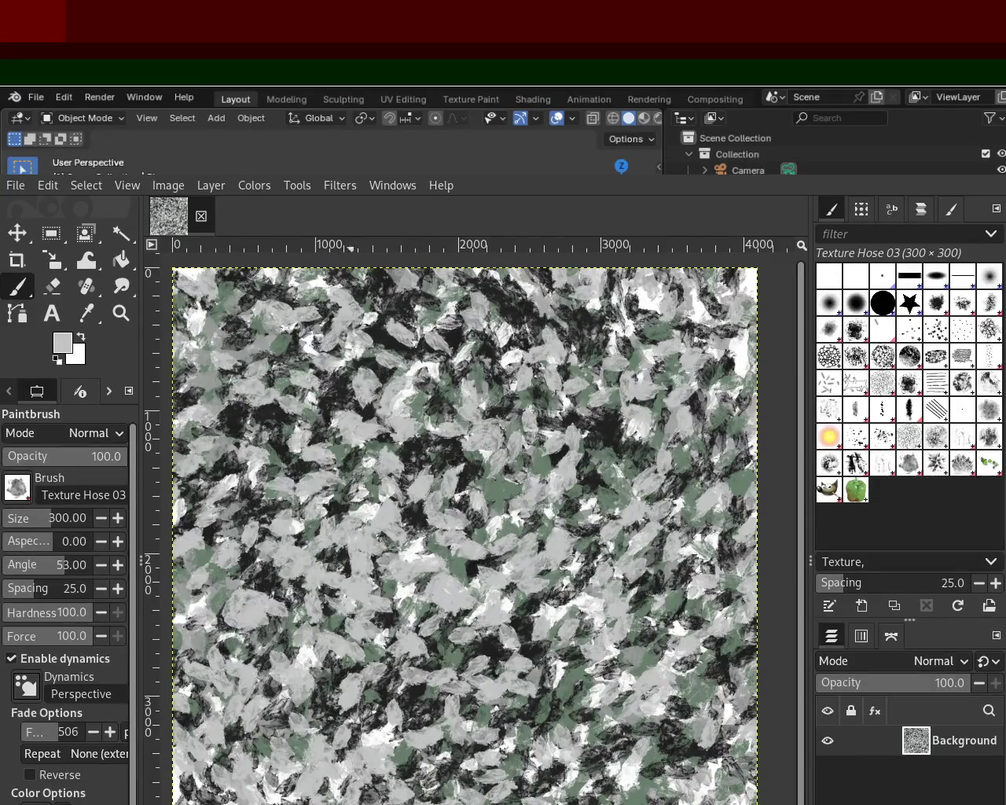
key(ctrl+z)
key(ctrl+z)
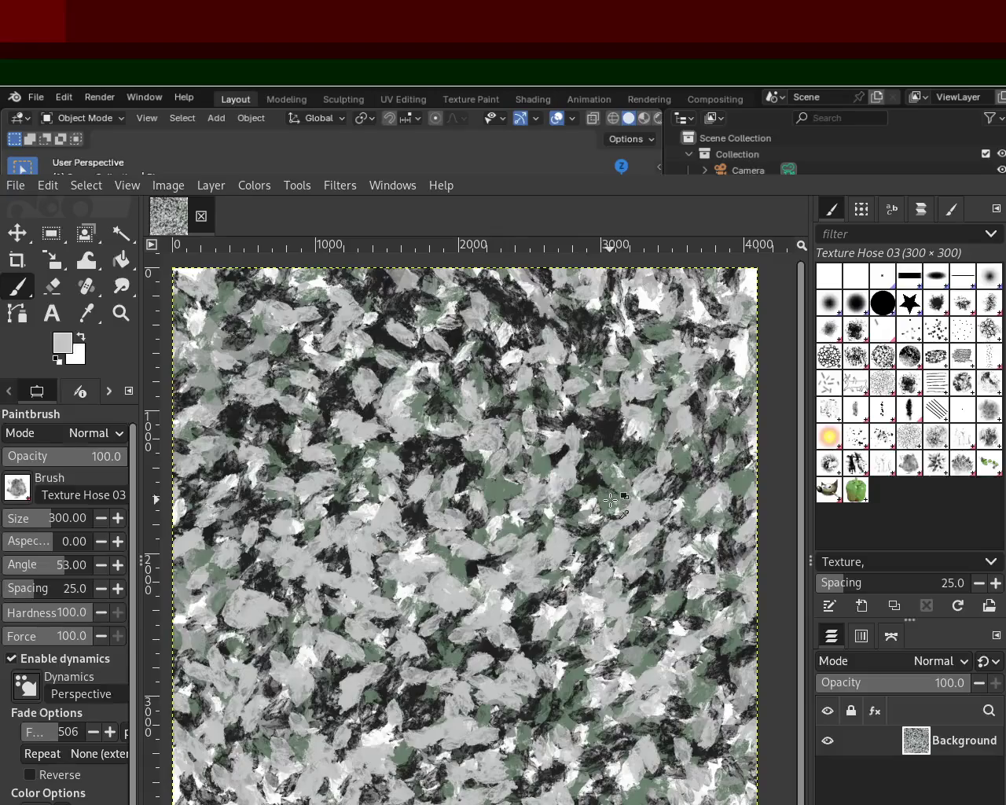
key(ctrl+z)
key(ctrl+z)
key(ctrl+z)
key(ctrl+z)
key(ctrl+z)
key(ctrl+z)
key(ctrl+z)
key(ctrl+z)
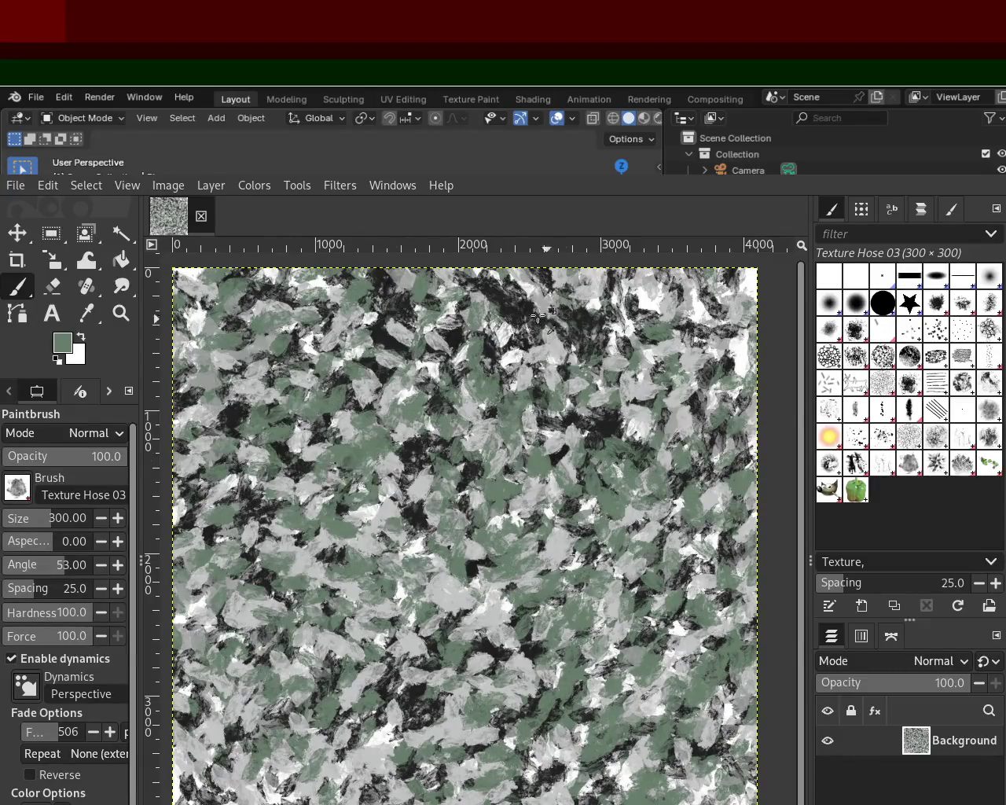
key(ctrl+z)
key(ctrl+z)
key(ctrl+z)
key(ctrl+z)
key(ctrl+z)
key(ctrl+z)
key(ctrl+z)
key(ctrl+z)
key(ctrl+z)
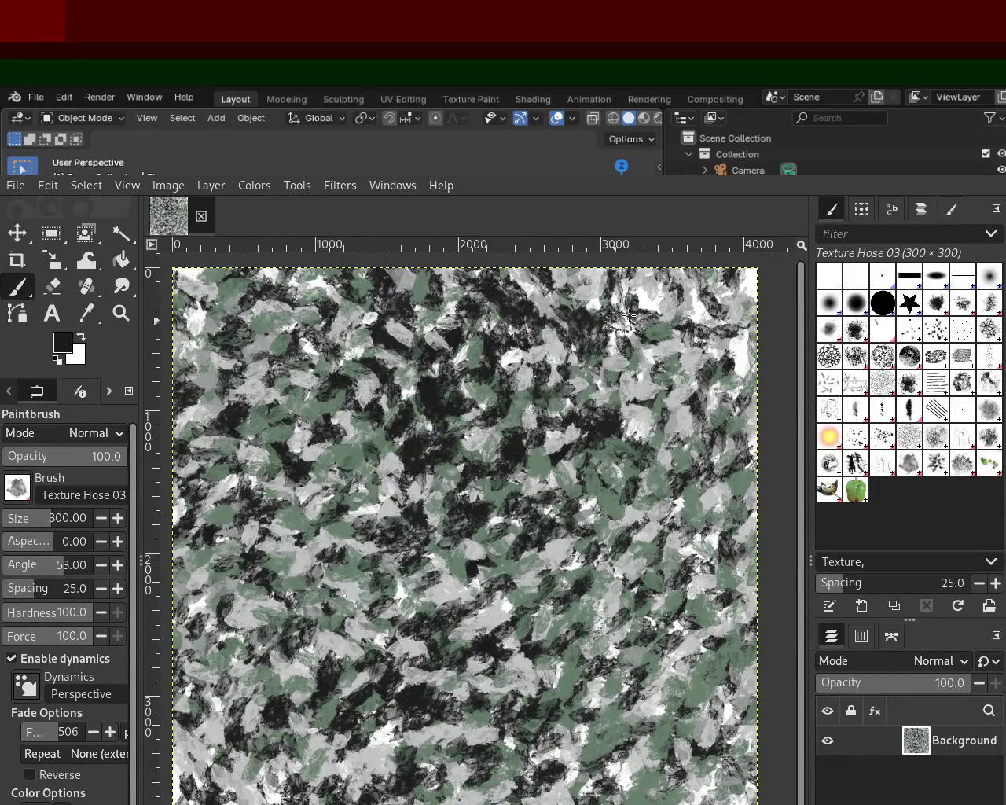
key(ctrl+z)
key(ctrl+z)
key(ctrl+z)
key(ctrl+z)
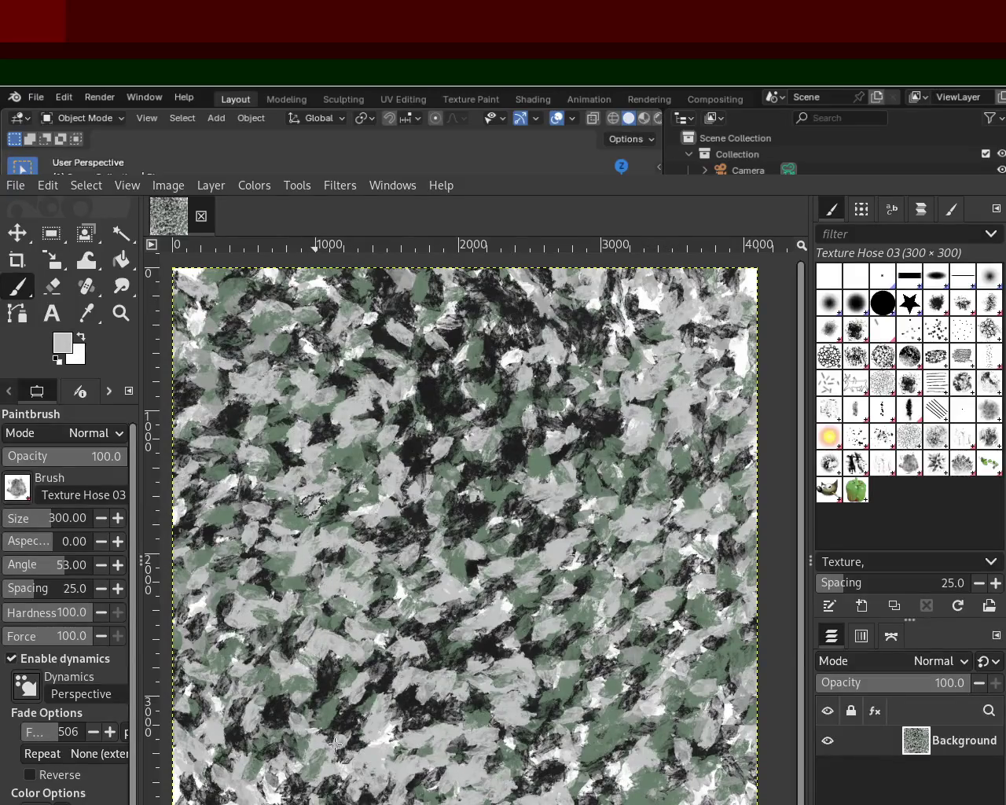
key(ctrl+z)
key(ctrl+z)
key(ctrl+z)
key(ctrl+z)
key(ctrl+z)
key(ctrl+z)
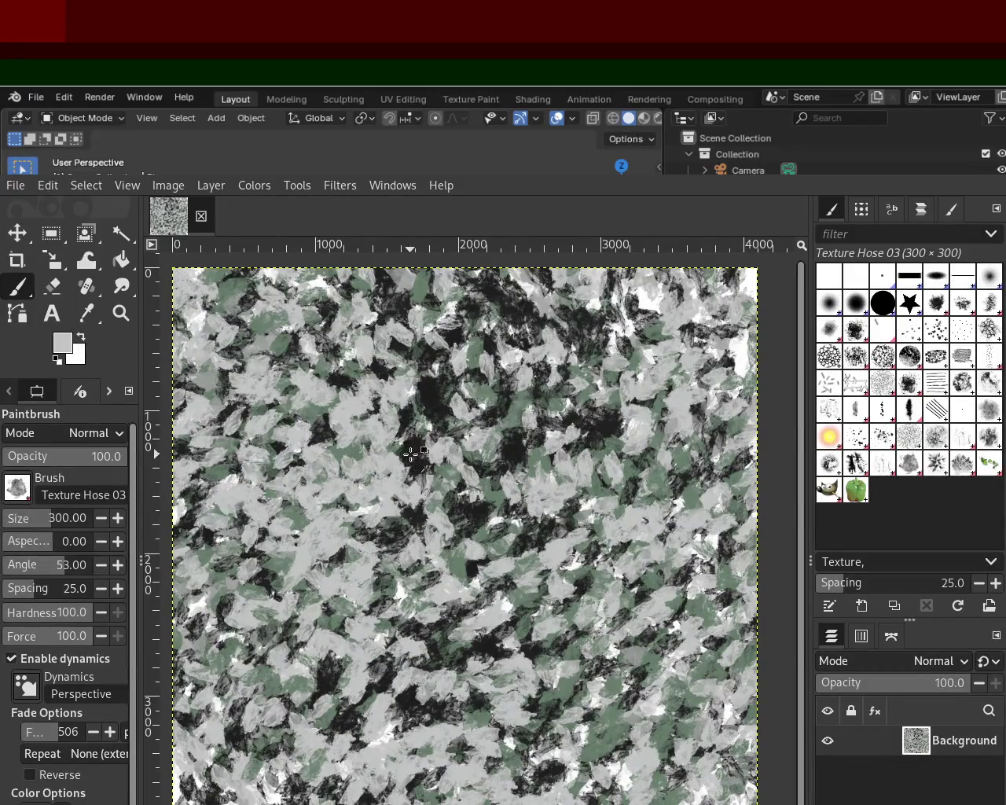
key(d)
key(ctrl+z)
key(ctrl+z)
key(ctrl+z)
key(ctrl+z)
key(ctrl+z)
key(ctrl+z)
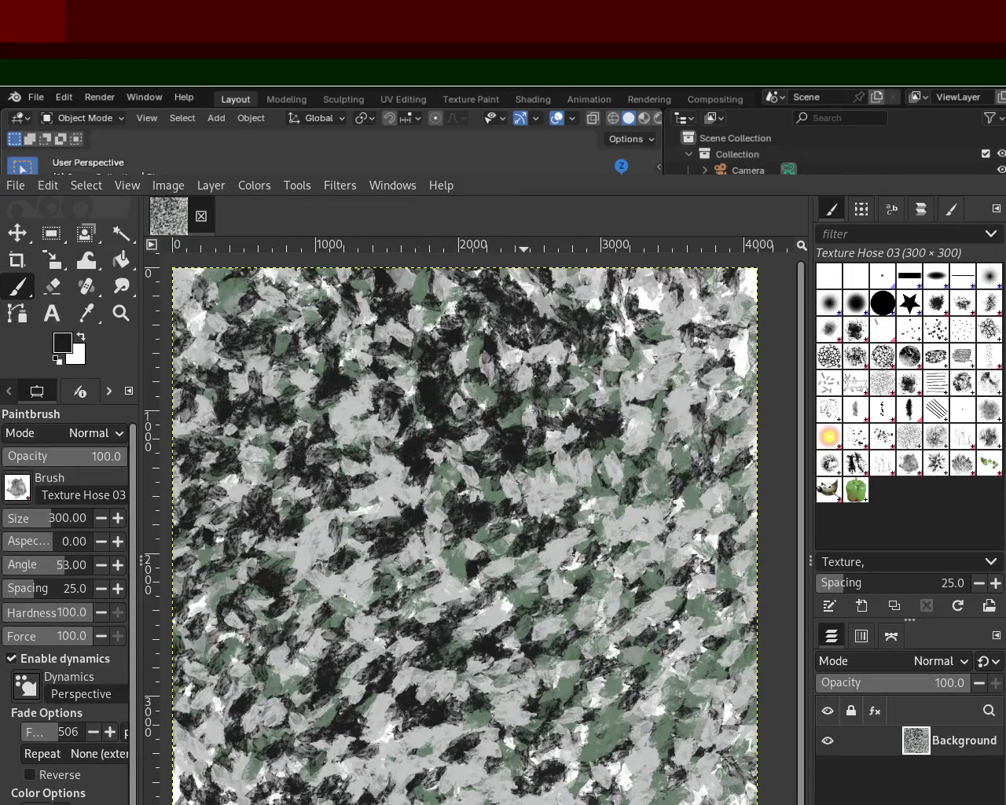
key(ctrl+z)
key(ctrl+z)
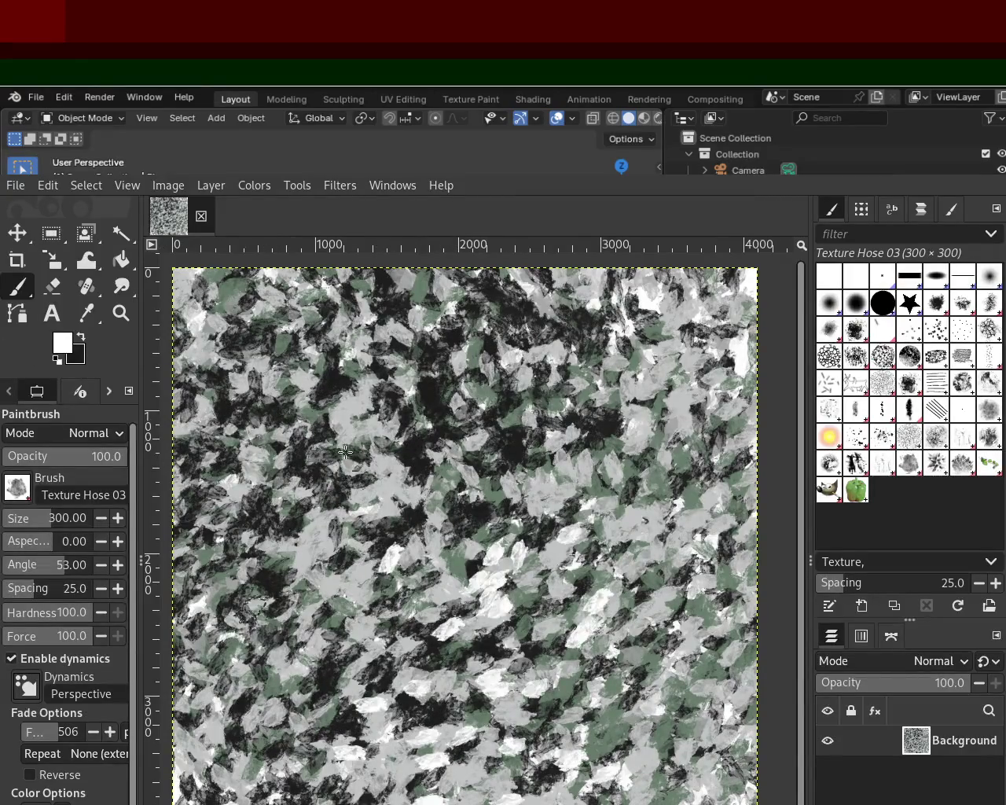
key(ctrl+z)
key(ctrl+z)
key(ctrl+z)
key(ctrl+z)
key(ctrl+z)
key(ctrl+z)
Redo the white leaf dabs so the texture reads lighter.
key(ctrl+z)
key(ctrl+z)
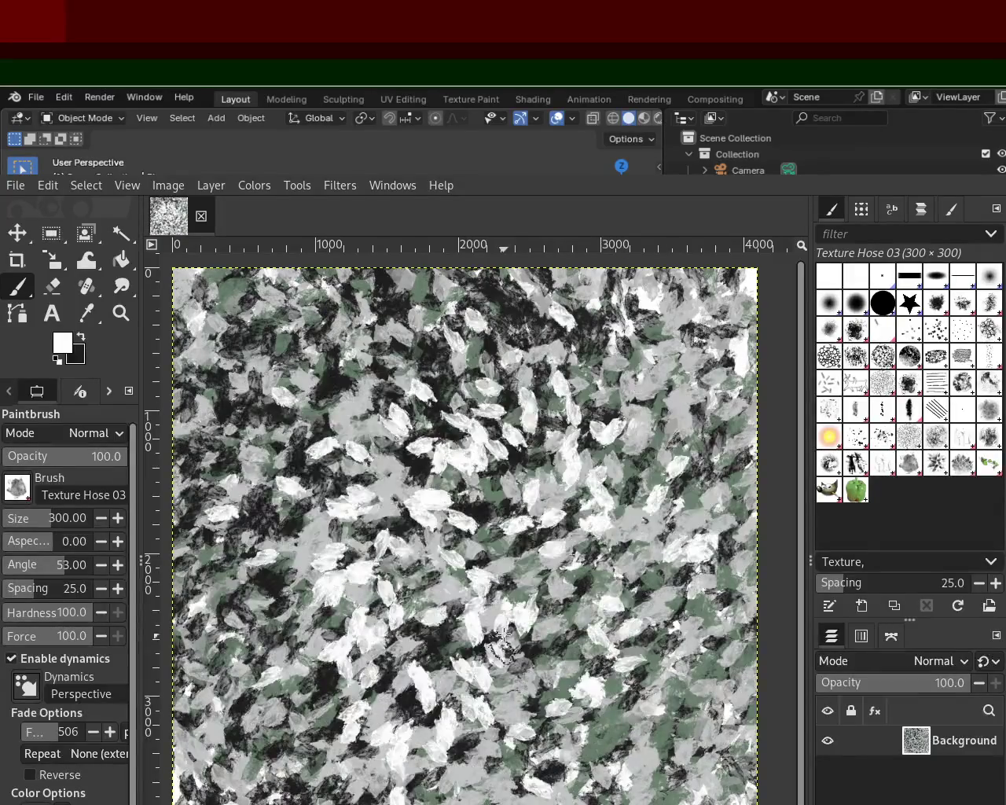
key(ctrl+z)
key(ctrl+z)
key(ctrl+z)
key(ctrl+z)
key(ctrl+y)
key(ctrl+y)
key(ctrl+y)
key(ctrl+y)
key(ctrl+y)
key(ctrl+y)
key(ctrl+y)
key(ctrl+z)
key(ctrl+y)
key(ctrl+z)
key(ctrl+y)
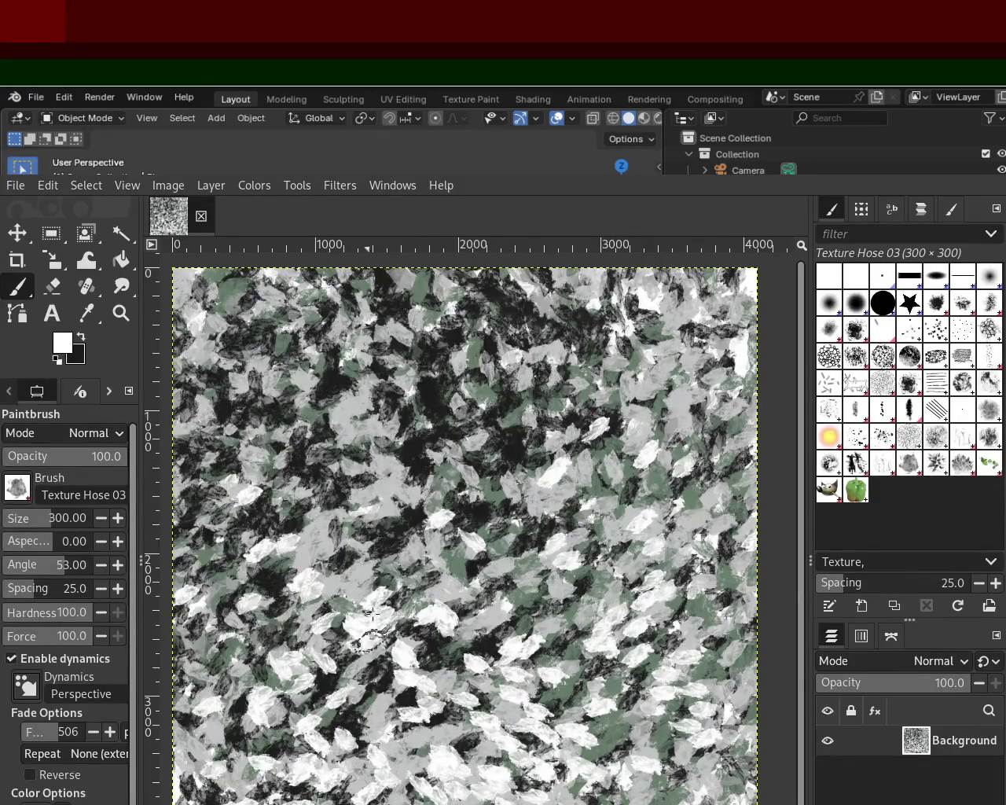
key(ctrl+z)
key(ctrl+y)
key(ctrl+y)
key(ctrl+z)
key(ctrl+y)
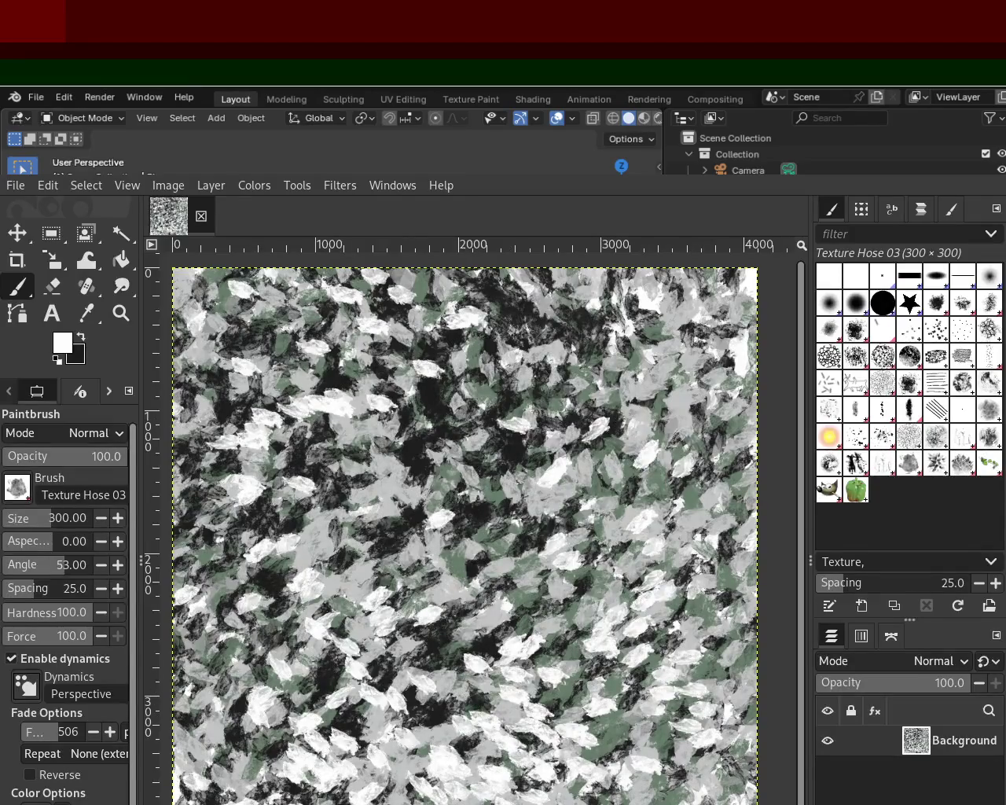
key(ctrl+y)
key(ctrl+y)
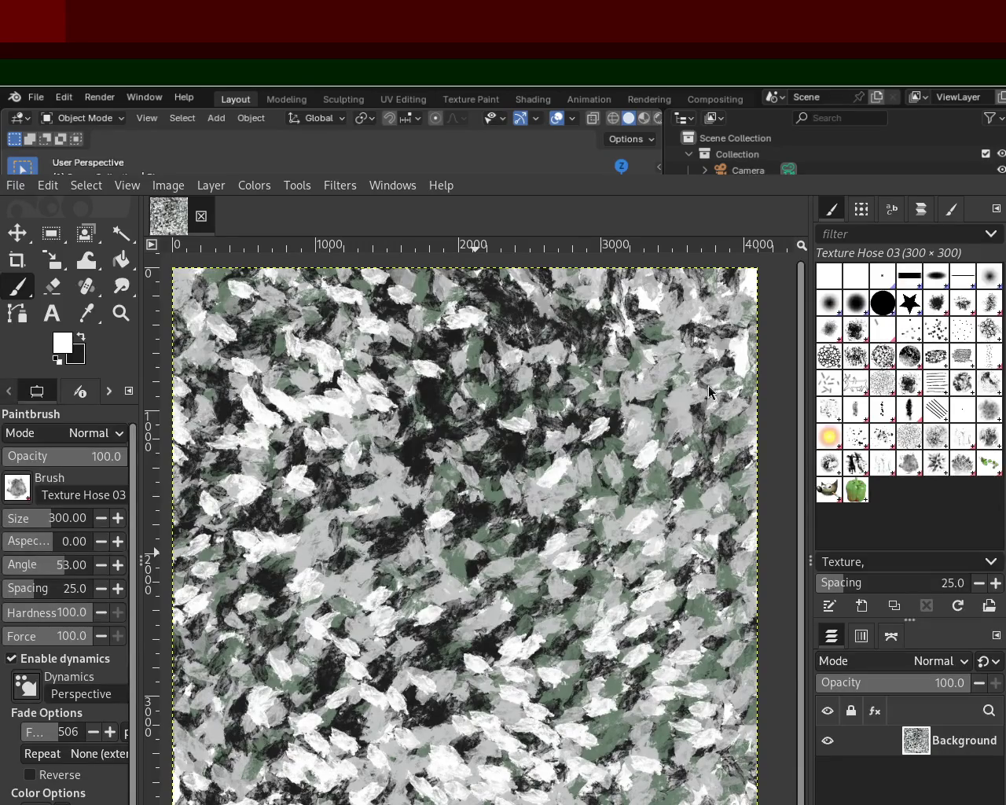
key(z)
click(377, 384)
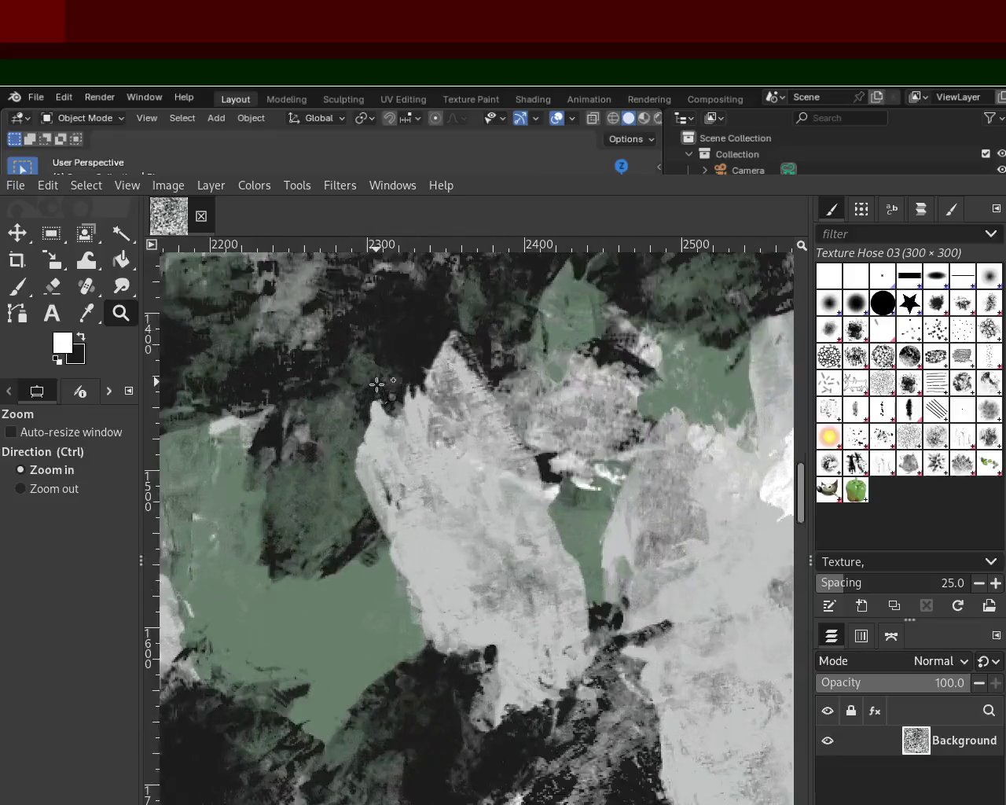
click(377, 384)
click(378, 384)
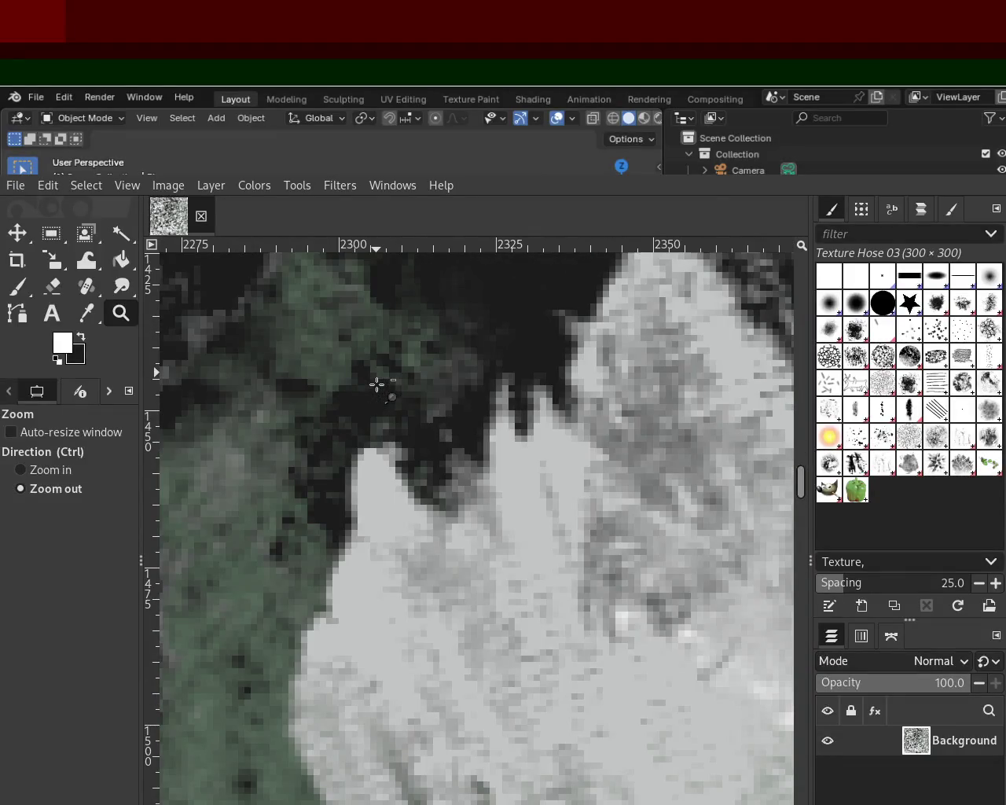
click(378, 384)
ctrl+click(377, 385)
click(377, 384)
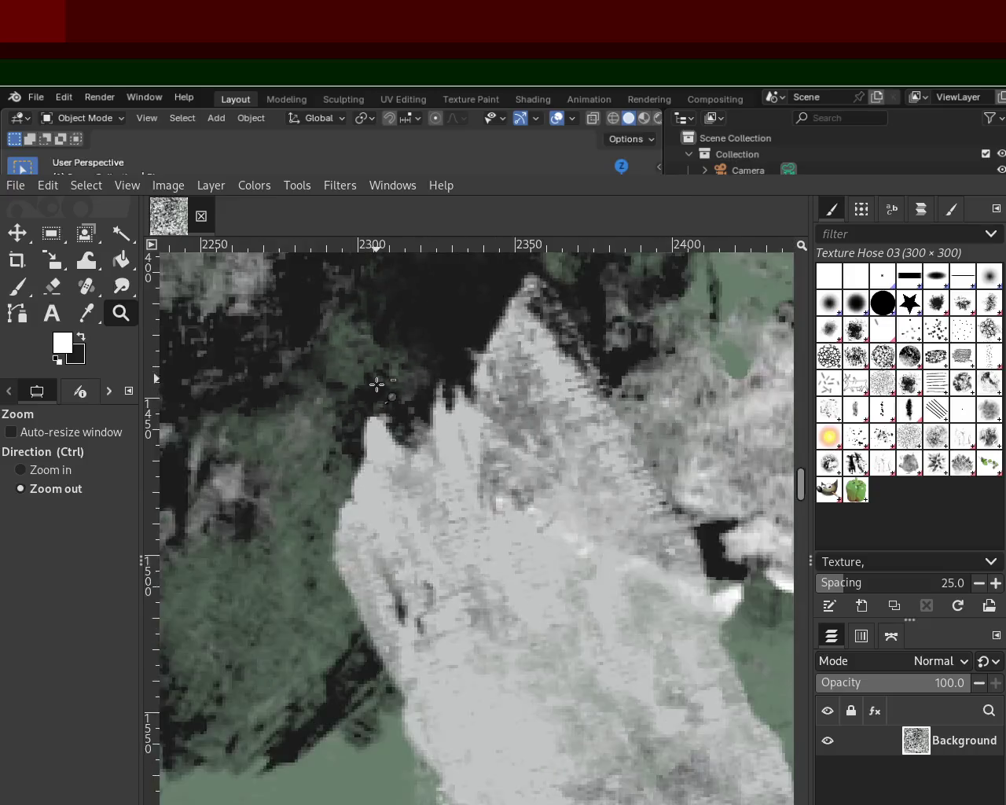
click(377, 384)
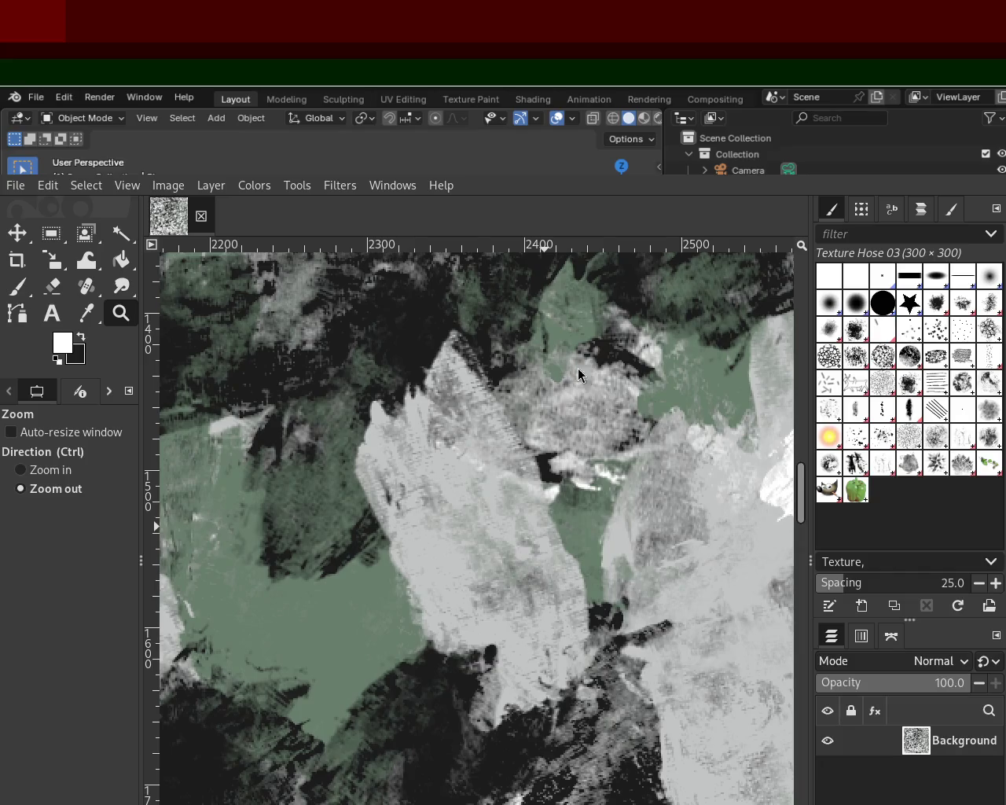
ctrl+click(555, 591)
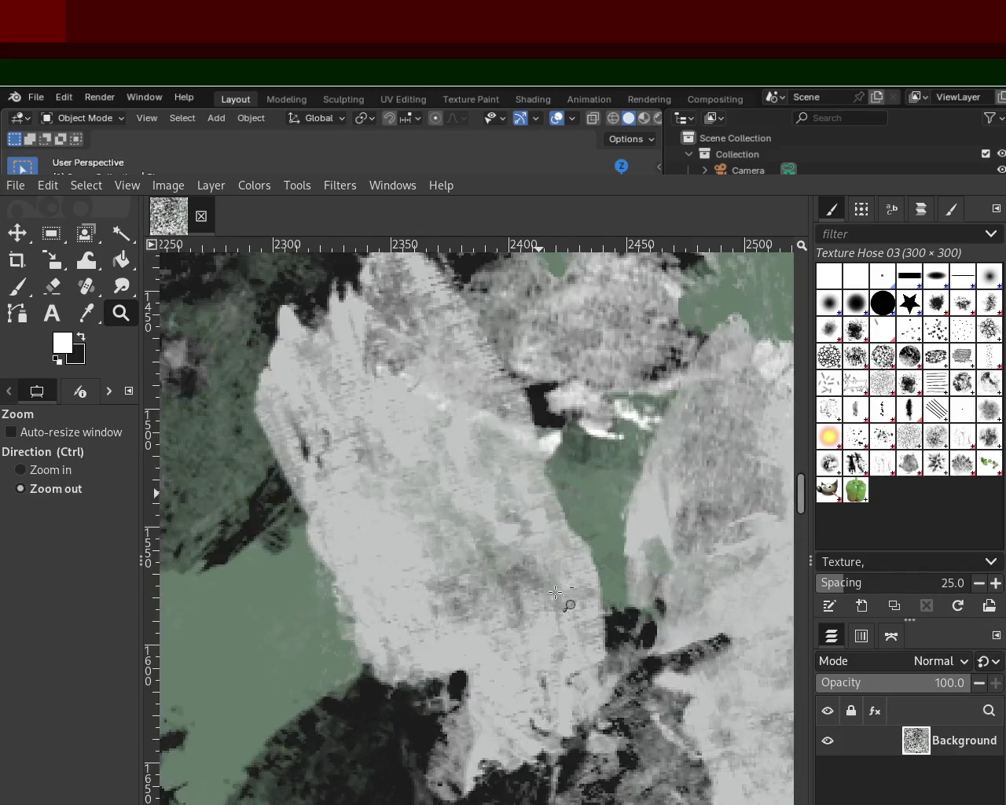
click(568, 603)
click(582, 535)
click(596, 463)
ctrl+click(596, 463)
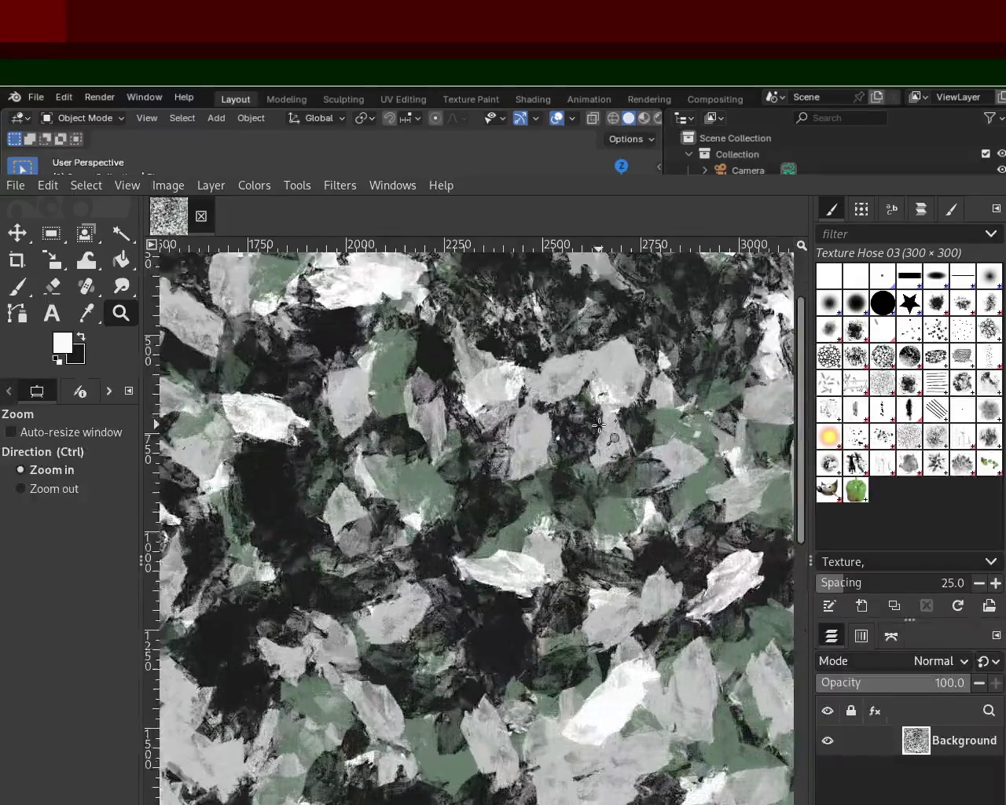
ctrl+click(597, 448)
ctrl+click(598, 436)
ctrl+click(599, 425)
click(703, 377)
click(703, 376)
click(704, 375)
click(705, 374)
ctrl+click(707, 373)
ctrl+scroll(709, 374, down, 1)
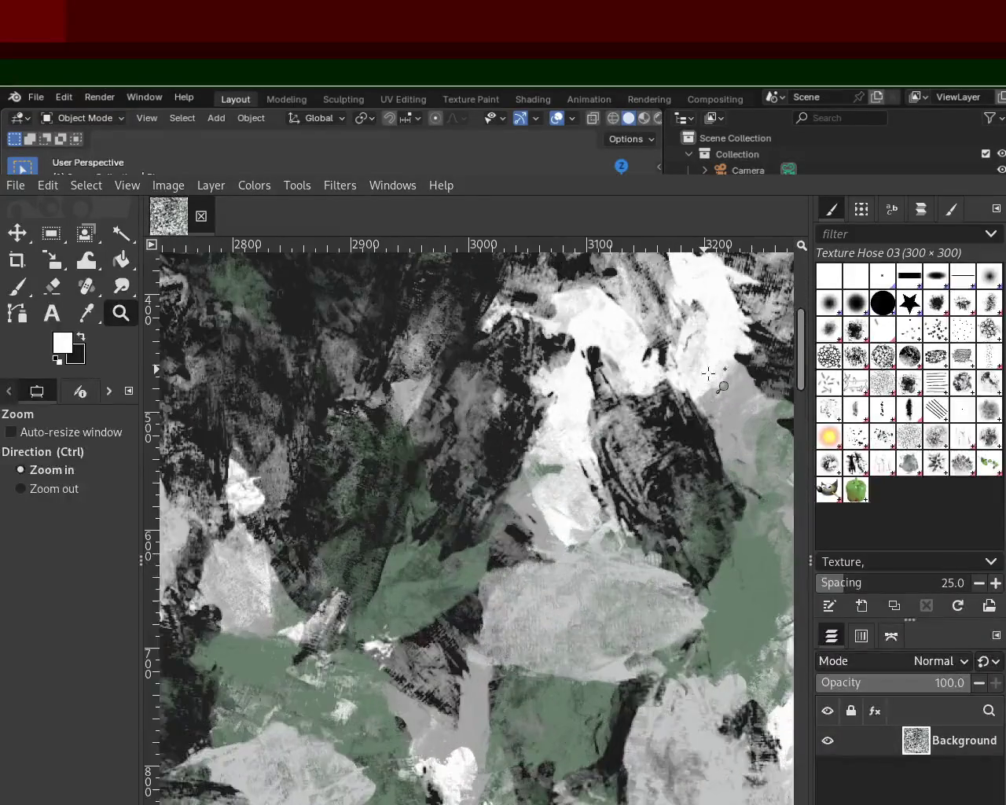
ctrl+scroll(550, 471, down, 1)
ctrl+scroll(393, 550, down, 2)
ctrl+scroll(340, 613, down, 1)
ctrl+scroll(335, 617, up, 2)
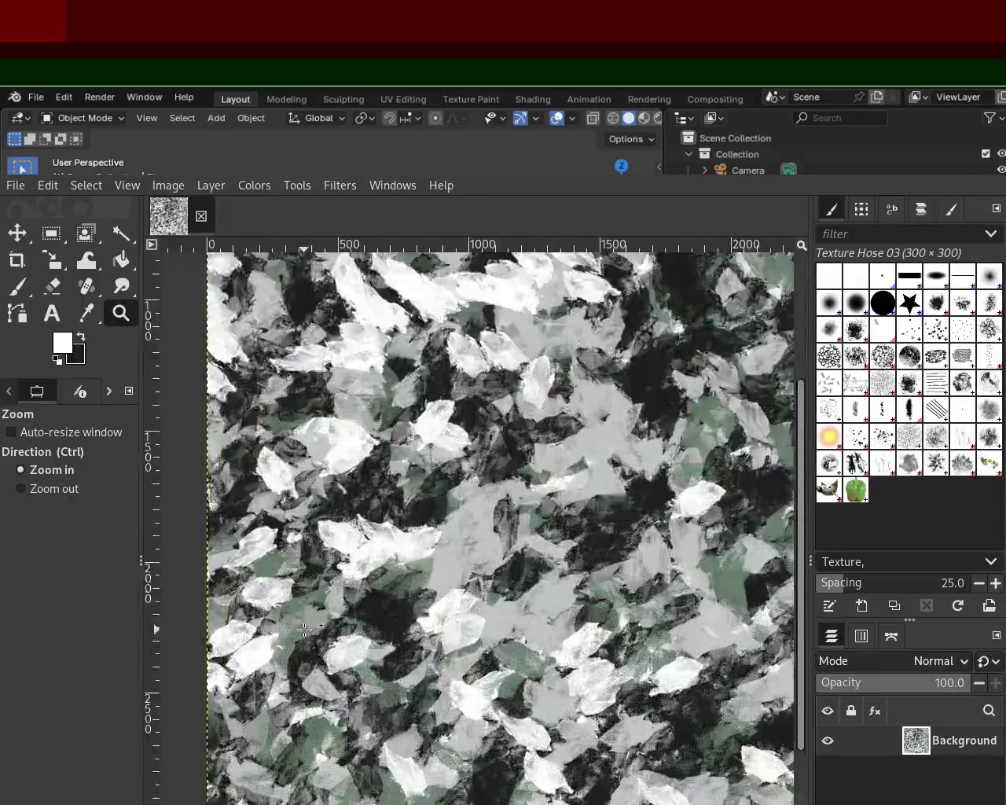
ctrl+scroll(311, 627, up, 3)
ctrl+scroll(304, 629, down, 2)
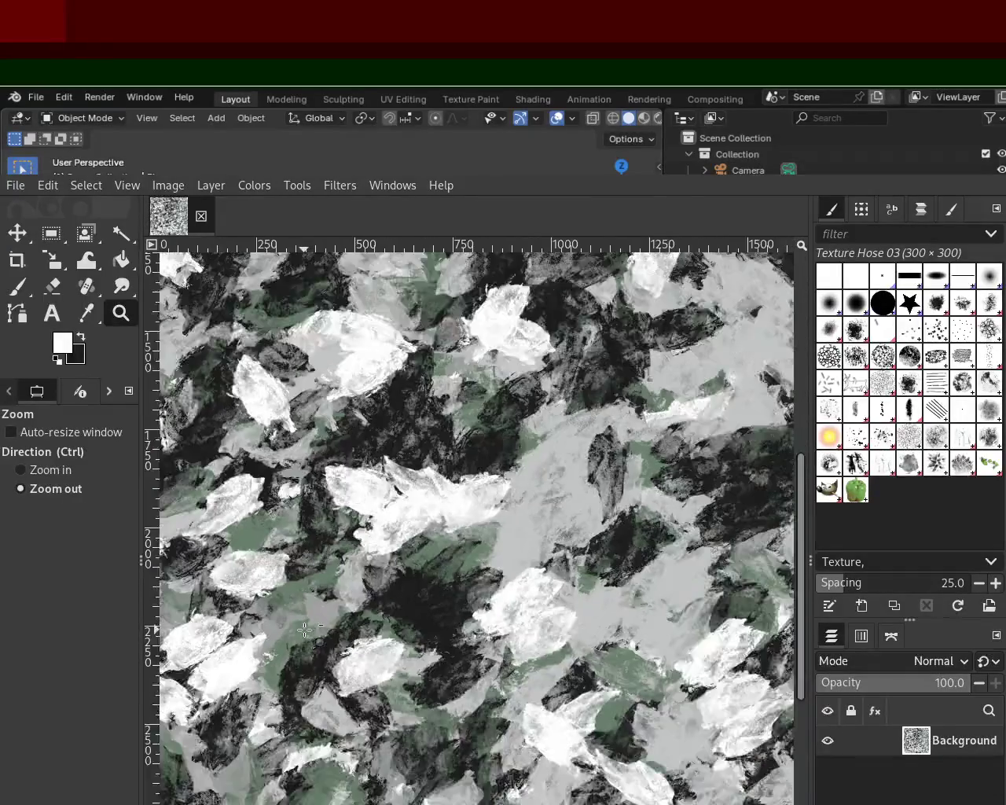
ctrl+scroll(393, 707, down, 1)
ctrl+scroll(472, 786, down, 1)
click(503, 796)
ctrl+scroll(504, 795, up, 2)
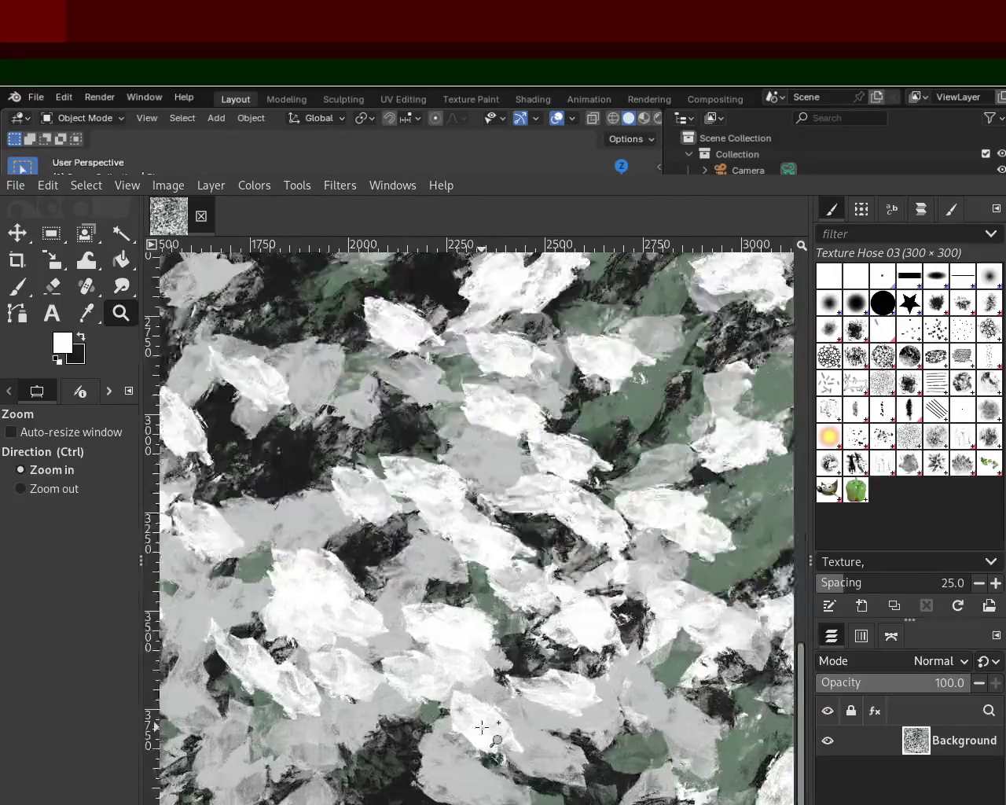
ctrl+scroll(491, 739, up, 2)
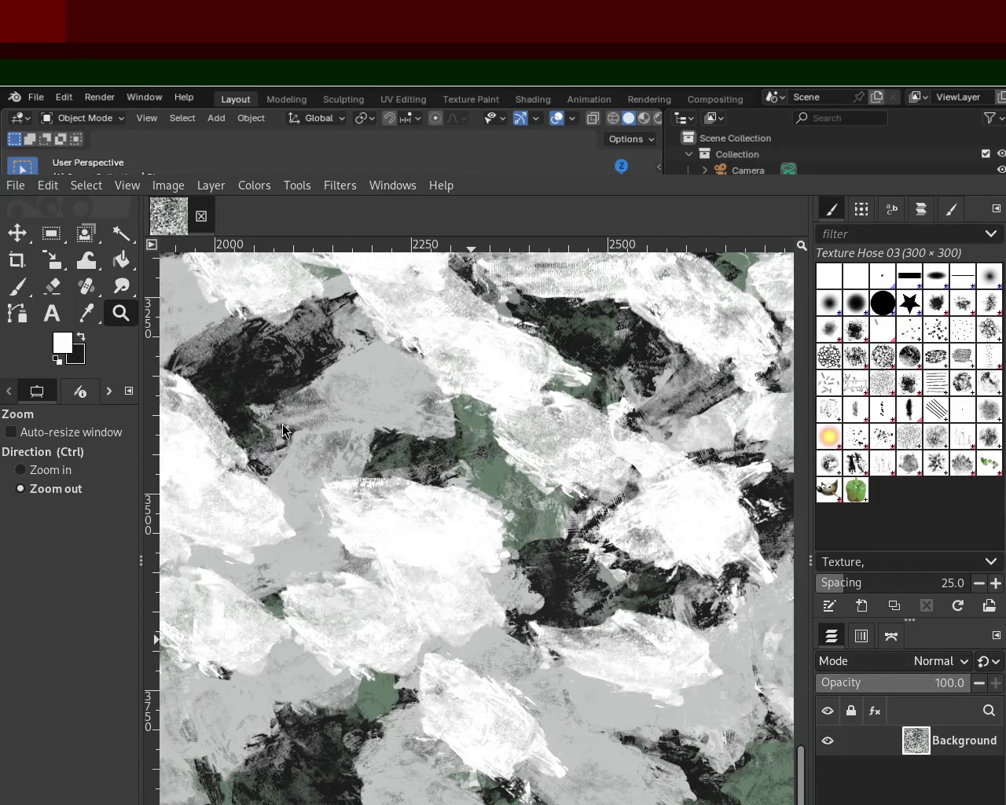
click(511, 514)
ctrl+click(511, 514)
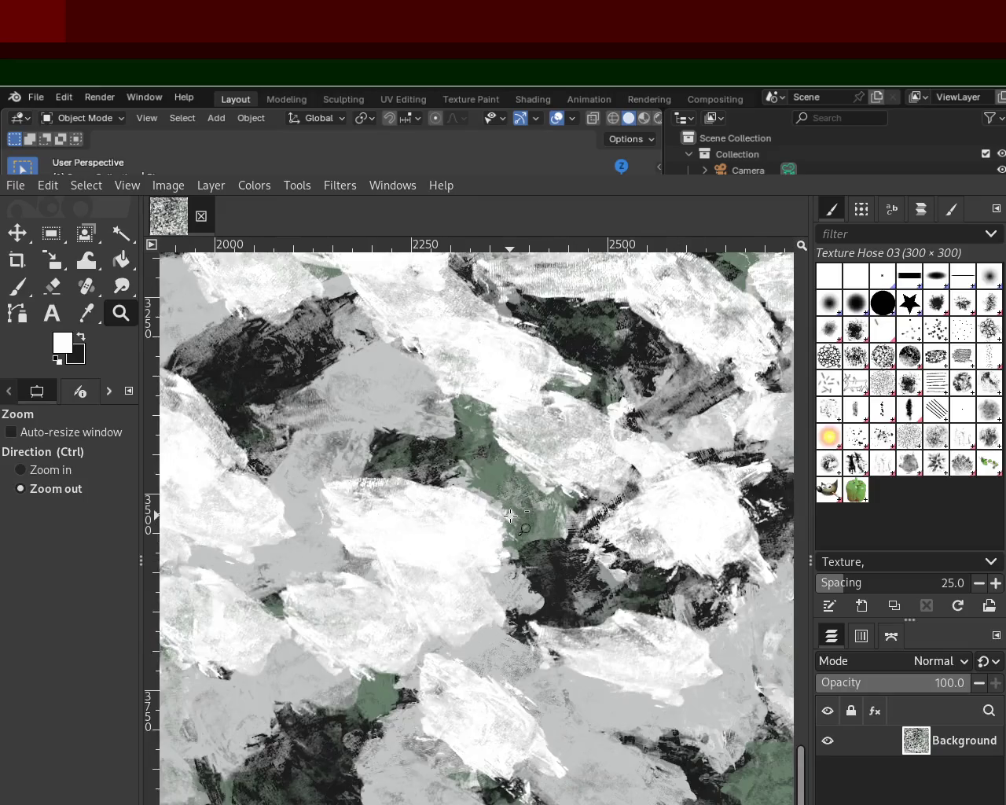
click(576, 513)
ctrl+click(577, 512)
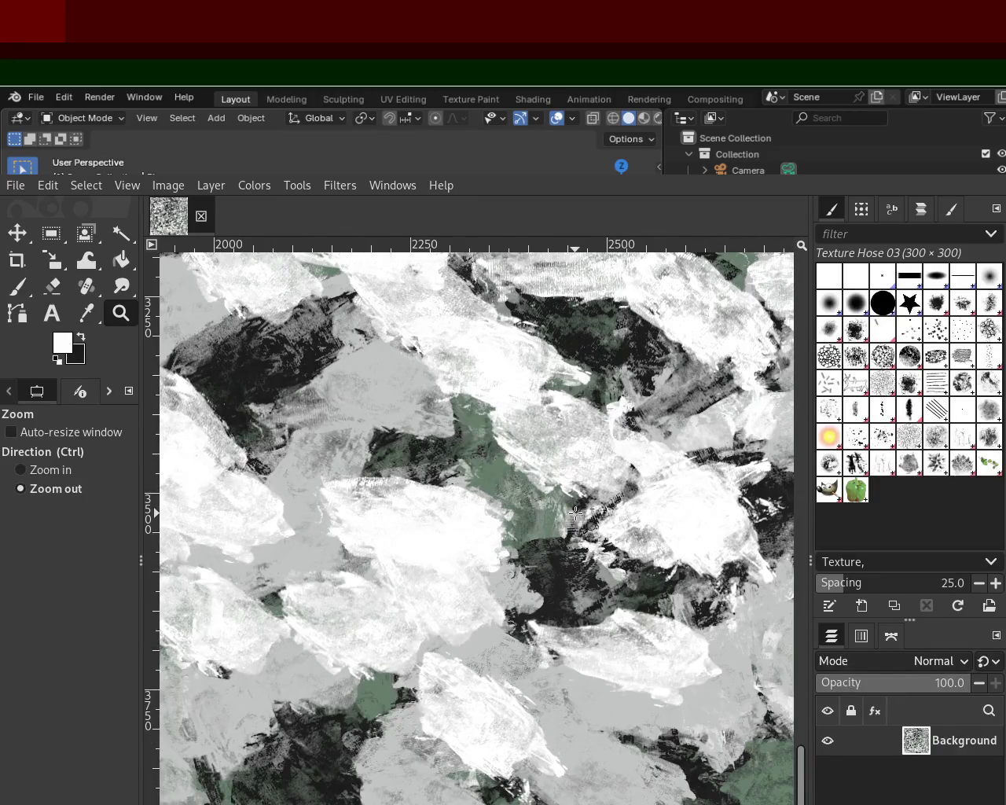
ctrl+click(530, 481)
click(530, 481)
click(541, 500)
click(546, 511)
click(550, 518)
click(550, 518)
ctrl+click(554, 551)
click(559, 586)
ctrl+click(566, 625)
click(569, 631)
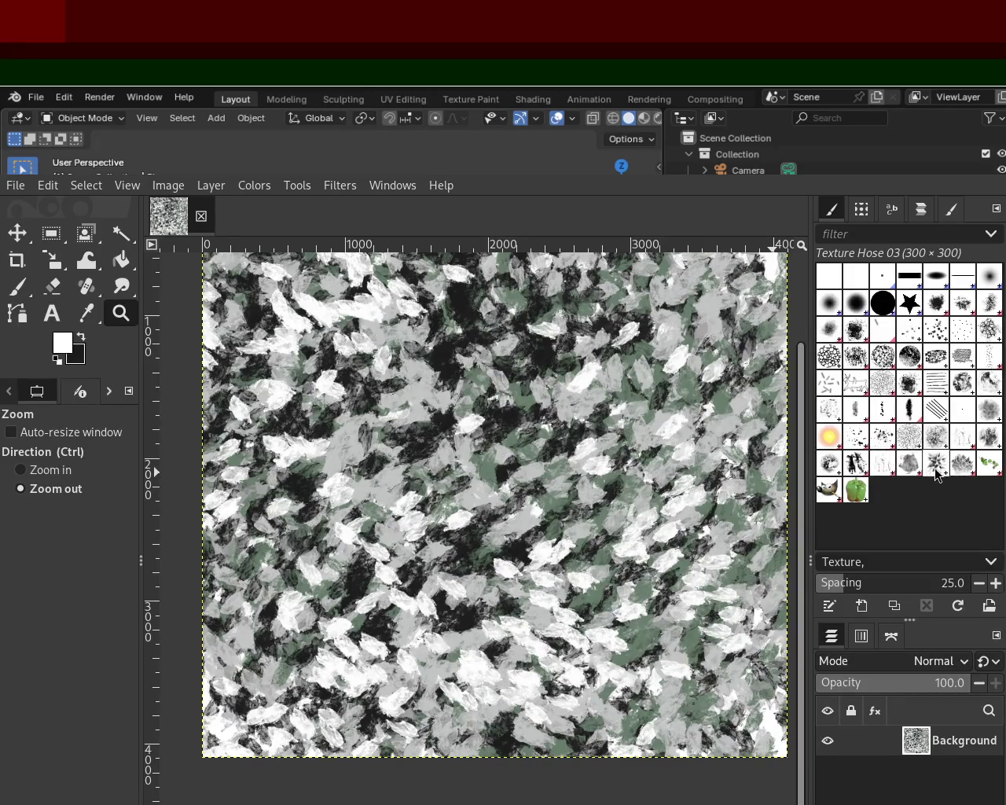
Enlarge the Splats 01 brush and stamp light and dark splats, then select Texture Hose 01.
click(869, 442)
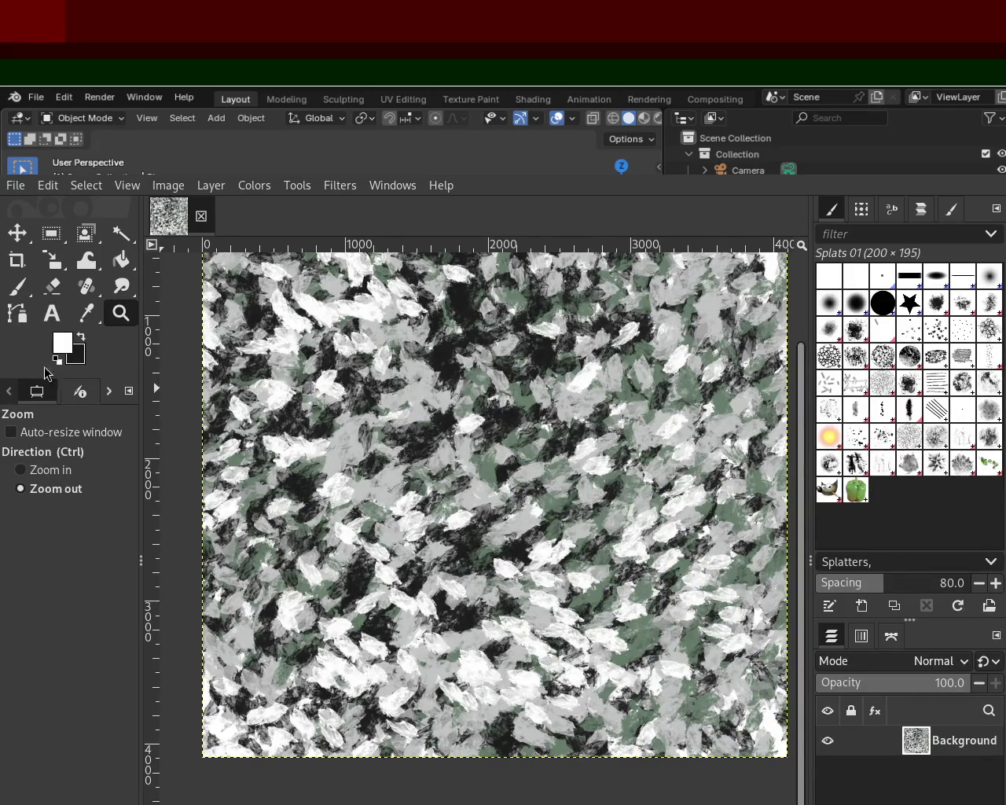
click(29, 291)
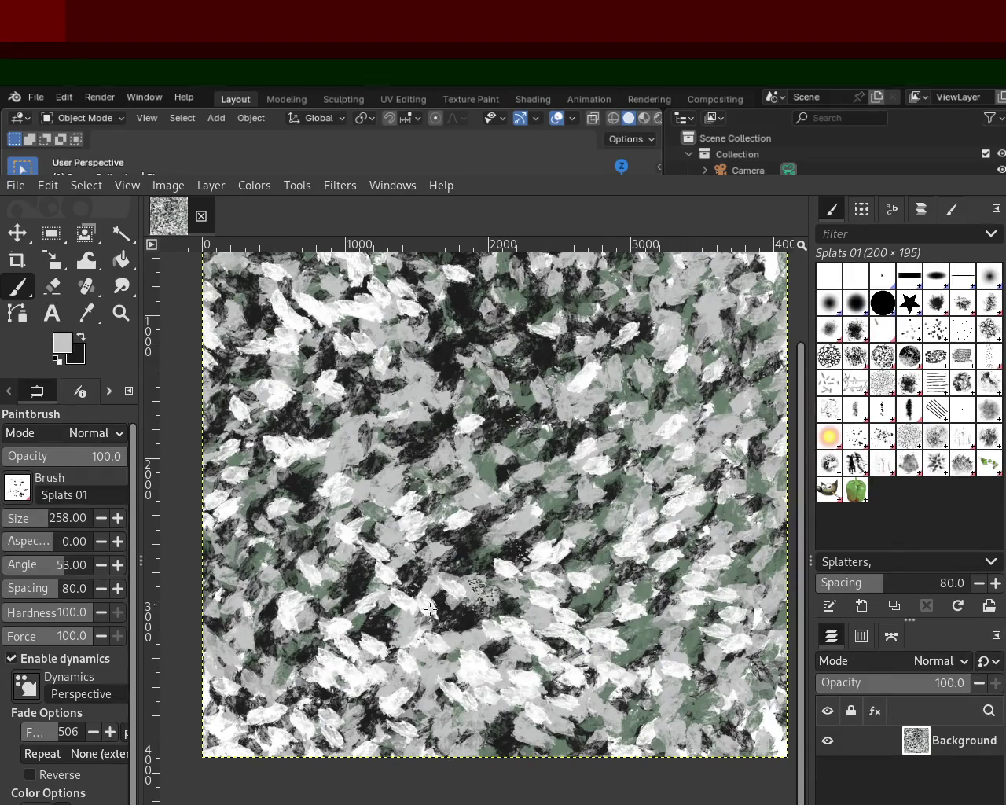
click(65, 525)
text(128)
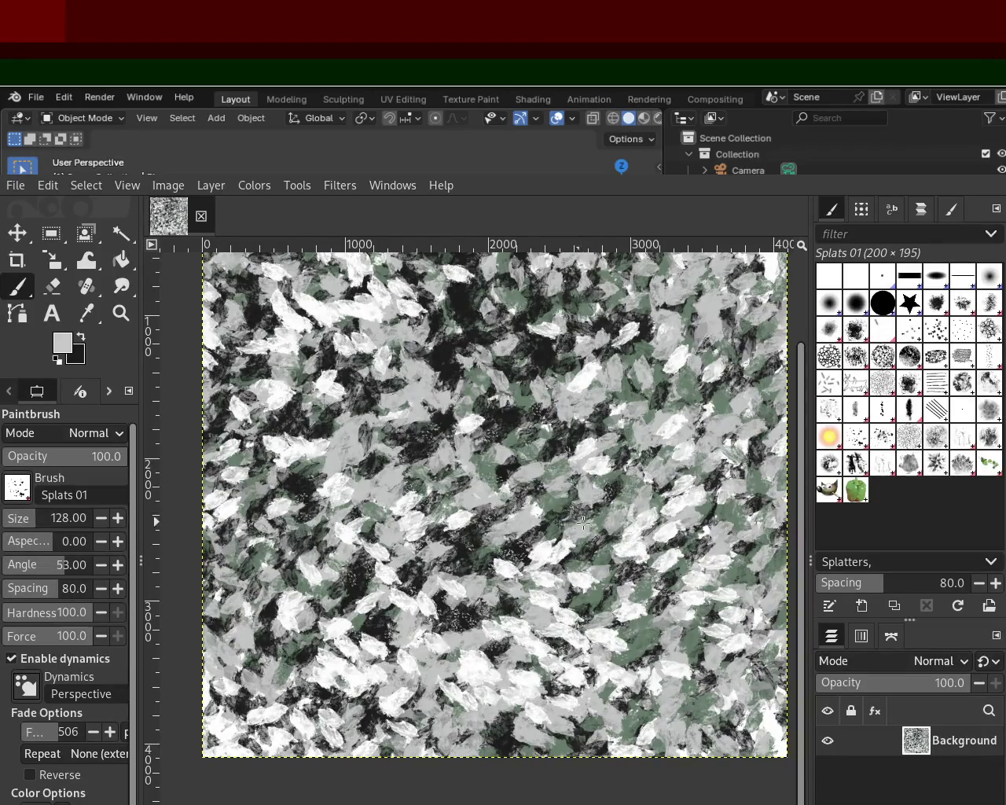
key(ctrl+z)
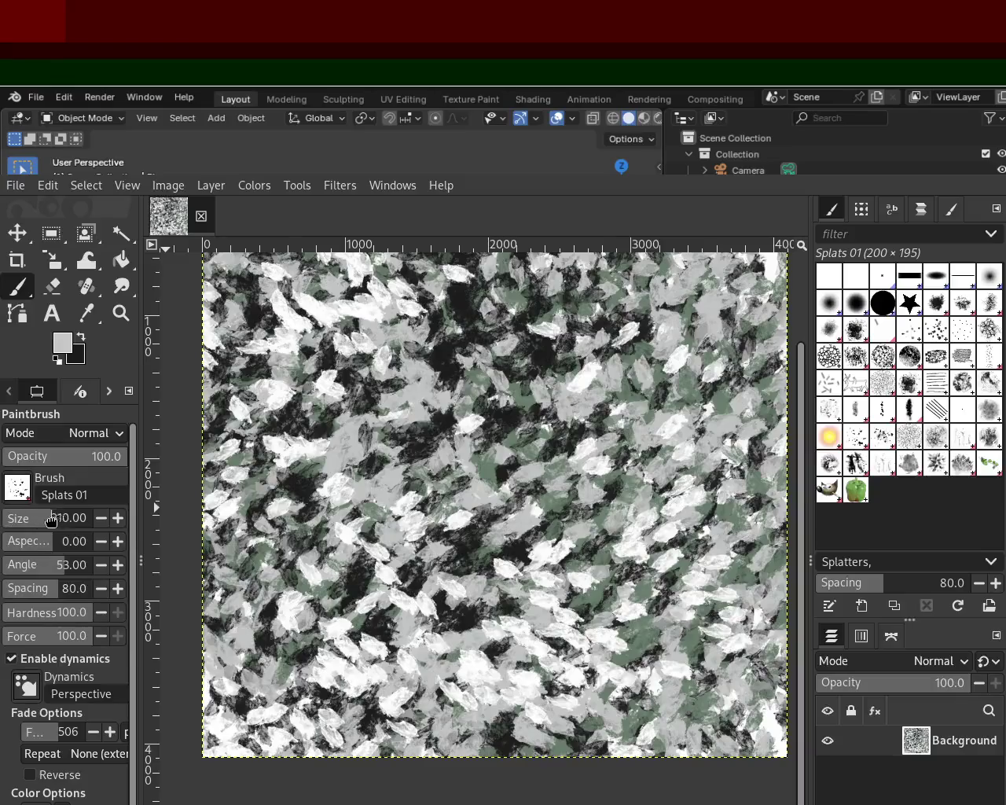
click(406, 422)
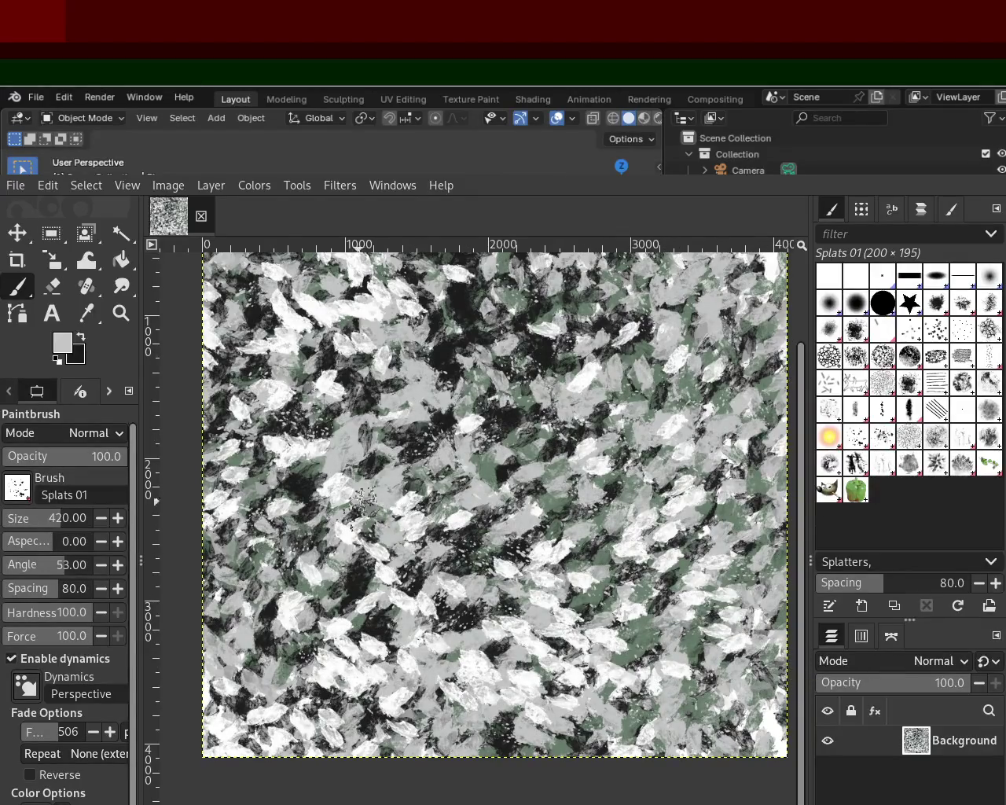
drag(801, 555, 810, 460)
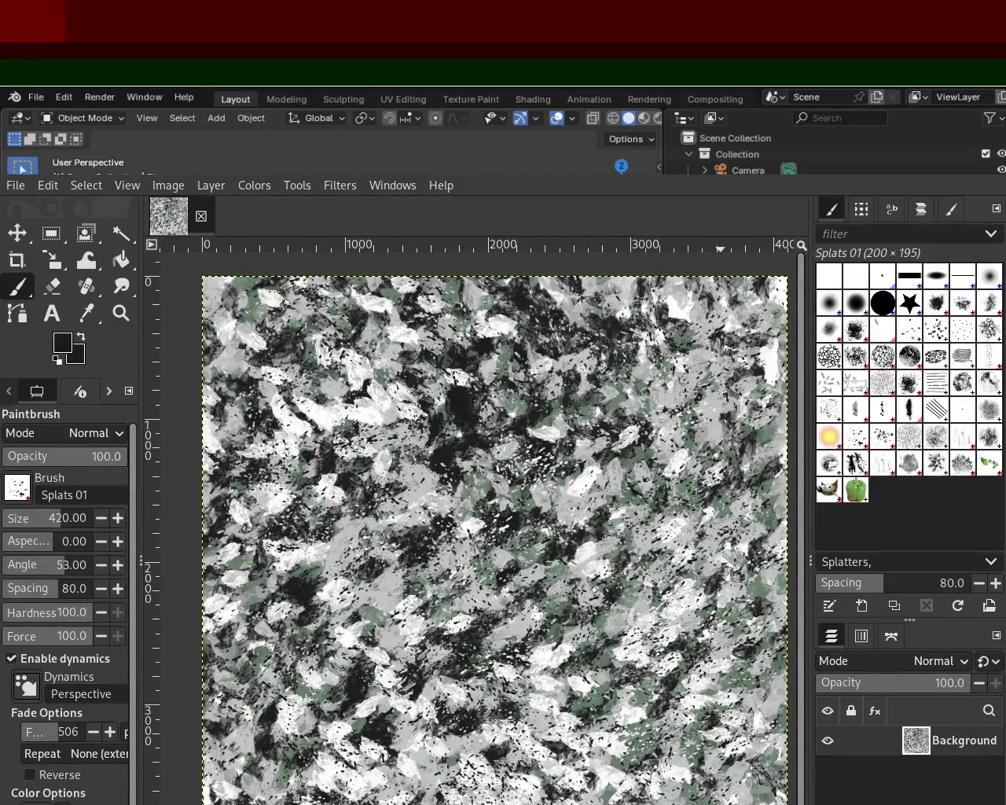
click(461, 400)
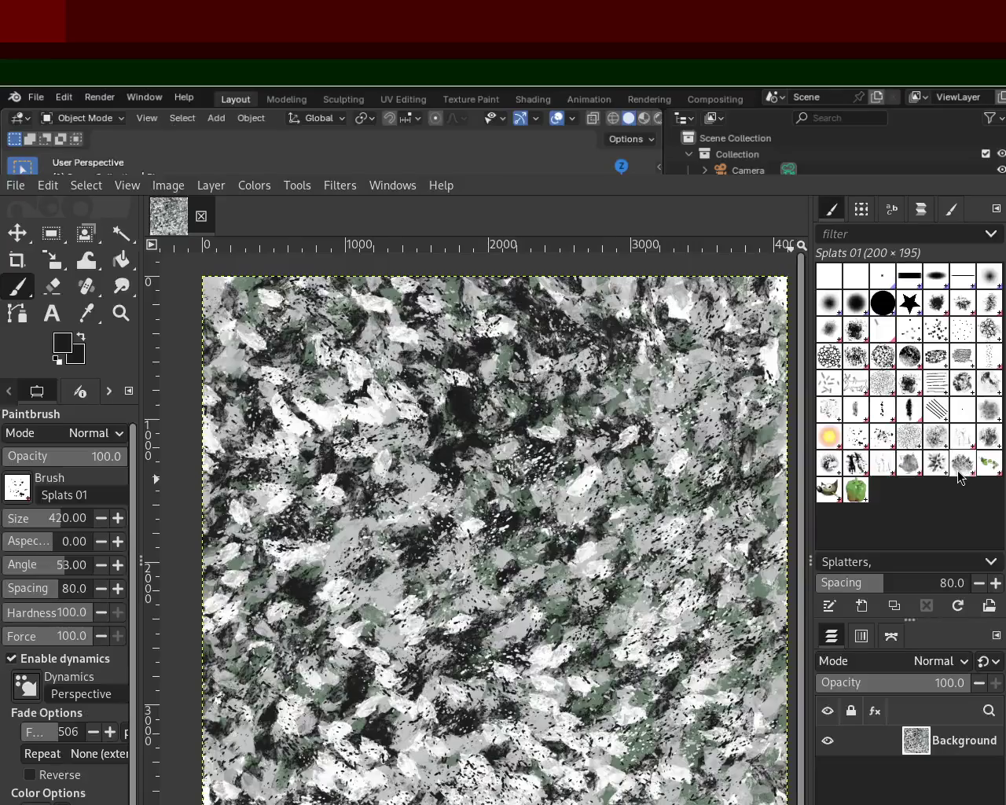
click(859, 469)
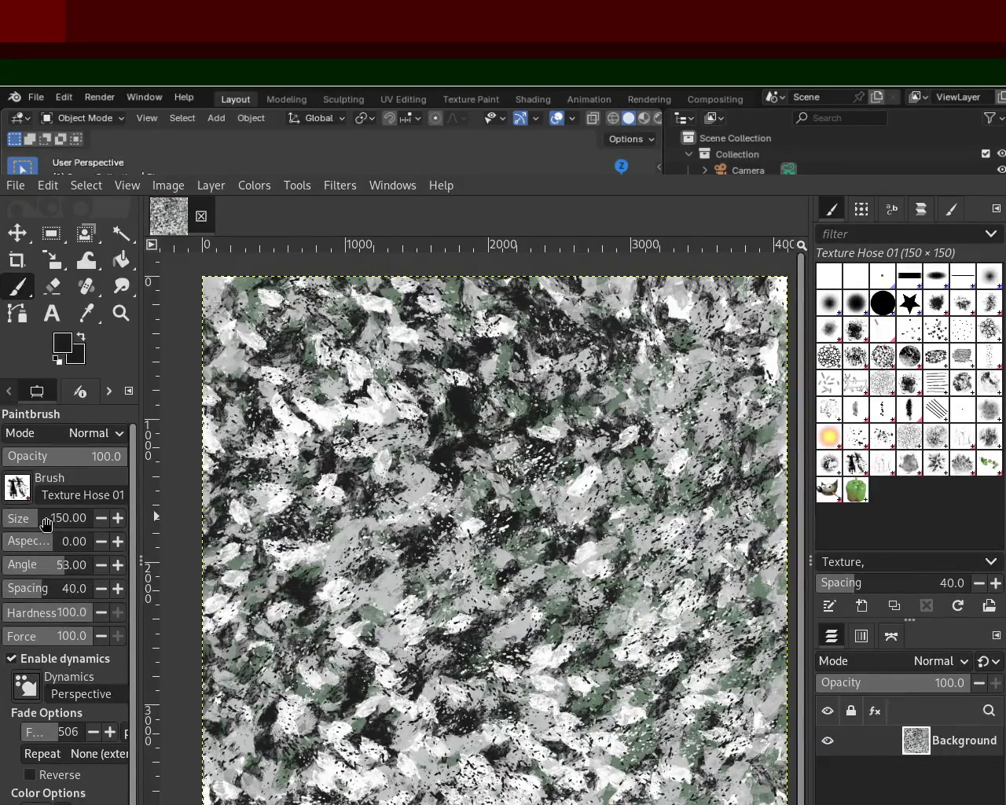
Set Texture Hose 01 to opacity 90 and size 506, then paint dark and sage-green bristle strokes.
click(70, 460)
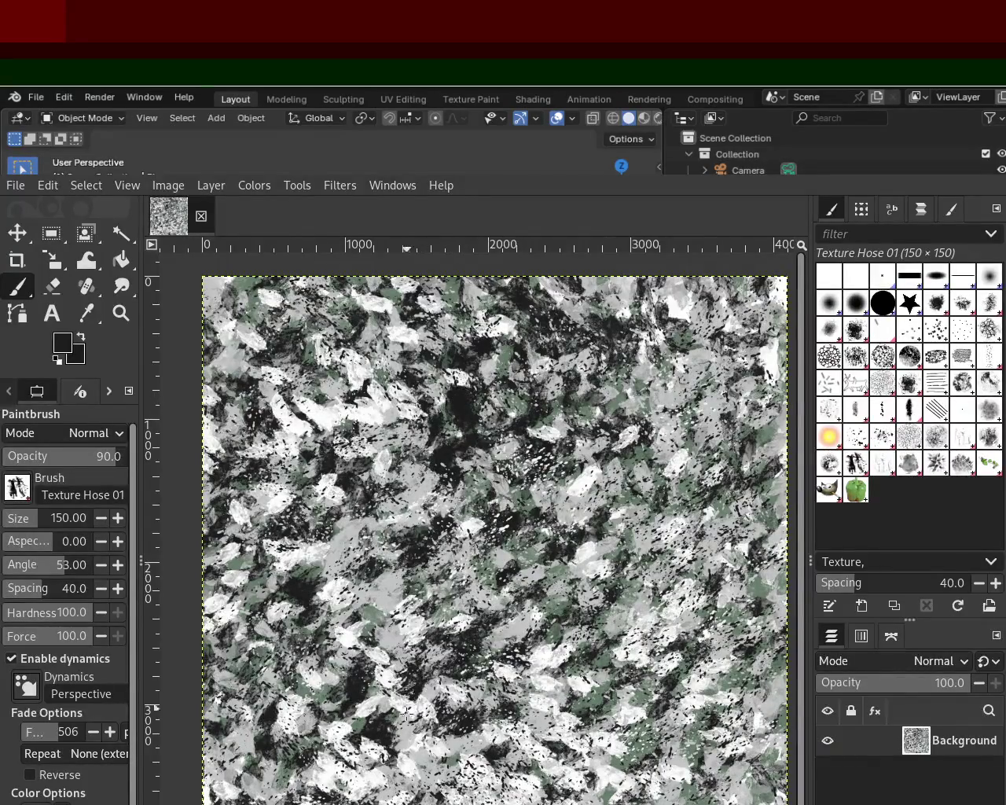
click(51, 523)
text(506)
mouse_move(516, 450)
mouse_down()
mouse_move(757, 403)
mouse_move(717, 491)
mouse_move(684, 623)
mouse_up()
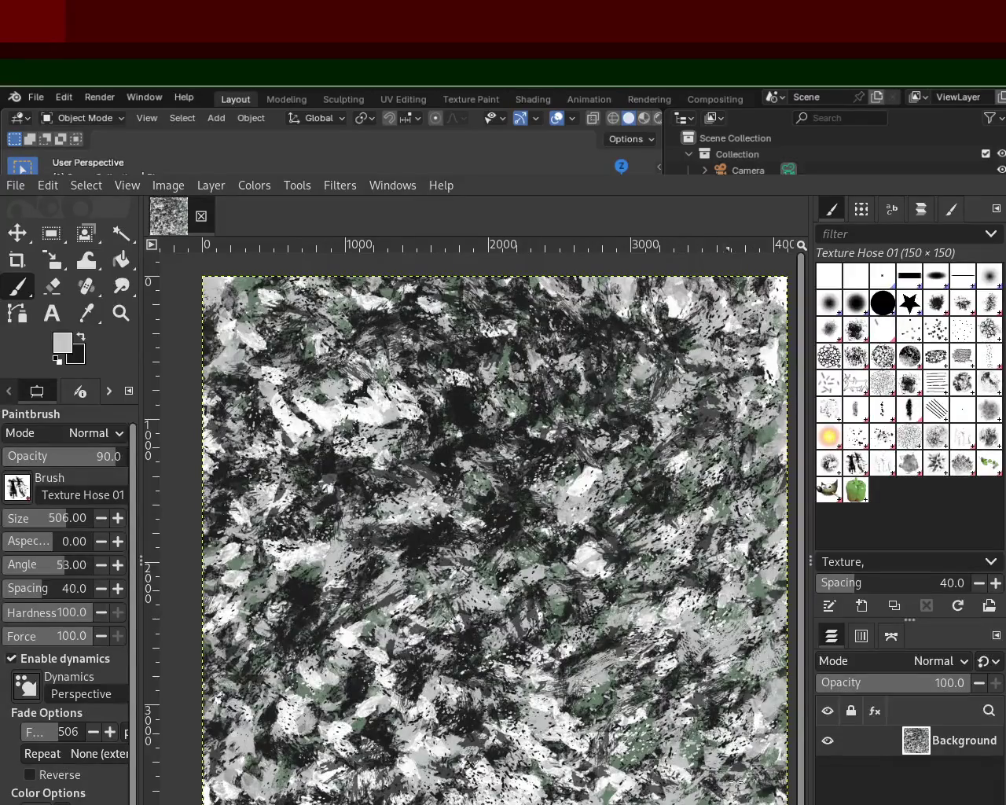
ctrl+click(720, 506)
drag(720, 505, 338, 399)
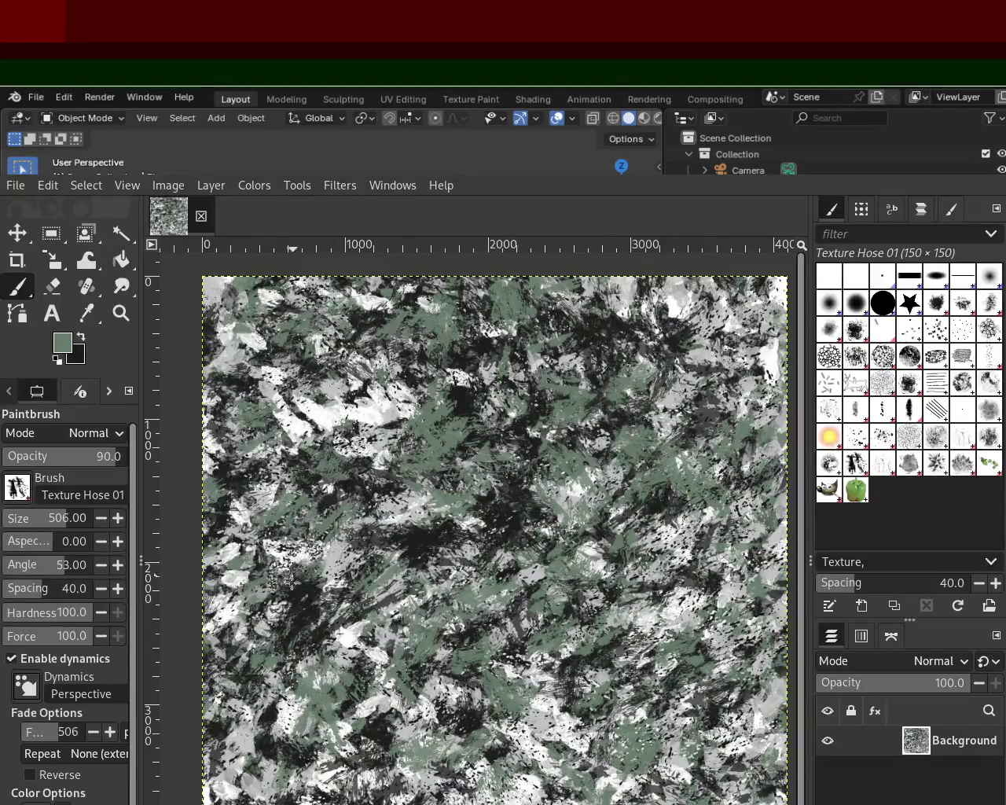
mouse_move(338, 399)
mouse_down()
mouse_move(638, 336)
mouse_move(286, 583)
mouse_move(497, 411)
mouse_move(688, 302)
mouse_move(639, 418)
mouse_move(601, 471)
mouse_move(659, 597)
mouse_up()
Sample near-black and paint dark bristle dabs up through the lower canvas.
key(x)
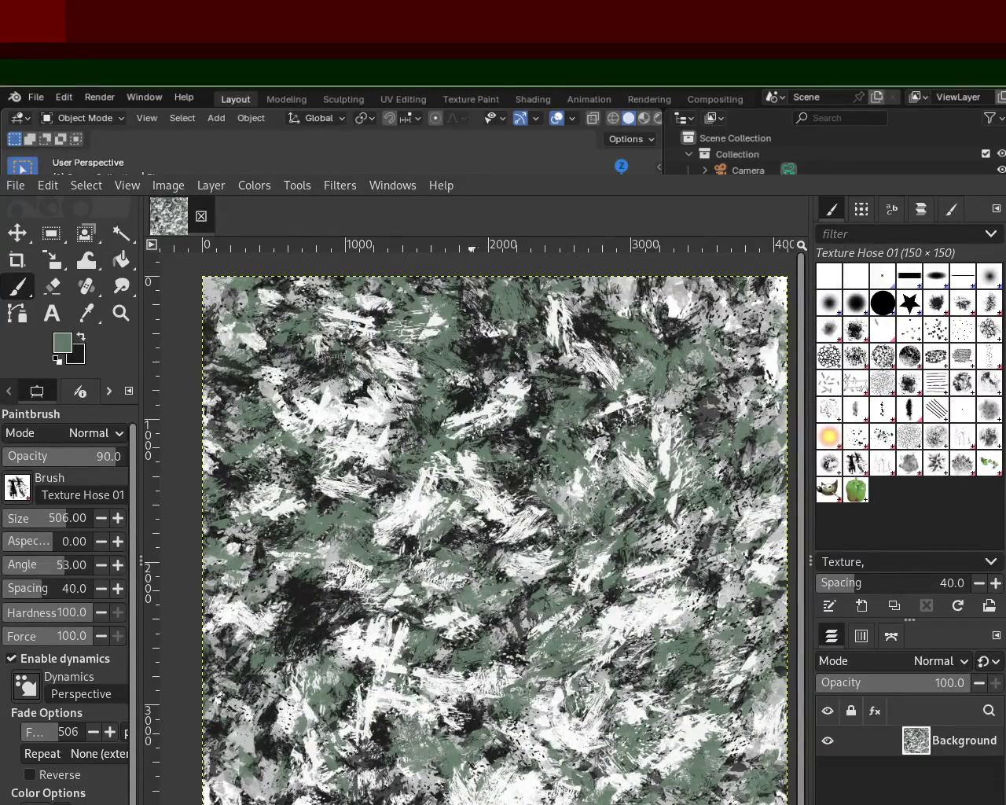
ctrl+click(568, 726)
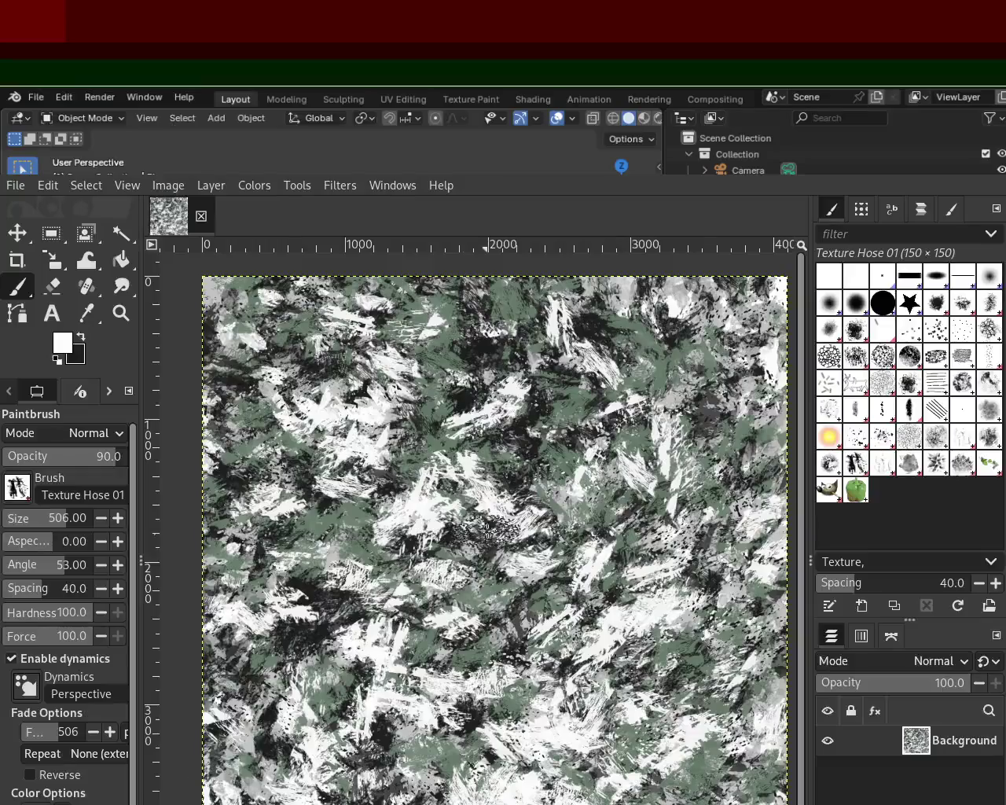
ctrl+click(335, 523)
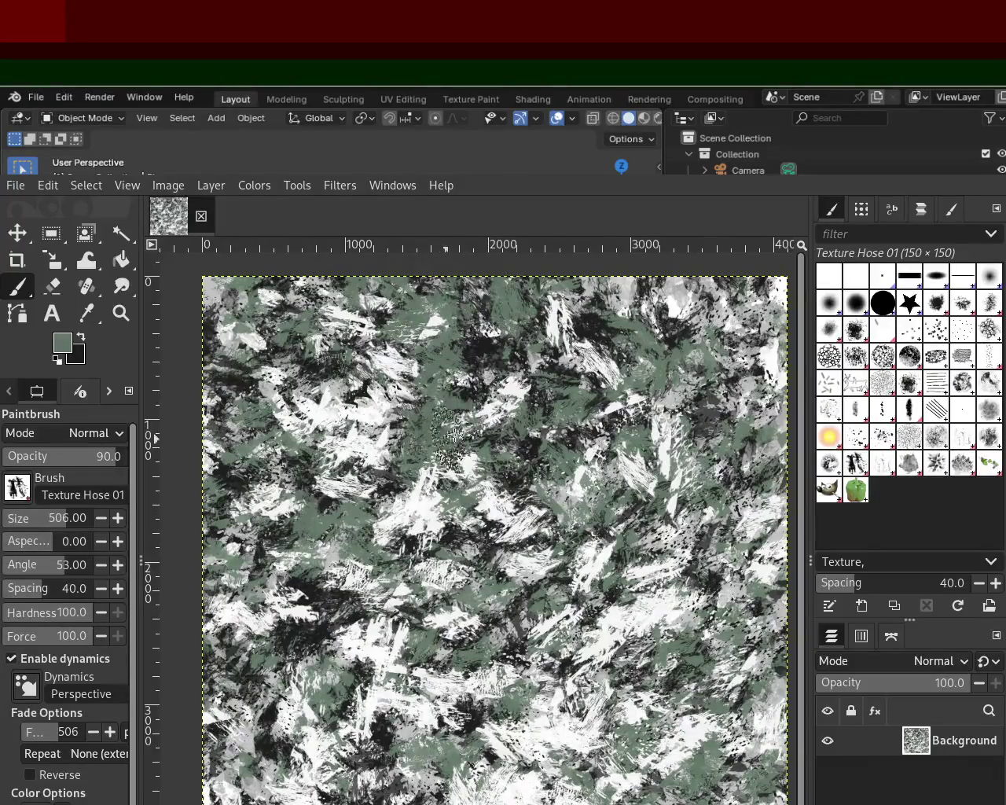
ctrl+click(481, 353)
mouse_move(621, 716)
mouse_down()
mouse_move(579, 352)
mouse_move(643, 462)
mouse_up()
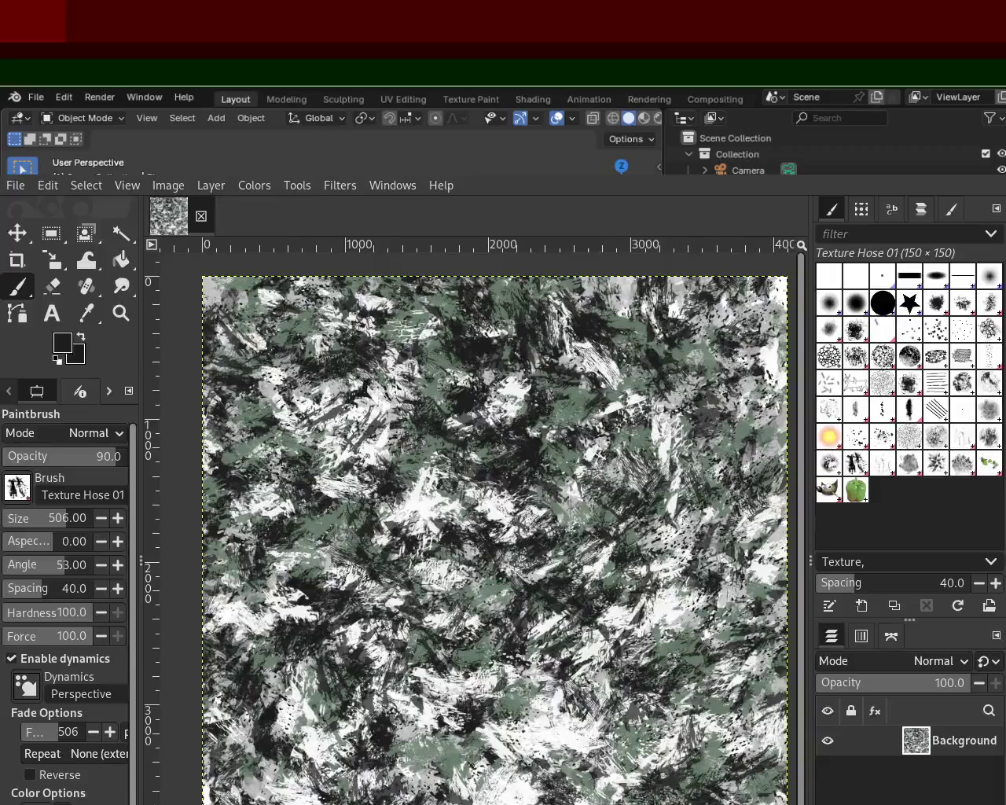
mouse_move(643, 462)
mouse_down()
mouse_move(550, 731)
mouse_move(508, 287)
mouse_move(619, 337)
mouse_move(613, 598)
mouse_move(605, 417)
mouse_up()
Add green and black bristle dabs across the lower and middle canvas, then maximize the window.
ctrl+click(566, 730)
ctrl+click(581, 409)
mouse_move(589, 637)
mouse_down()
mouse_move(576, 770)
mouse_move(656, 511)
mouse_move(692, 668)
mouse_move(495, 731)
mouse_move(400, 800)
mouse_move(556, 774)
mouse_move(298, 794)
mouse_move(530, 782)
mouse_up()
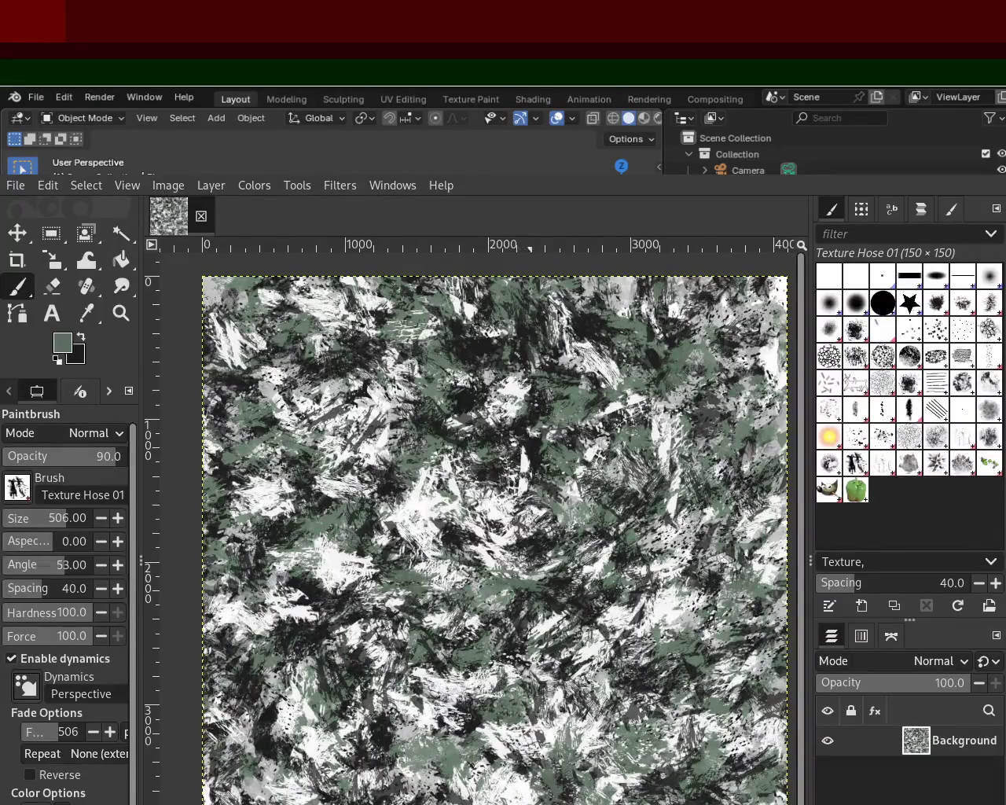
ctrl+click(471, 397)
mouse_move(434, 425)
mouse_down()
mouse_move(665, 558)
mouse_move(458, 790)
mouse_up()
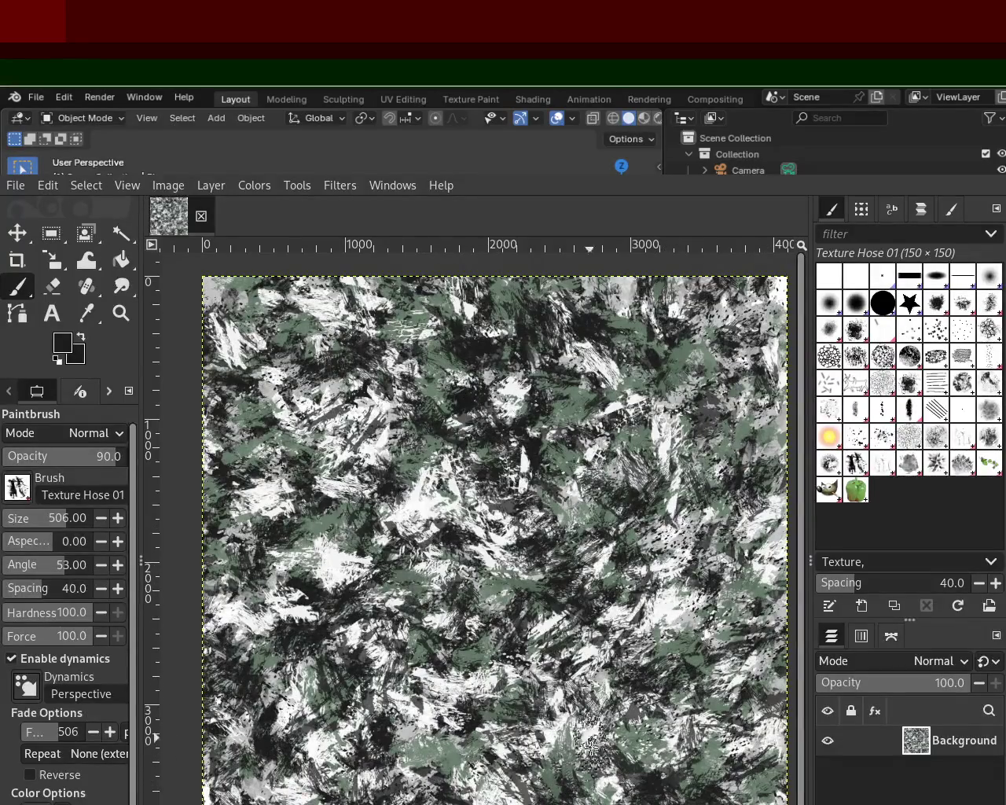
ctrl+click(609, 365)
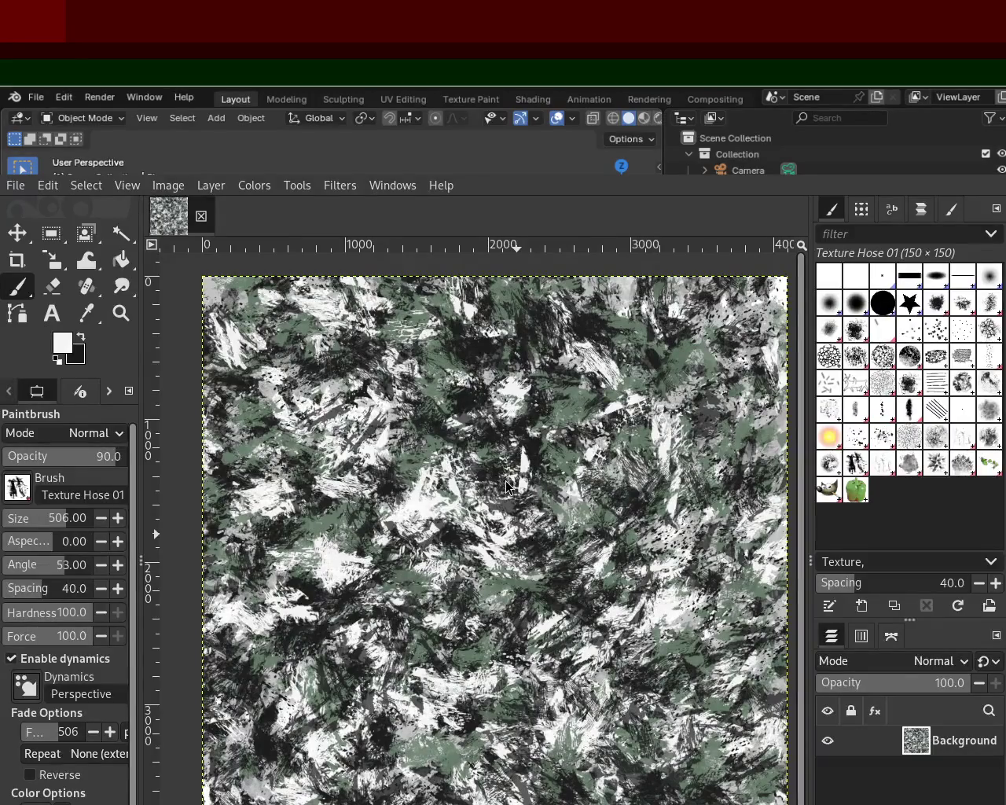
key(super+Up)
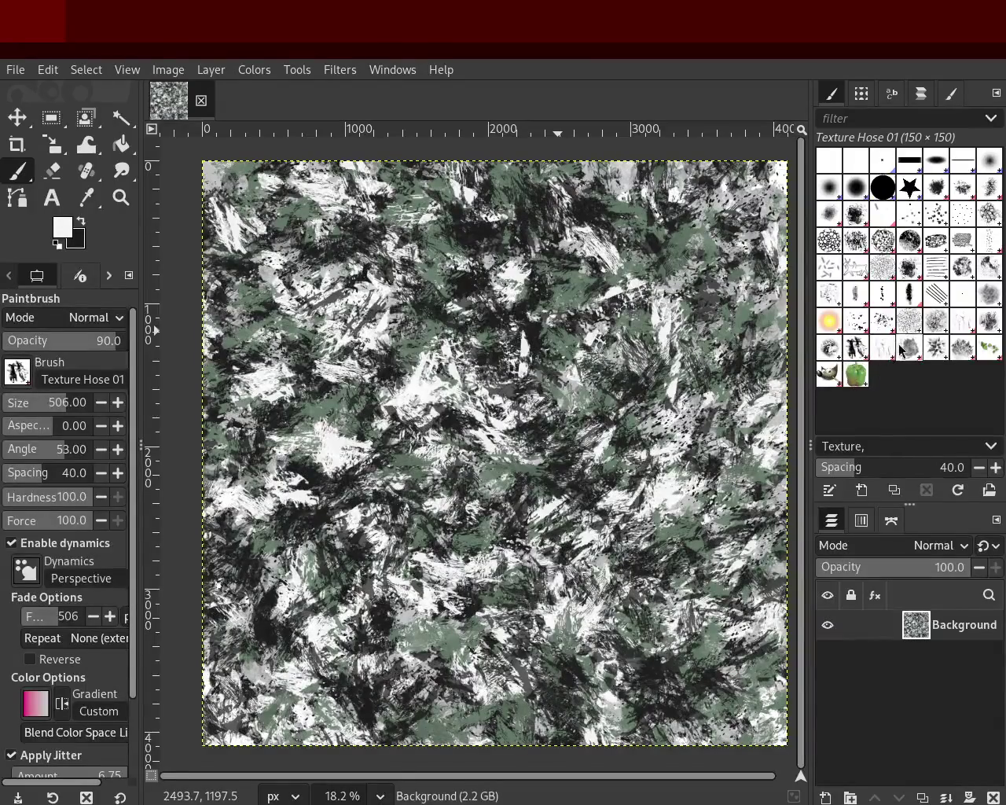
click(857, 377)
mouse_move(483, 377)
mouse_down()
mouse_move(529, 625)
mouse_move(597, 472)
mouse_move(554, 406)
mouse_up()
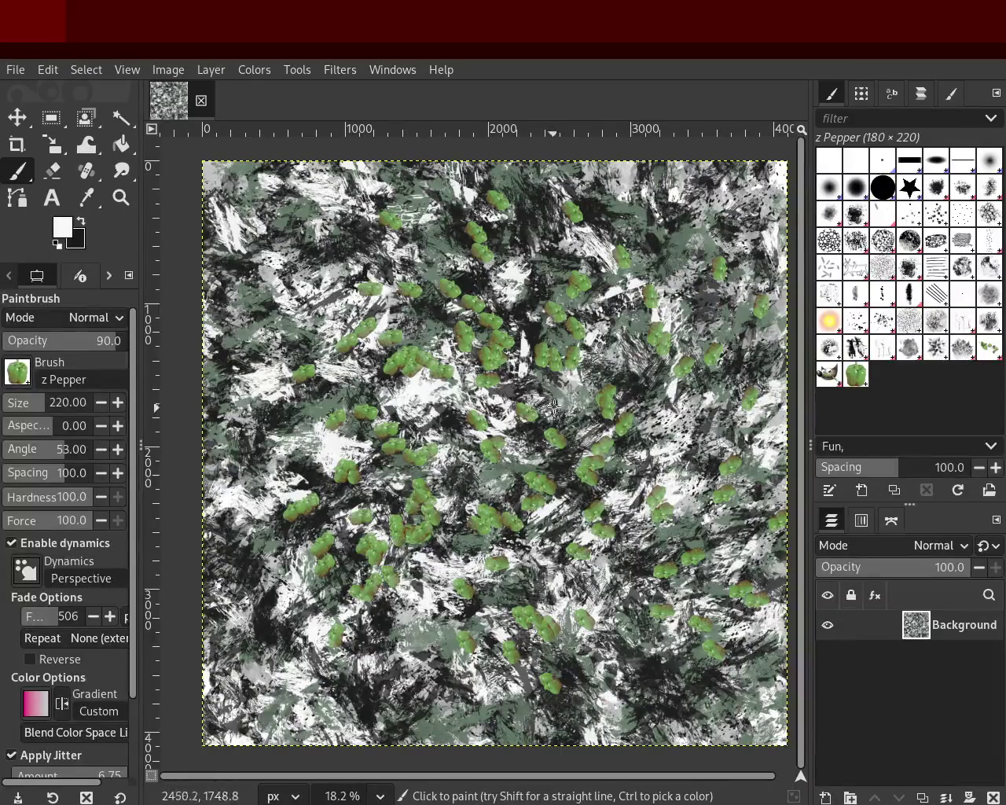
key(ctrl+z)
mouse_move(684, 342)
mouse_down()
mouse_move(503, 424)
mouse_move(710, 277)
mouse_move(543, 353)
mouse_up()
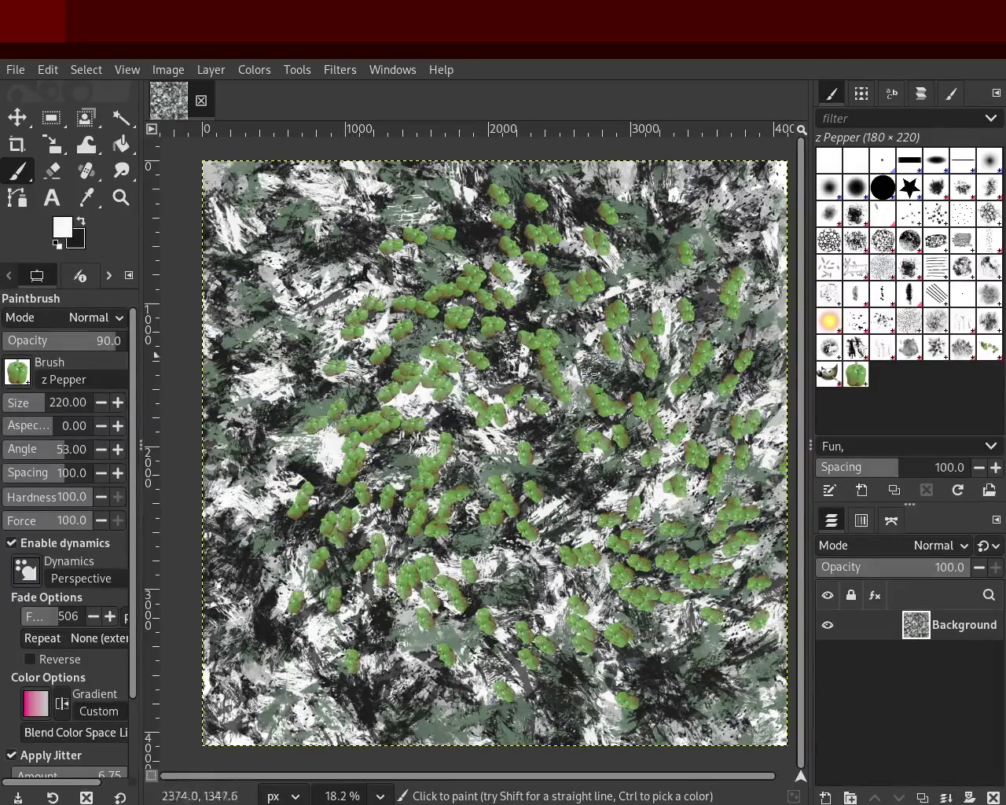
key(ctrl+z)
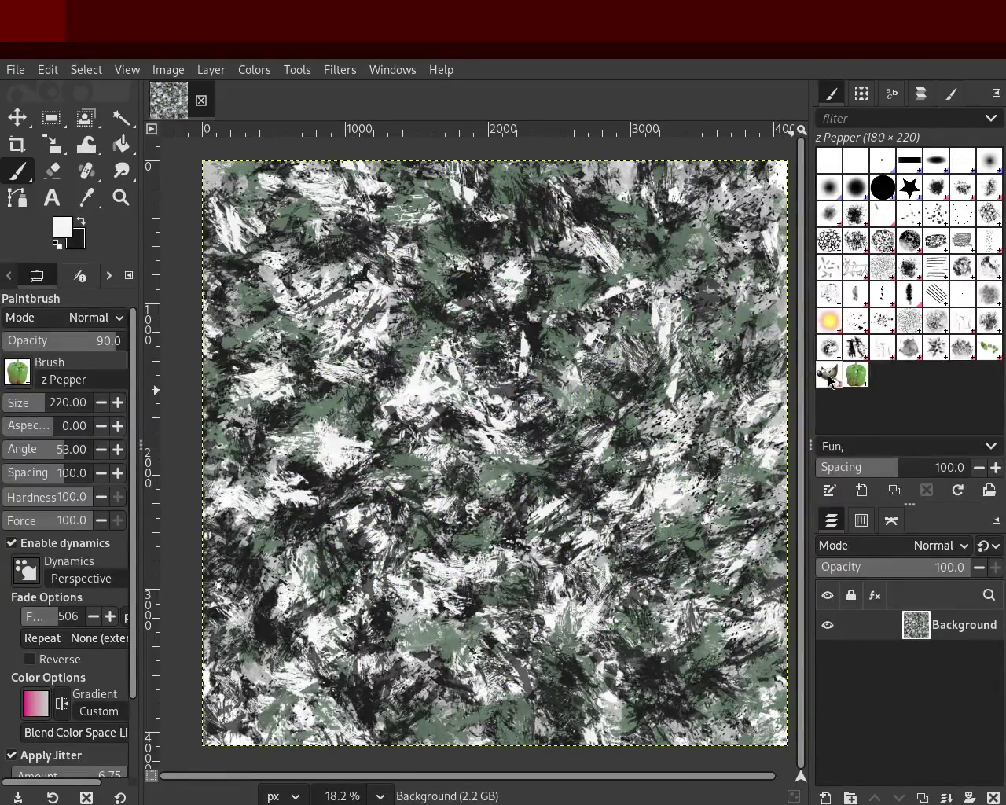
click(829, 375)
mouse_move(467, 370)
mouse_down()
mouse_move(570, 621)
mouse_move(551, 294)
mouse_move(378, 462)
mouse_move(607, 492)
mouse_up()
key(ctrl+z)
mouse_move(552, 567)
mouse_down()
mouse_move(356, 307)
mouse_move(419, 570)
mouse_move(464, 601)
mouse_move(370, 297)
mouse_up()
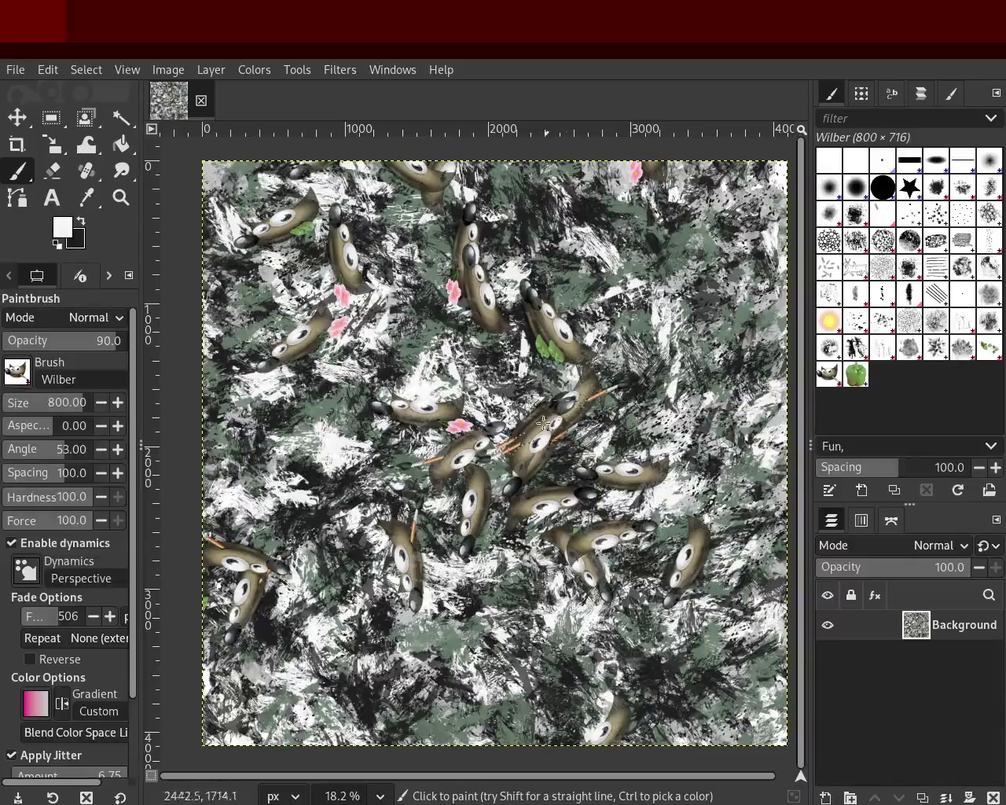
key(ctrl+z)
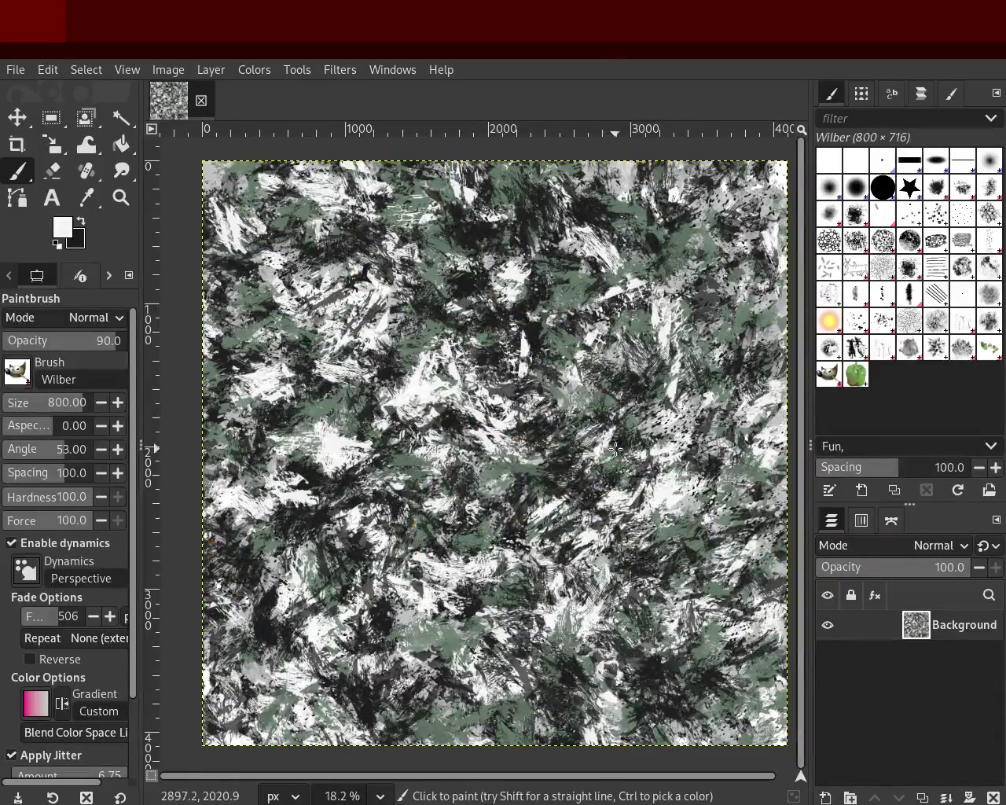
drag(603, 450, 625, 553)
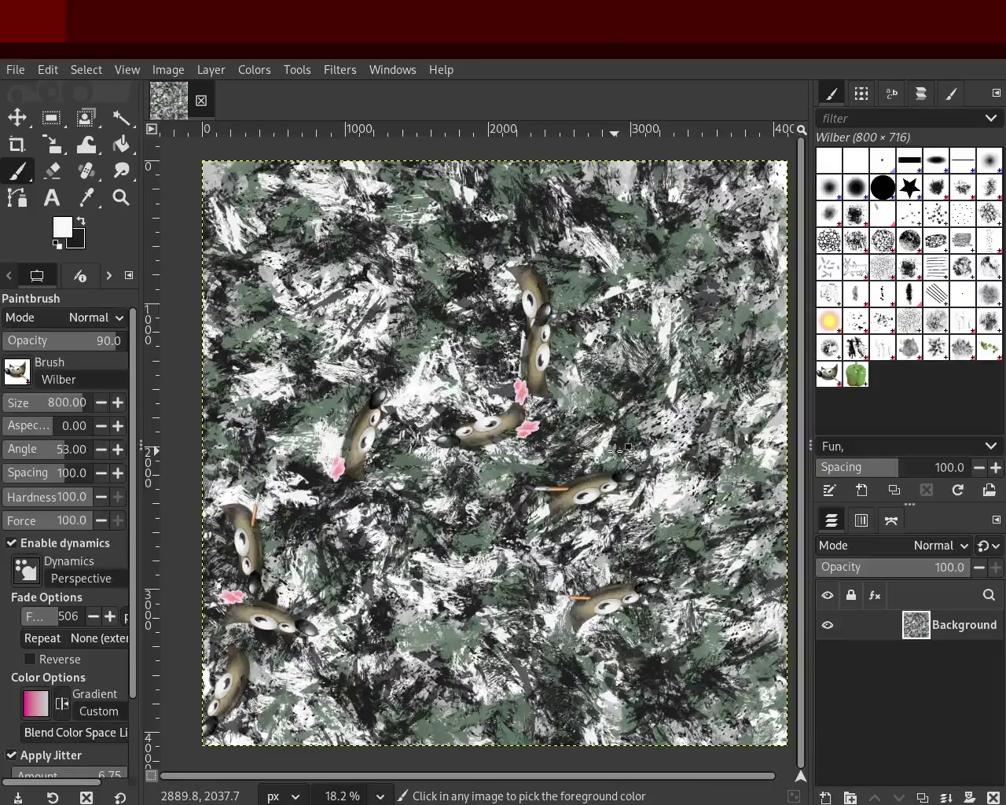
key(ctrl+z)
mouse_move(611, 453)
mouse_down()
mouse_move(443, 298)
mouse_move(468, 480)
mouse_up()
key(ctrl+z)
click(465, 418)
key(ctrl+z)
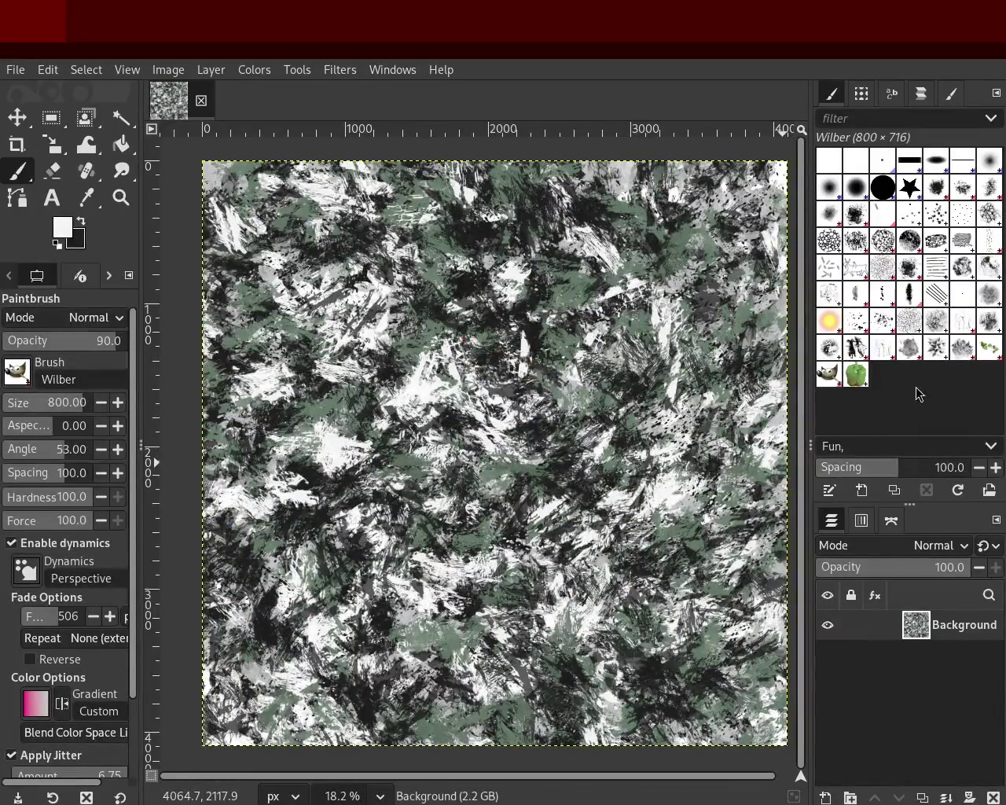
click(856, 374)
mouse_move(408, 542)
mouse_down()
mouse_move(483, 376)
mouse_move(465, 511)
mouse_move(608, 543)
mouse_up()
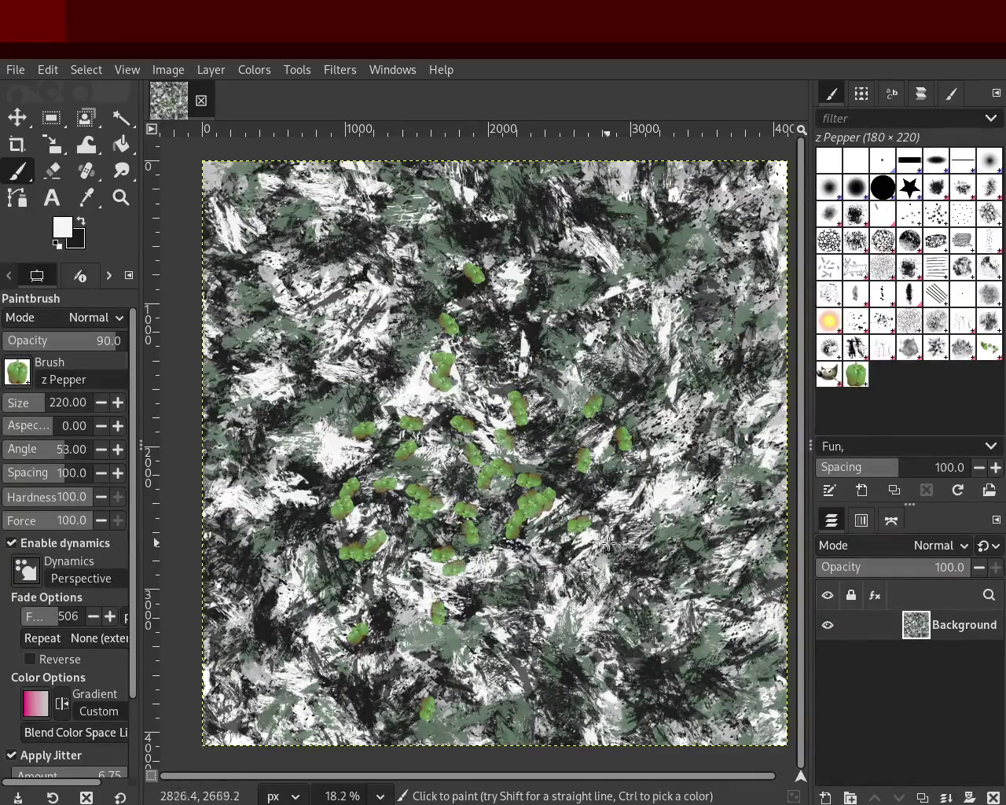
key(ctrl+z)
key(ctrl+z)
key(ctrl+z)
key(ctrl+z)
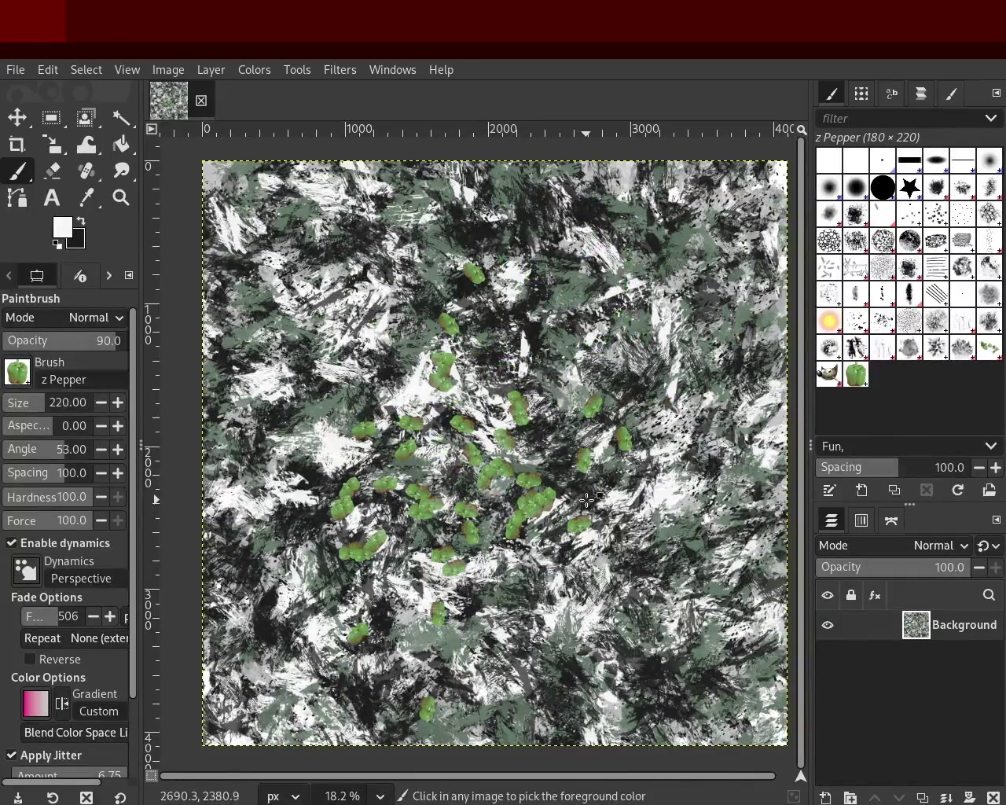
key(ctrl+z)
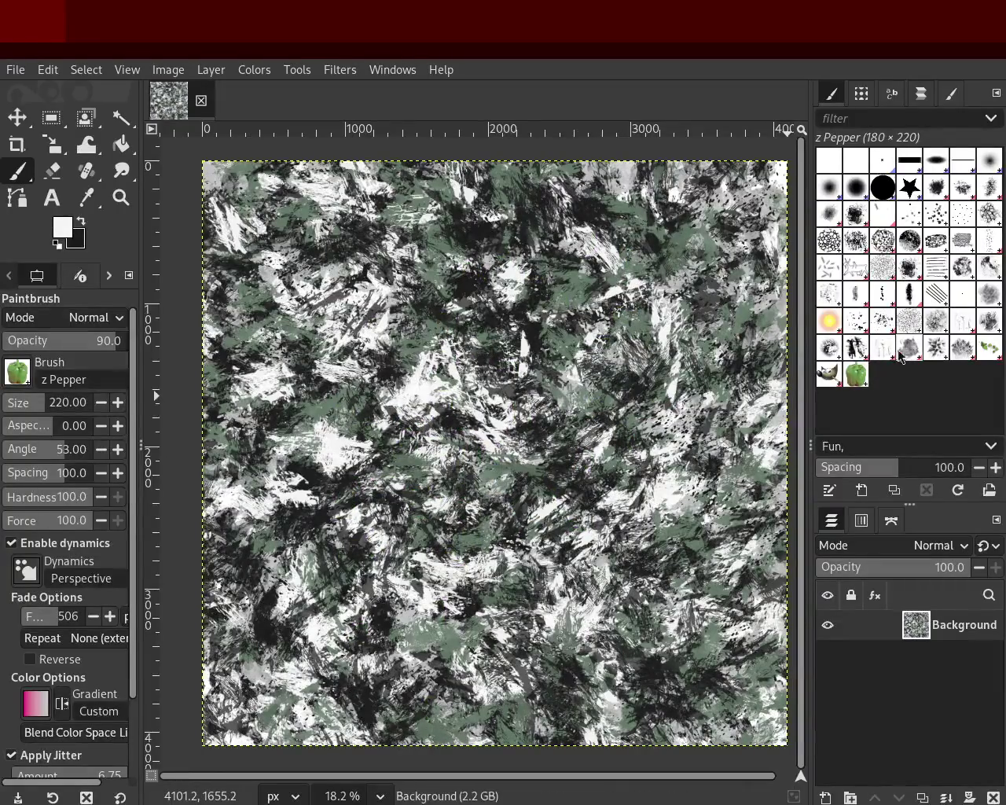
click(827, 270)
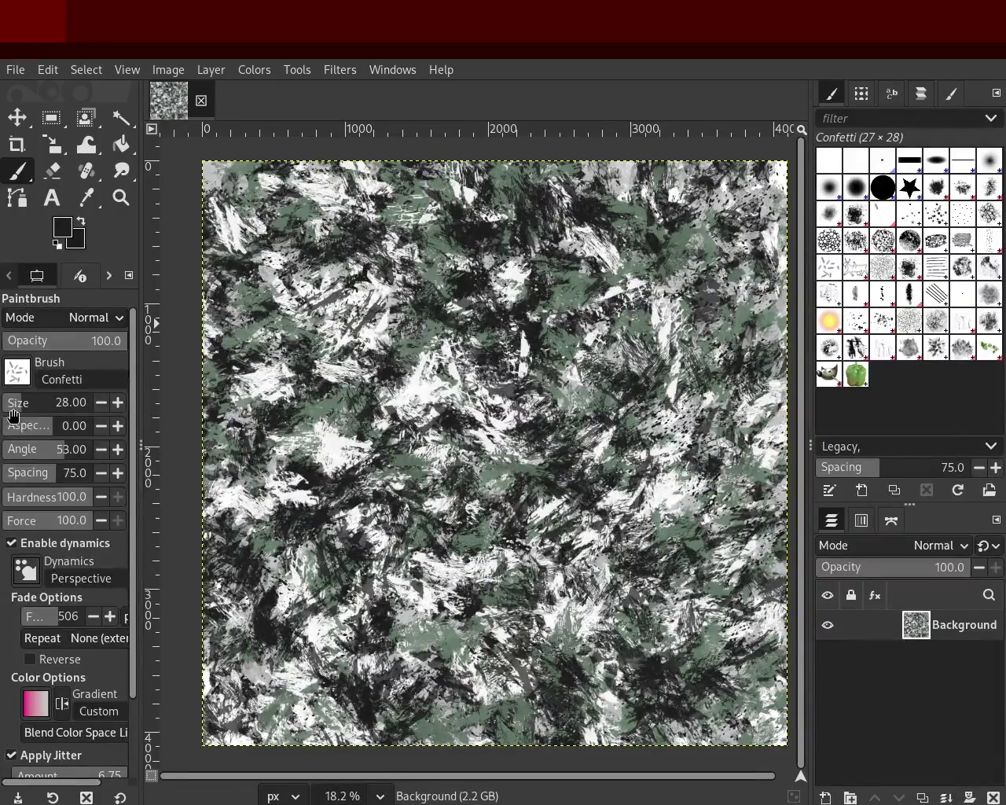
Raise the brush size to 157, zoom in to 66.7%, and repaint brighter texture patches.
drag(21, 407, 354, 427)
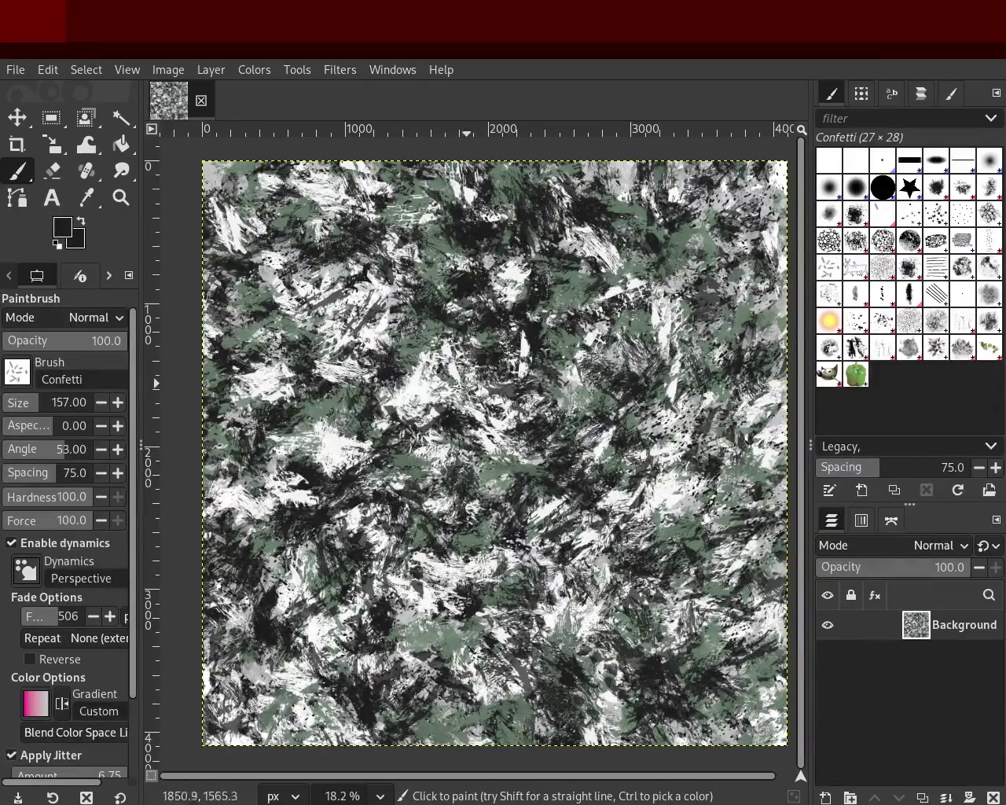
click(121, 197)
click(438, 417)
click(439, 417)
click(438, 417)
click(439, 417)
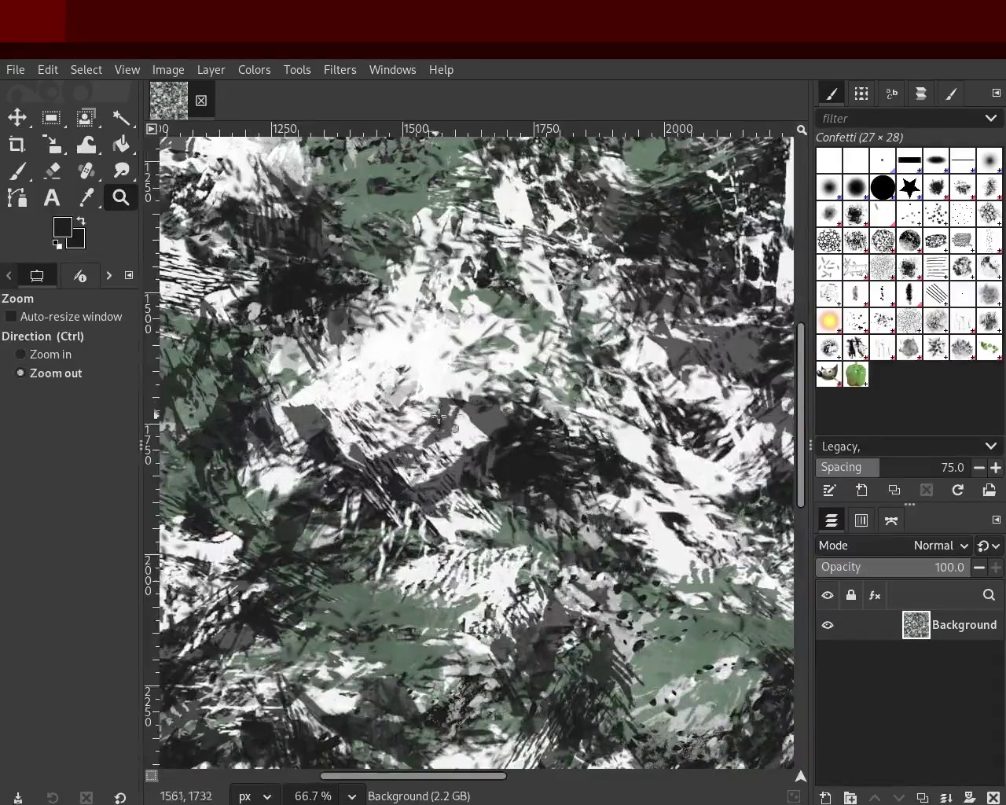
click(17, 175)
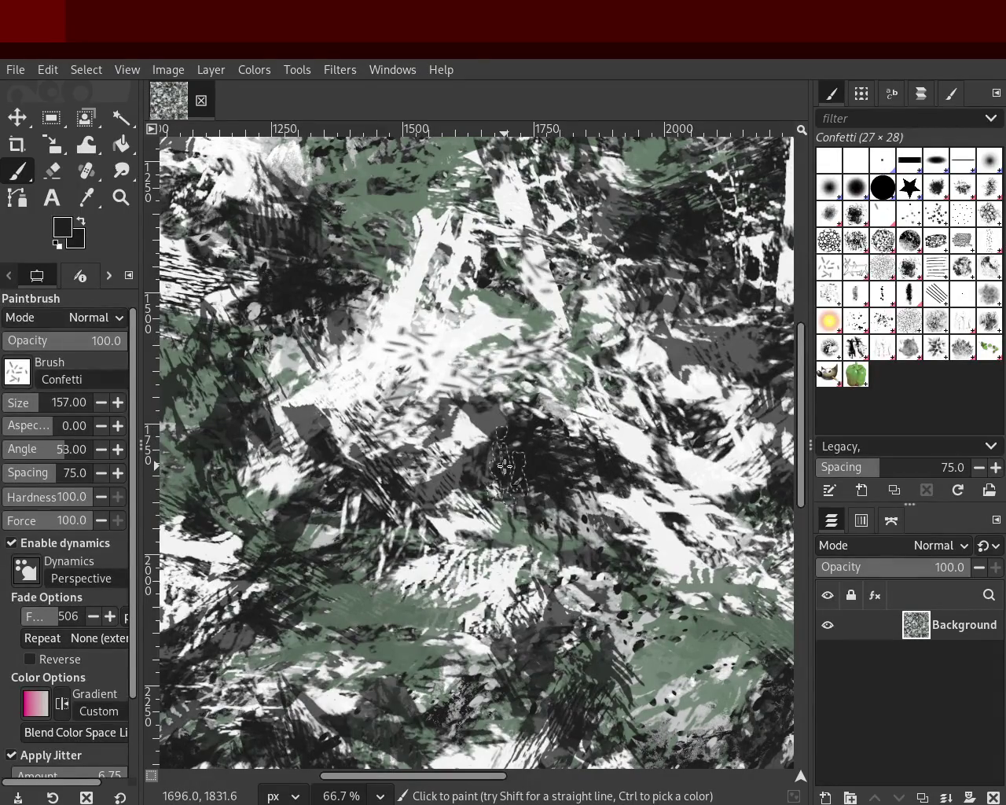
drag(464, 425, 393, 401)
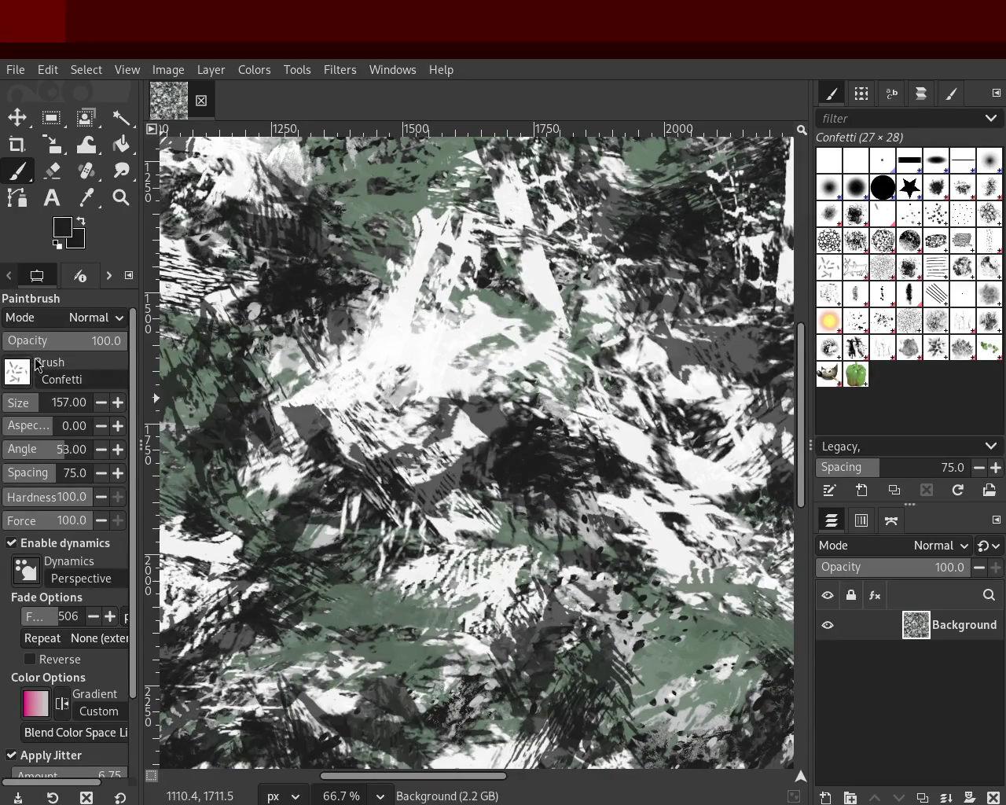
Enlarge the Confetti brush to 2051 and paint broad soft strokes and dabs across the whole canvas.
click(41, 405)
drag(392, 332, 177, 630)
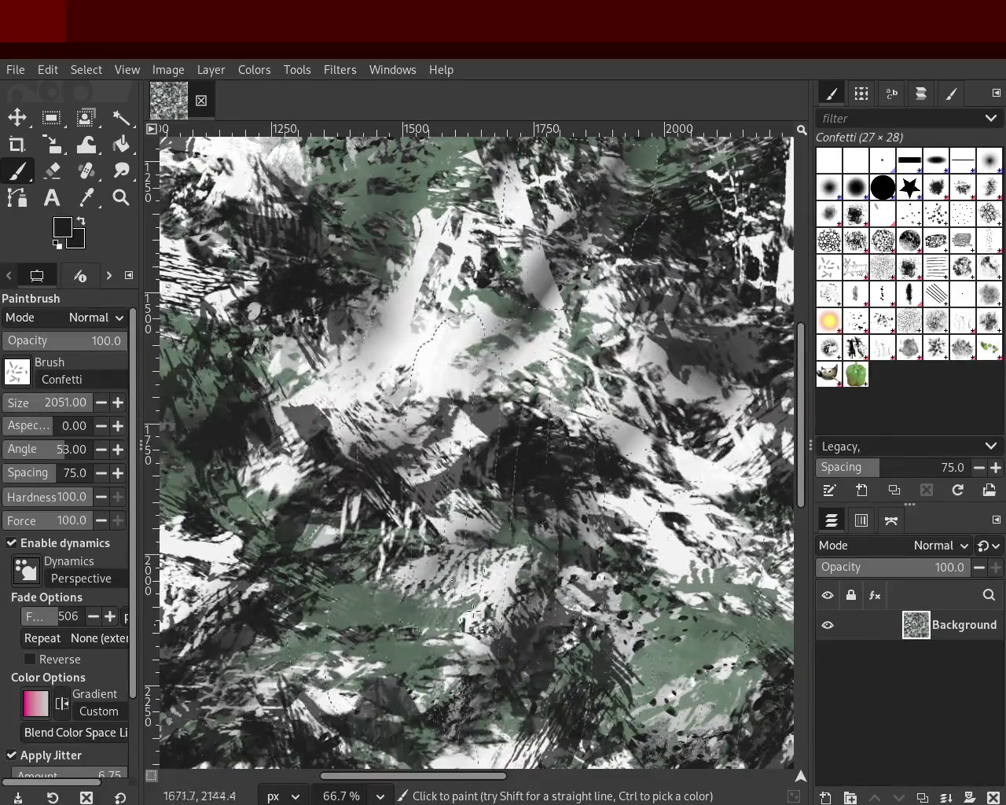
click(120, 197)
click(531, 472)
ctrl+scroll(532, 471, down, 4)
ctrl+scroll(531, 471, down, 1)
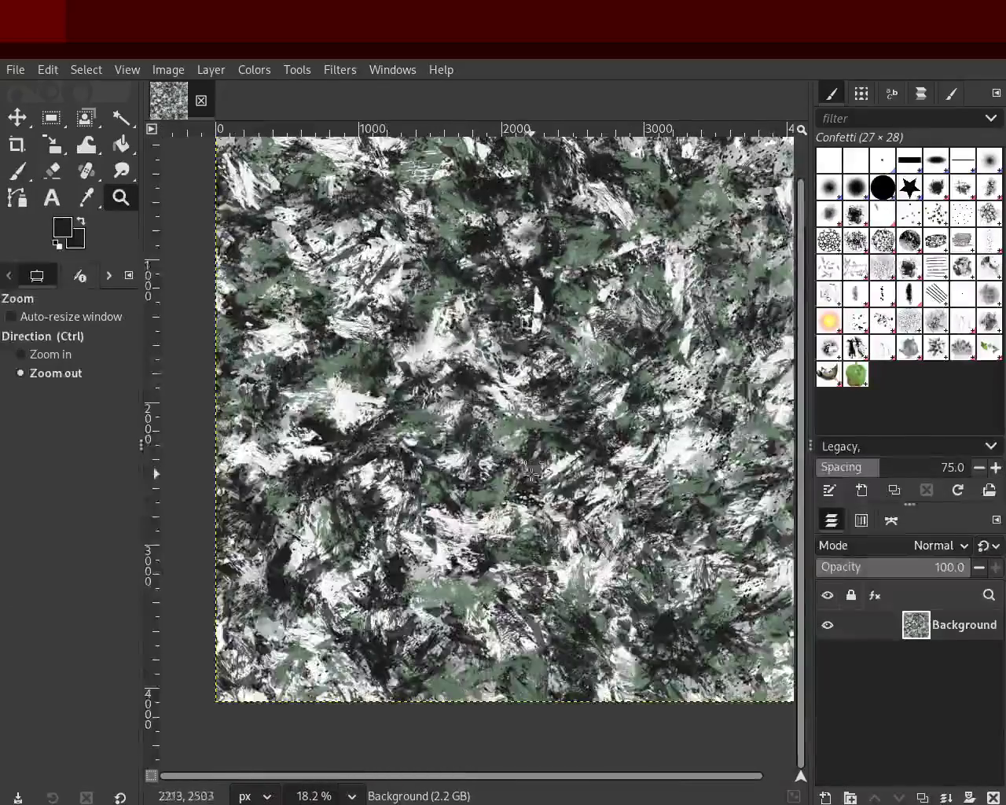
ctrl+scroll(460, 415, down, 2)
click(517, 381)
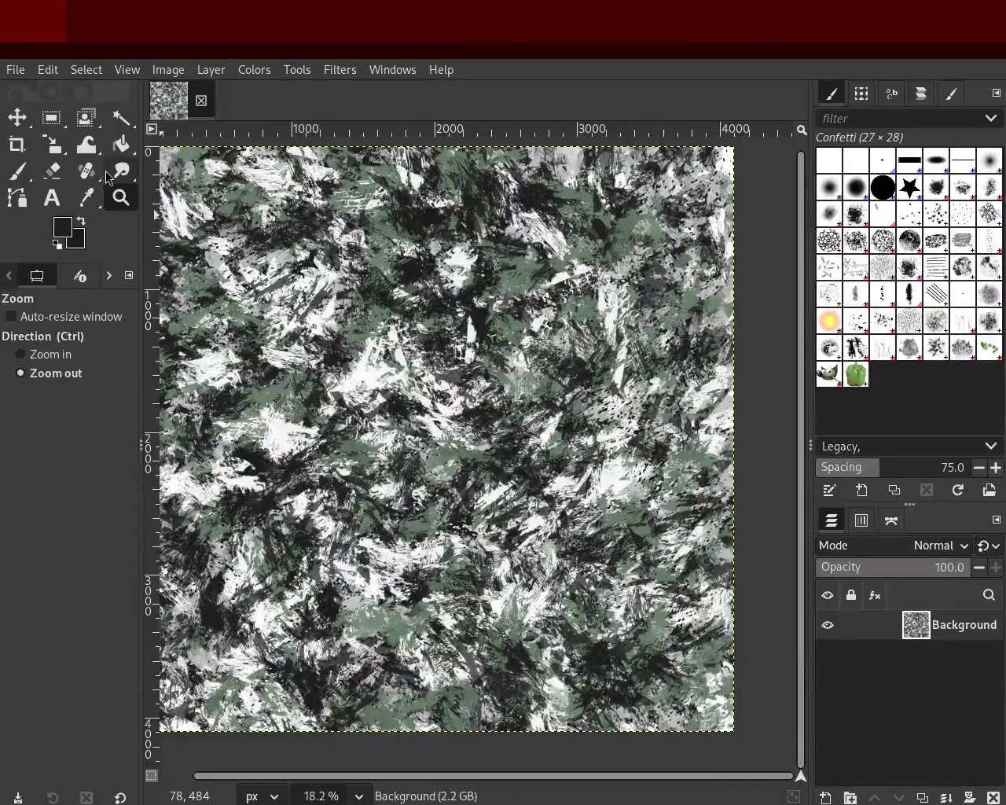
click(17, 171)
mouse_move(482, 347)
mouse_down()
mouse_move(397, 604)
mouse_move(405, 334)
mouse_move(322, 338)
mouse_move(351, 424)
mouse_move(299, 583)
mouse_move(249, 356)
mouse_move(407, 467)
mouse_move(257, 252)
mouse_move(300, 301)
mouse_move(545, 331)
mouse_move(613, 359)
mouse_move(629, 610)
mouse_move(291, 700)
mouse_move(363, 620)
mouse_move(229, 640)
mouse_move(228, 692)
mouse_move(626, 670)
mouse_move(416, 362)
mouse_move(707, 330)
mouse_move(644, 235)
mouse_move(470, 322)
mouse_move(641, 197)
mouse_move(243, 656)
mouse_move(295, 357)
mouse_move(252, 642)
mouse_move(250, 394)
mouse_move(469, 728)
mouse_move(414, 451)
mouse_up()
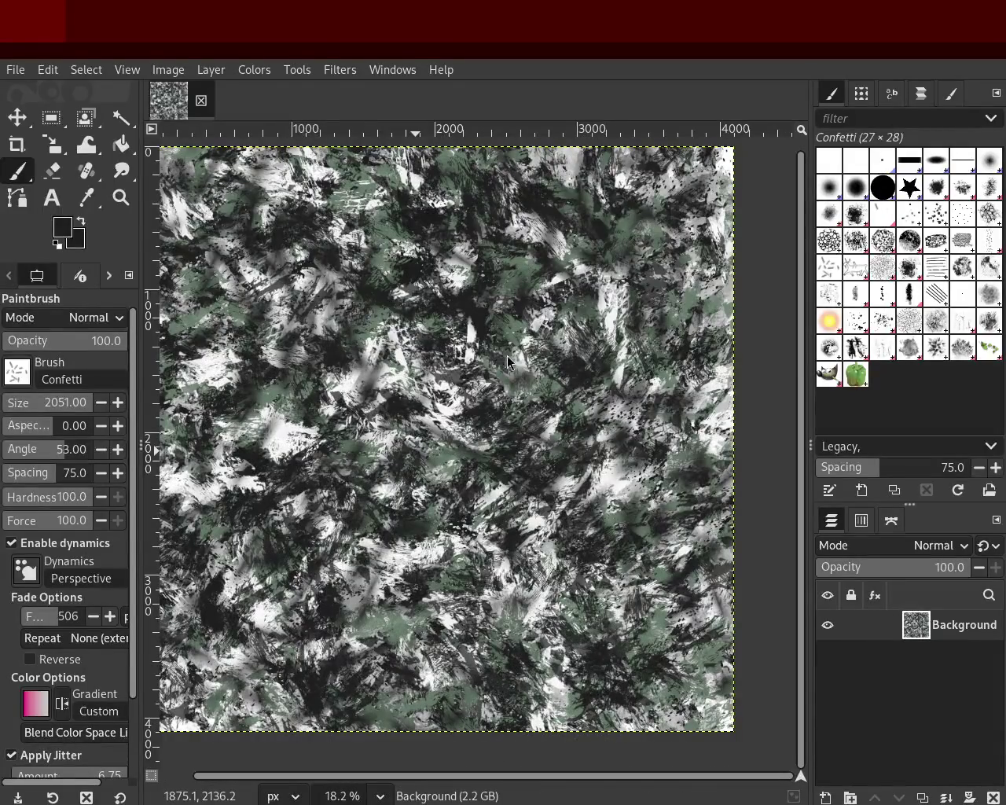
mouse_move(666, 380)
mouse_down()
mouse_move(547, 451)
mouse_move(708, 624)
mouse_move(499, 368)
mouse_up()
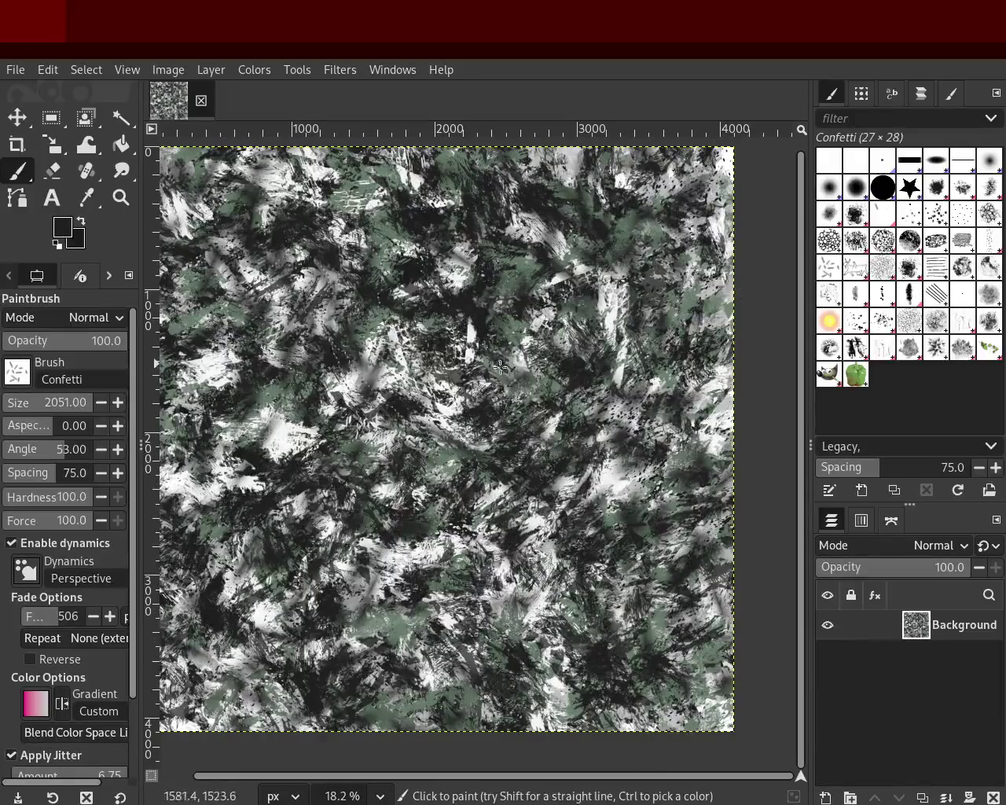
Switch to the Cell 02 brush at size 1432 and undo its first cell-pattern strokes.
click(837, 248)
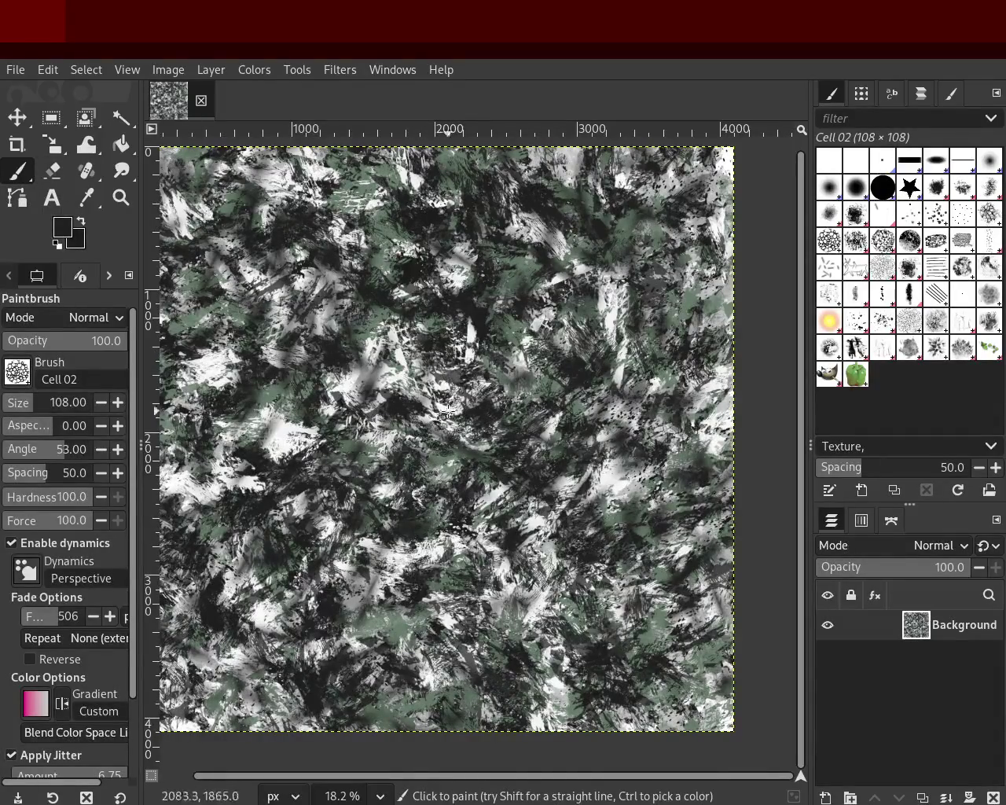
drag(50, 408, 93, 408)
mouse_move(425, 409)
mouse_down()
mouse_move(554, 444)
mouse_move(500, 587)
mouse_move(416, 179)
mouse_up()
key(ctrl+z)
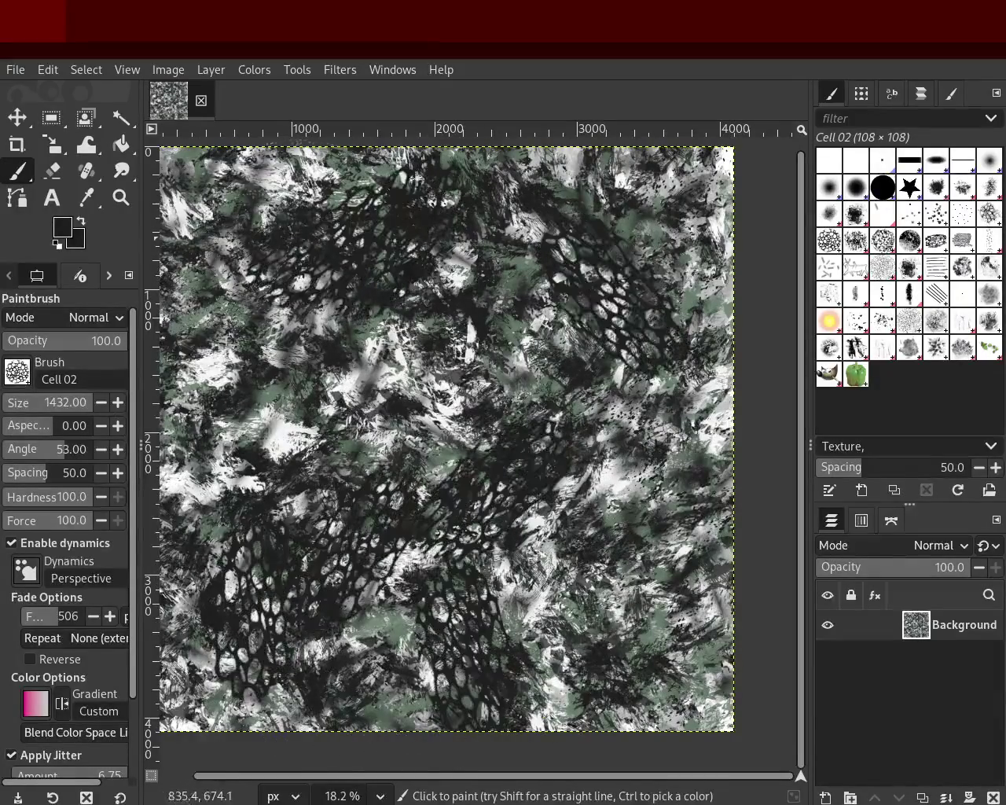
key(ctrl+z)
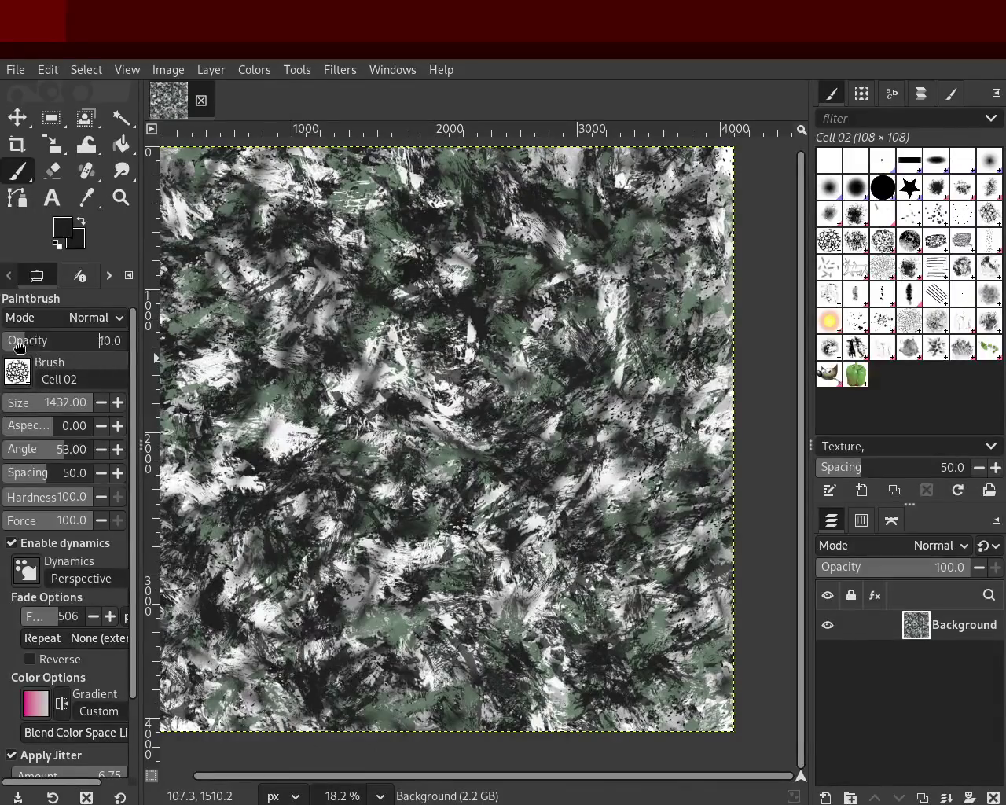
Try cell strokes at opacity 39, 57, 100 and 75, undoing each one.
click(50, 350)
drag(597, 280, 595, 326)
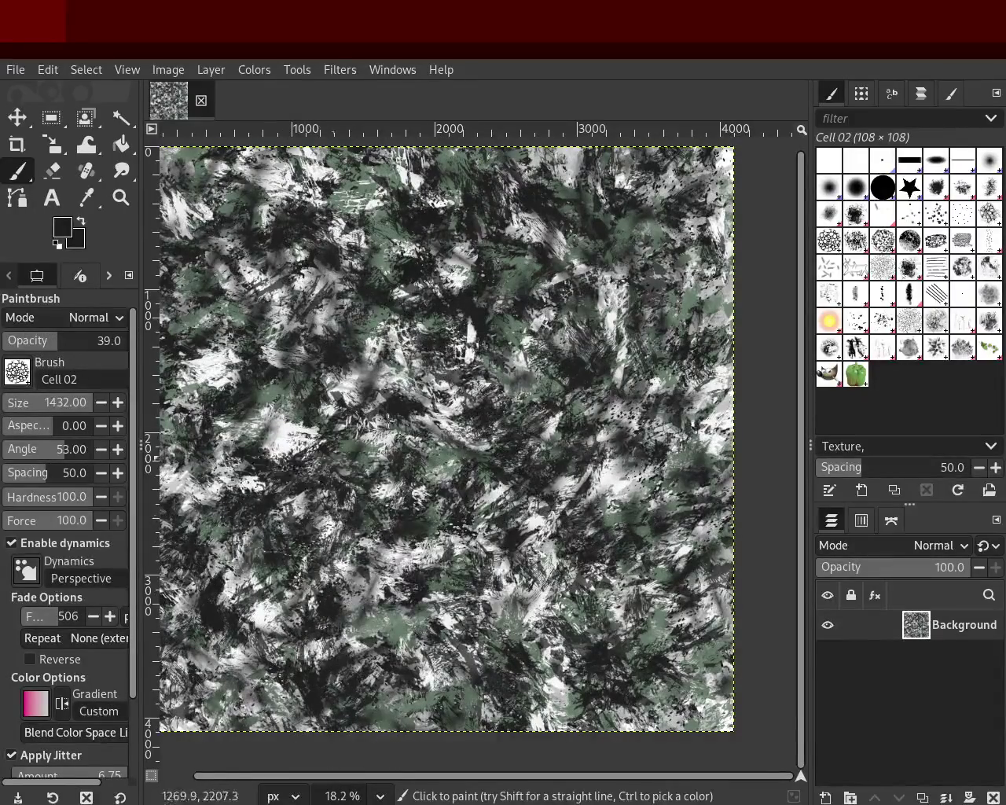
key(ctrl+z)
click(76, 342)
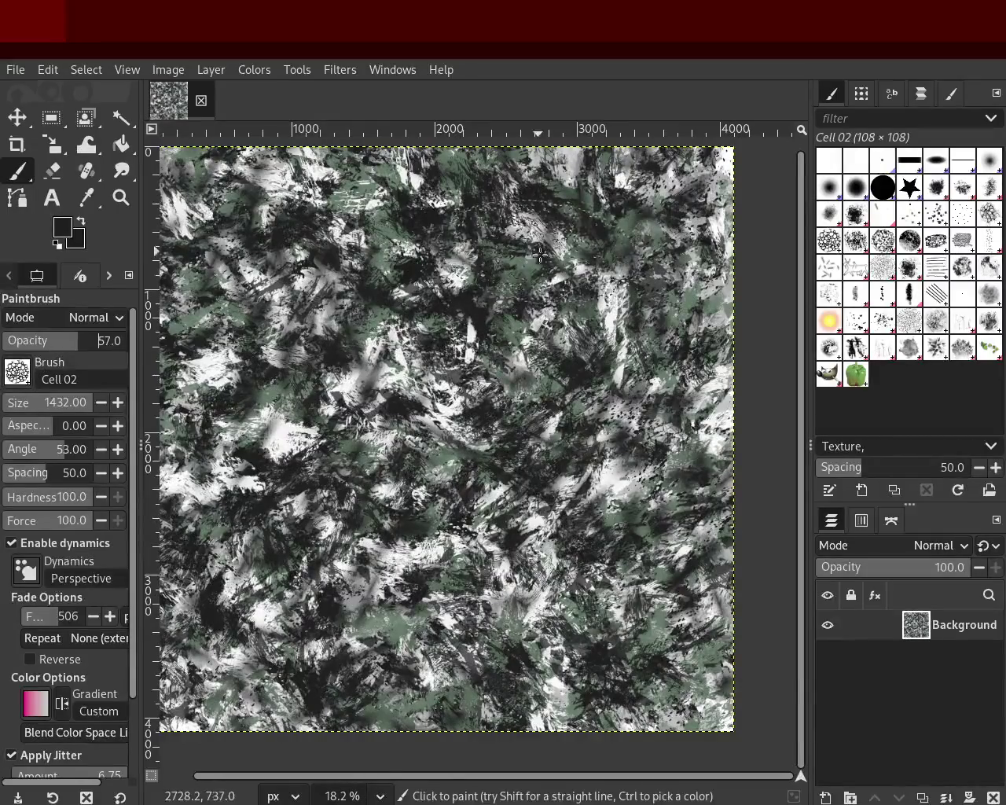
drag(554, 252, 596, 546)
key(ctrl+z)
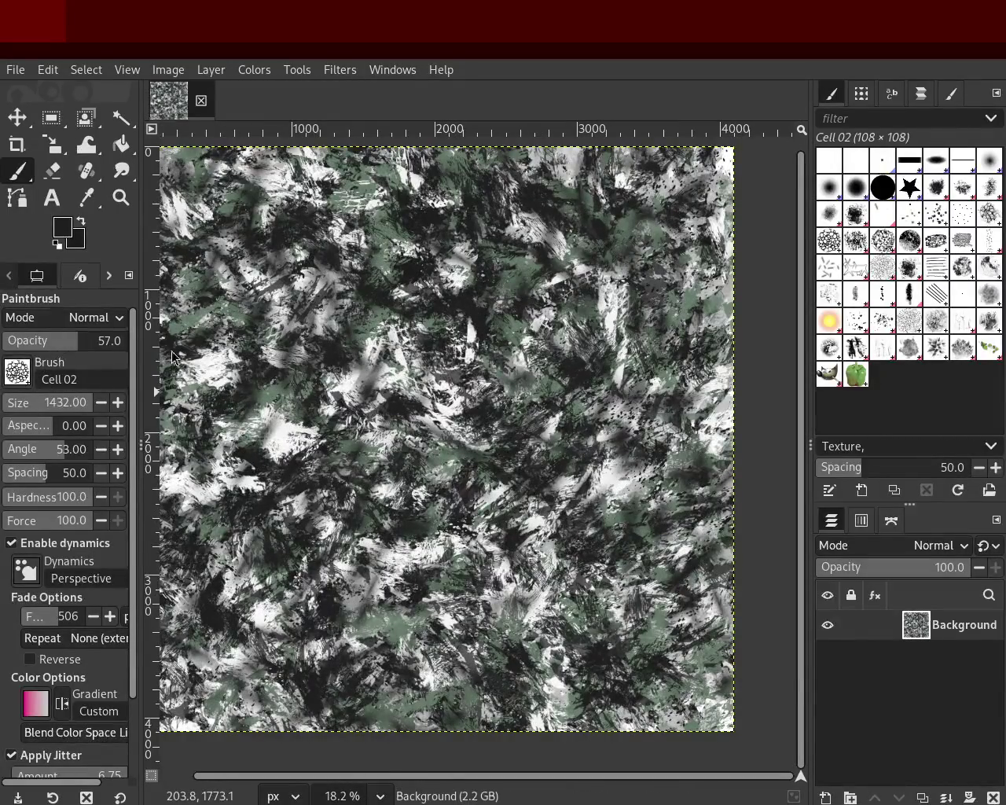
drag(69, 342, 128, 341)
drag(313, 348, 632, 511)
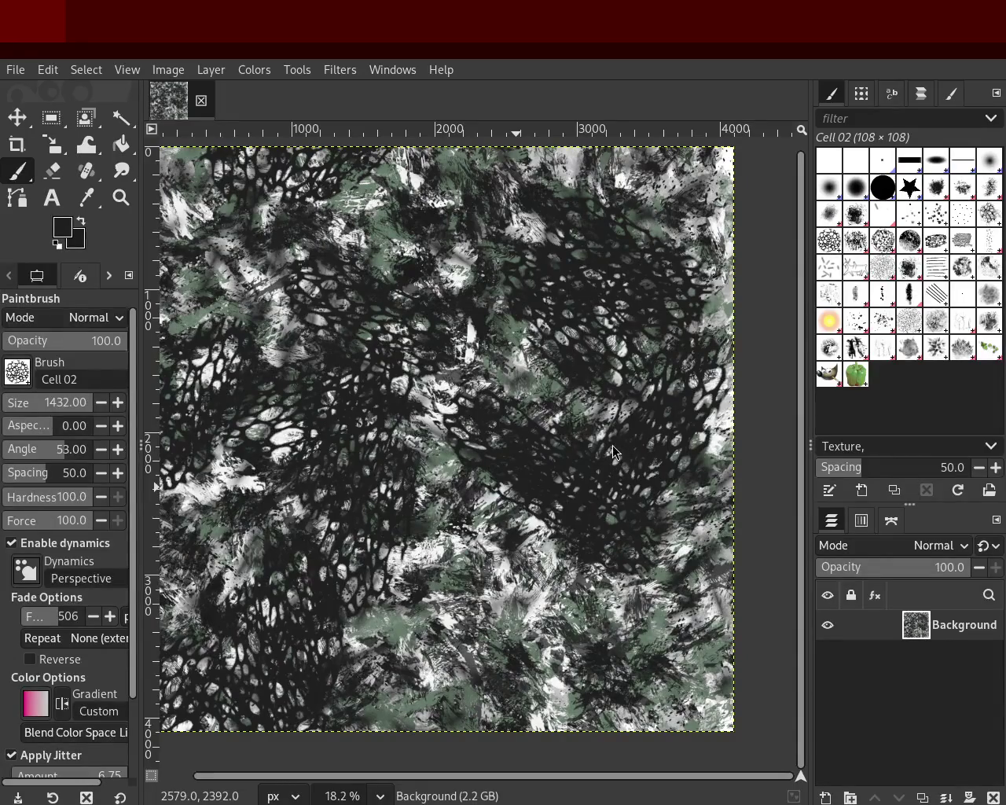
key(ctrl+z)
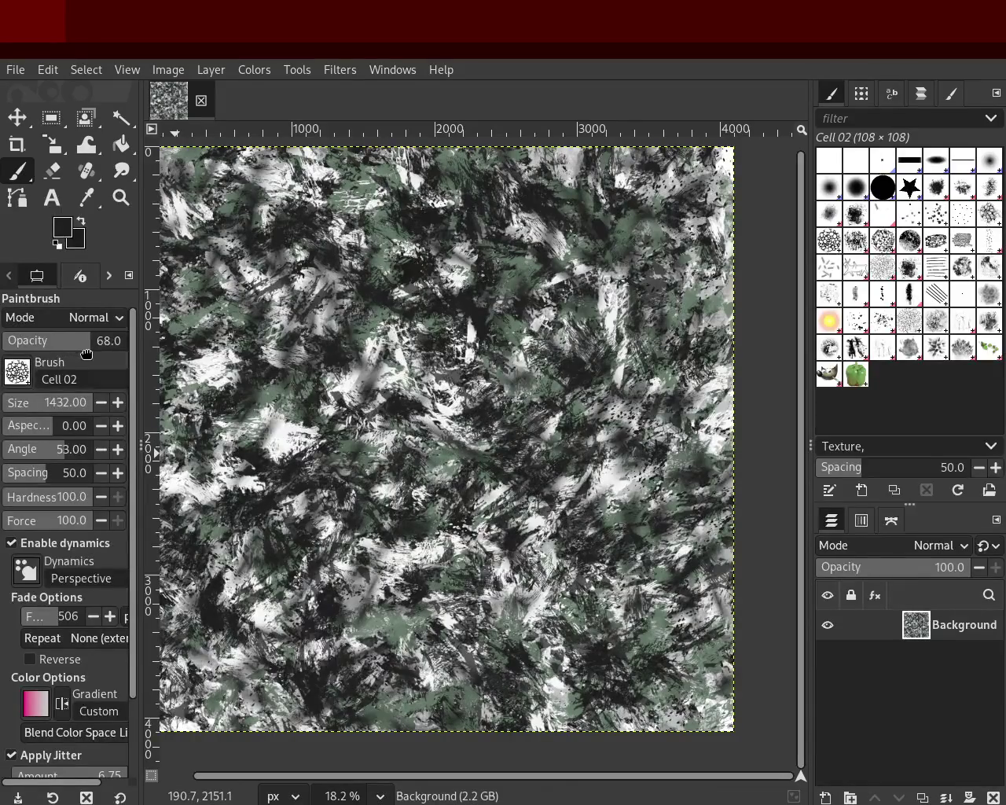
mouse_move(472, 330)
mouse_down()
mouse_move(525, 436)
mouse_move(614, 214)
mouse_up()
drag(692, 267, 393, 534)
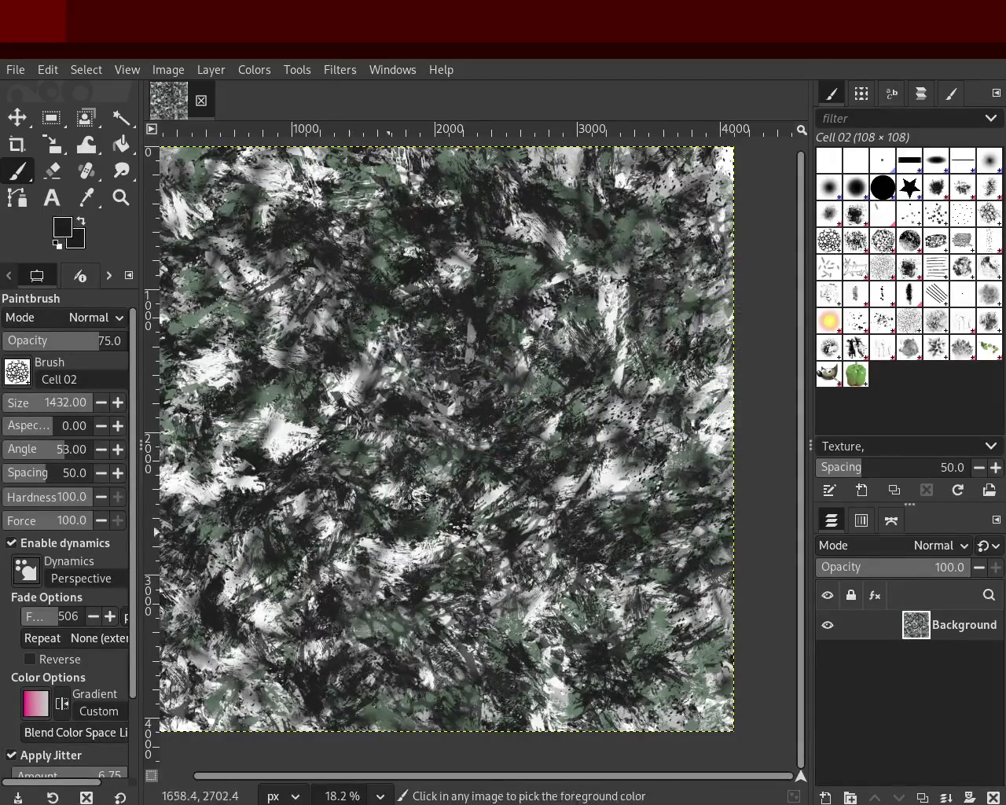
key(ctrl+z)
Stamp ten Cell 02 dabs around the canvas at opacity 75, then sample white from the canvas.
click(648, 291)
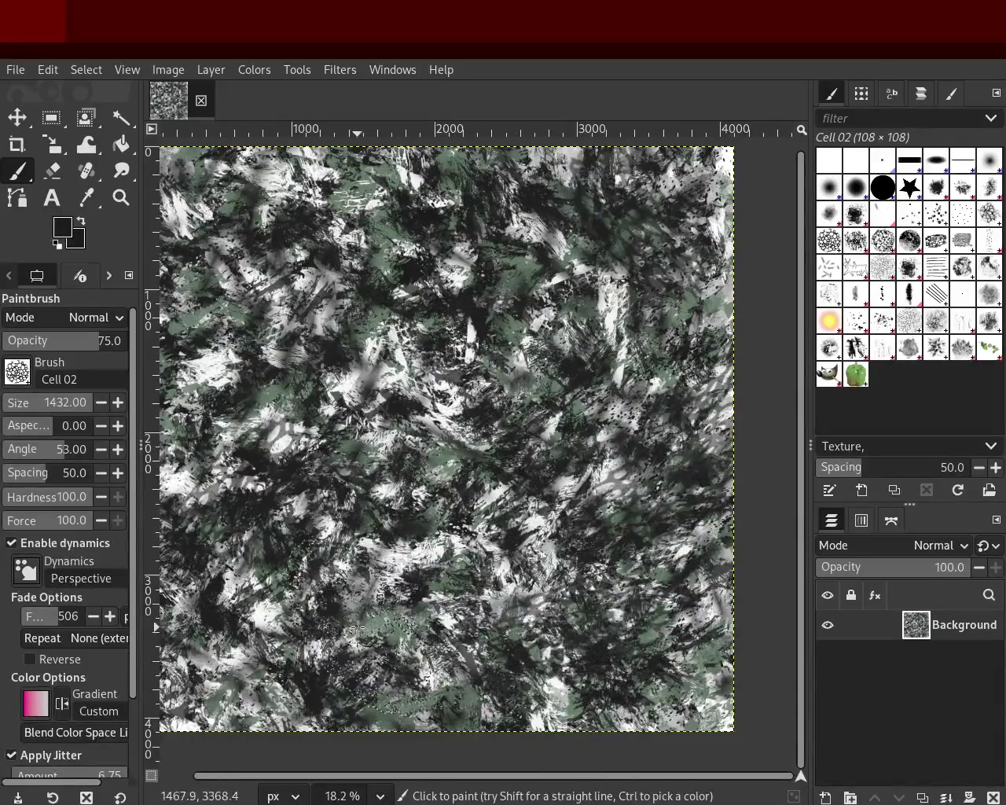
click(660, 340)
click(529, 617)
click(471, 236)
click(243, 550)
click(303, 263)
click(304, 503)
click(465, 218)
click(401, 189)
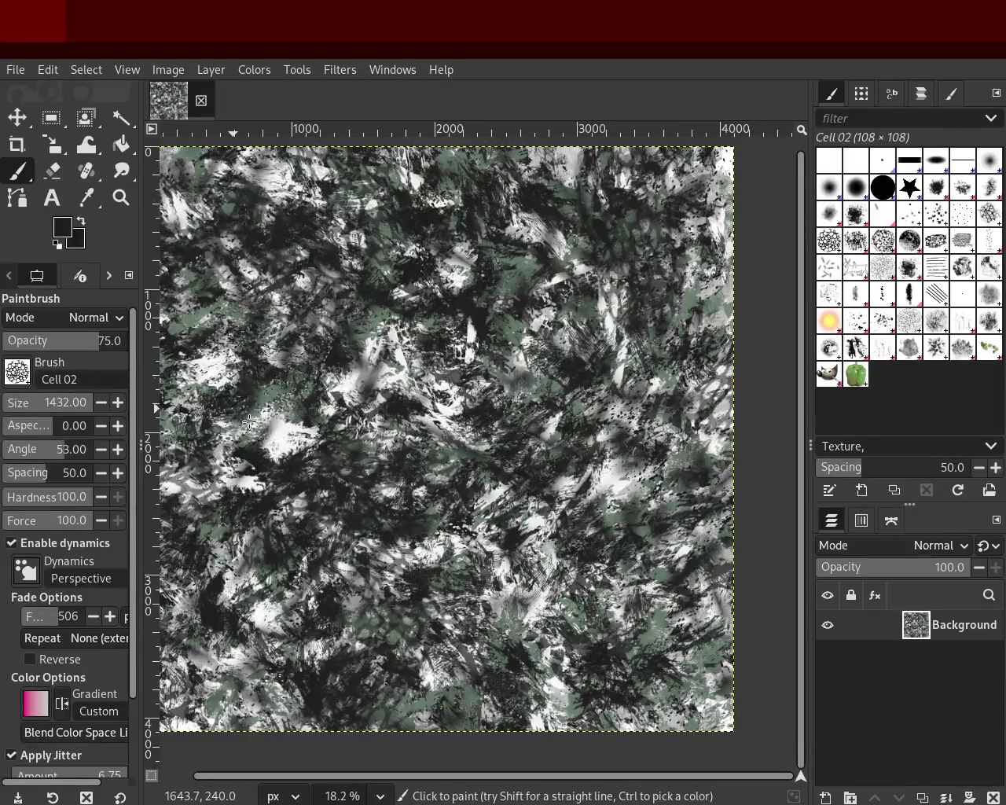
click(511, 579)
ctrl+click(621, 484)
click(656, 550)
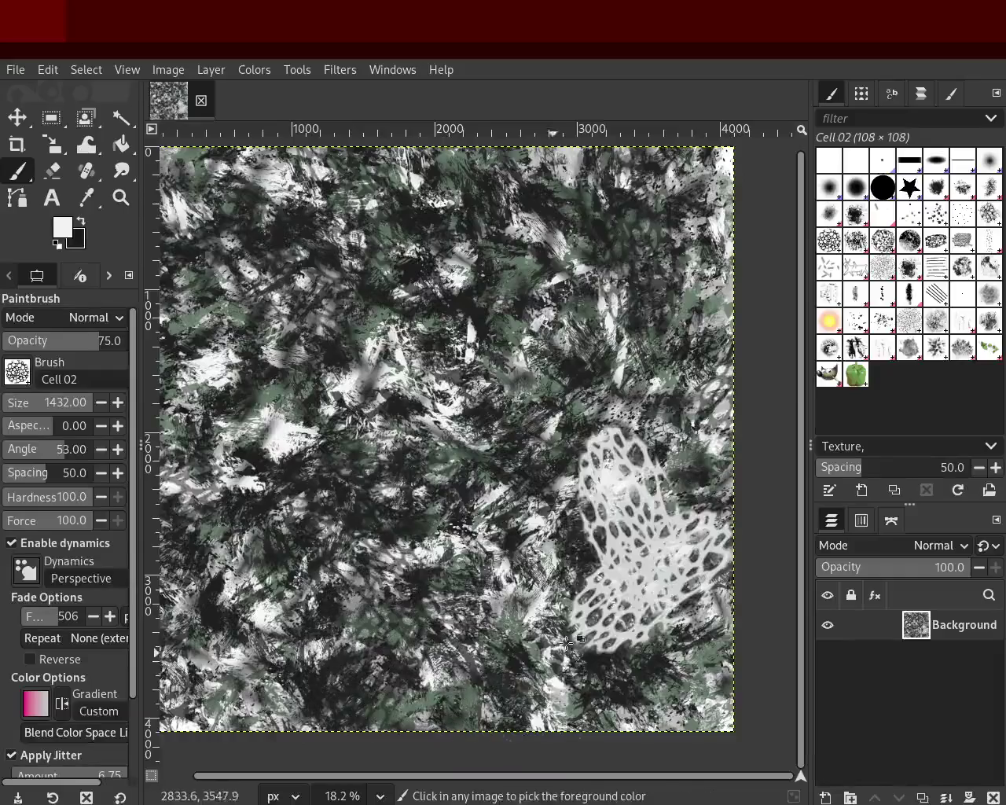
Undo the white lower-right dab, sample green, and undo trial green strokes at lower and upper left.
key(ctrl+z)
click(385, 662)
key(ctrl+z)
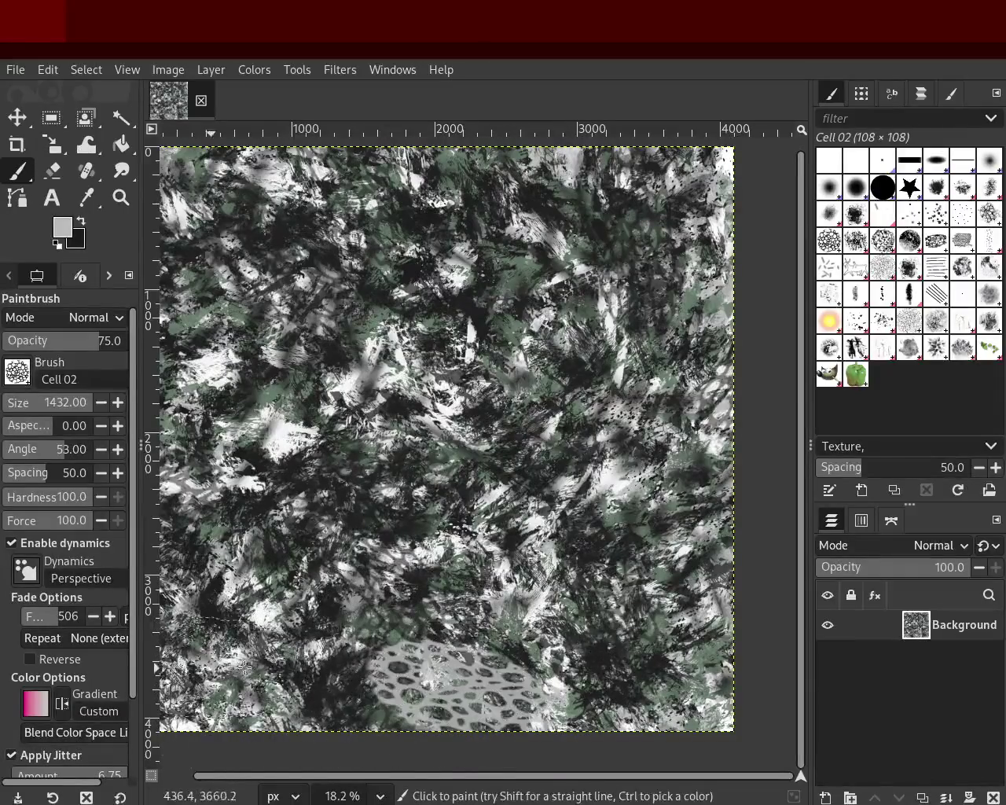
ctrl+click(405, 710)
drag(405, 710, 184, 679)
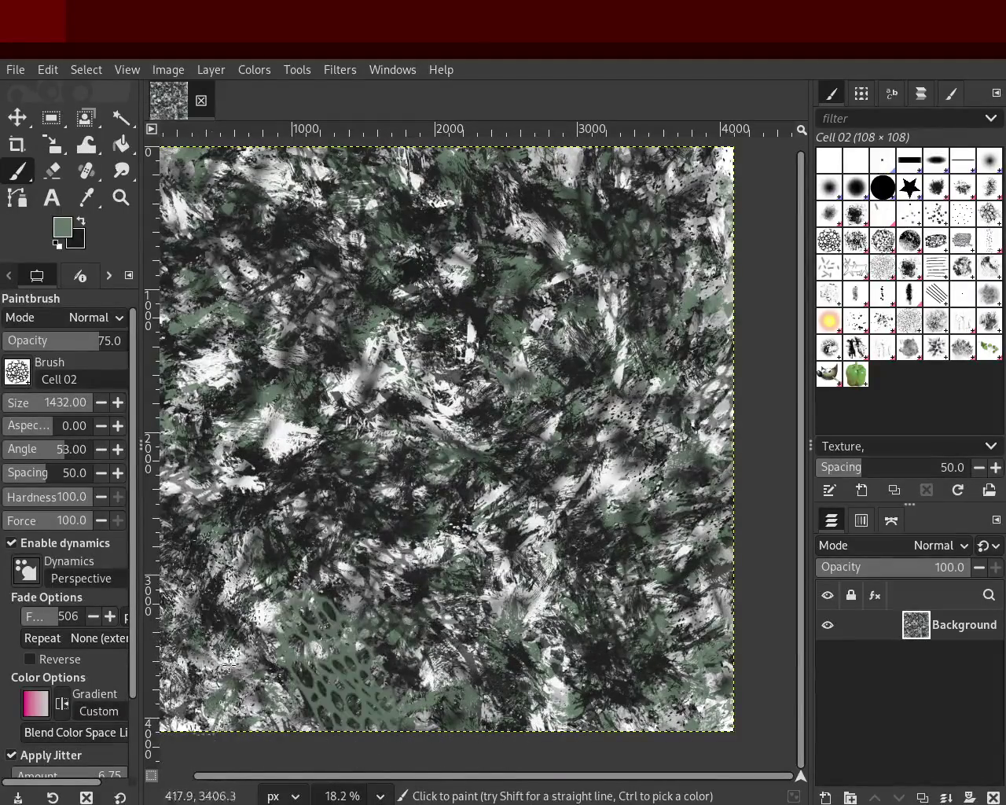
key(ctrl+z)
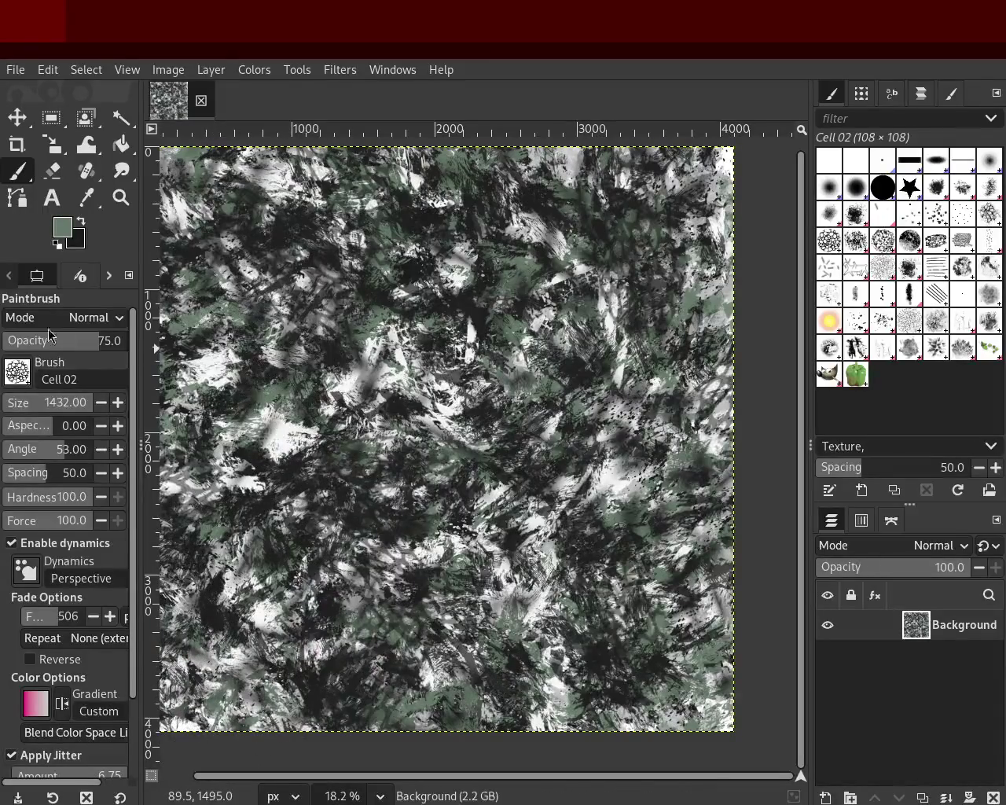
drag(327, 493, 260, 679)
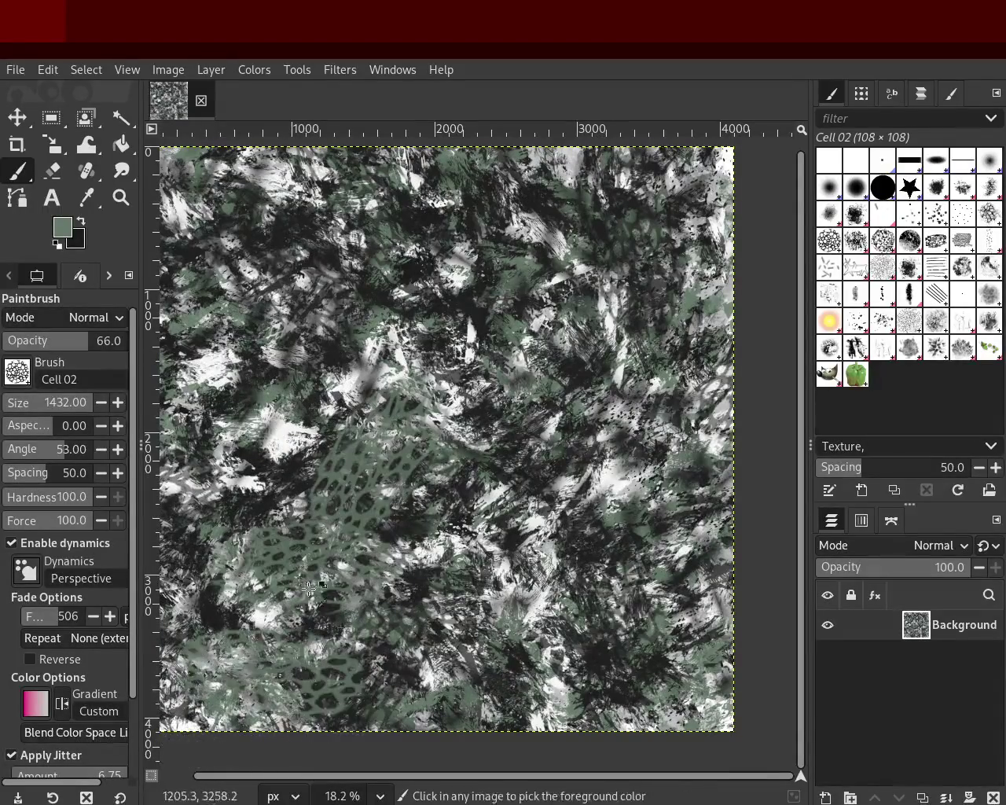
key(ctrl+z)
drag(267, 301, 298, 376)
key(ctrl+z)
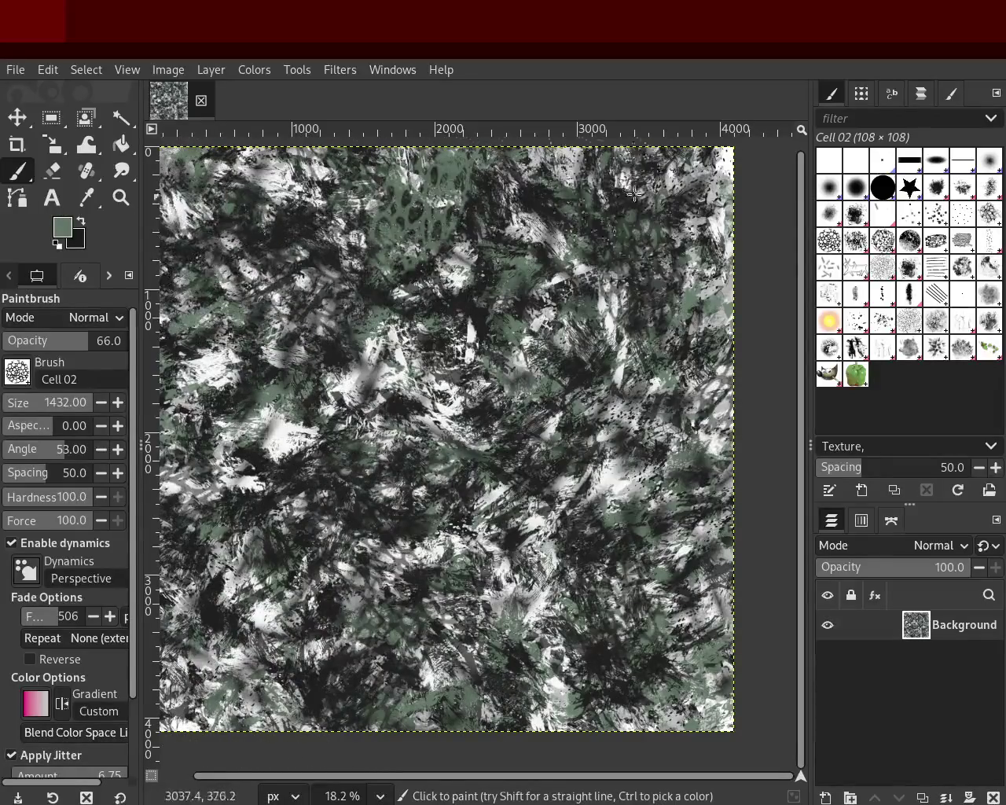
Paint green Cell 02 strokes across the lower right and dabs at the upper left.
drag(584, 199, 598, 437)
drag(662, 628, 542, 746)
key(ctrl+z)
key(ctrl+z)
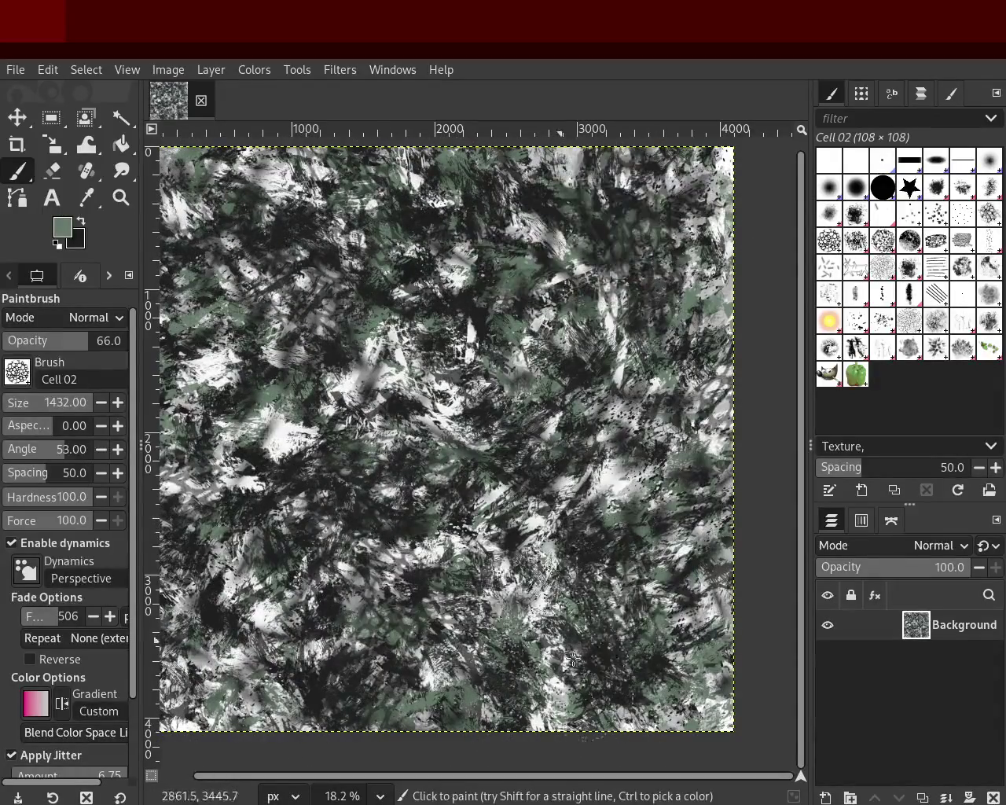
drag(420, 713, 699, 586)
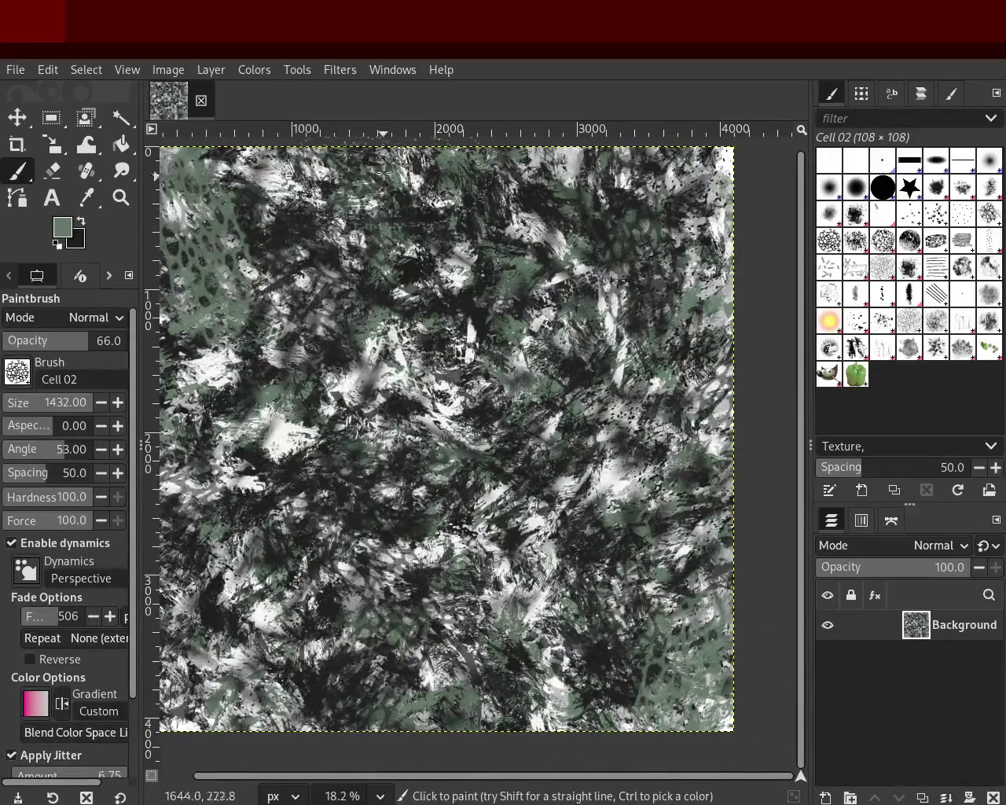
click(535, 208)
key(ctrl+z)
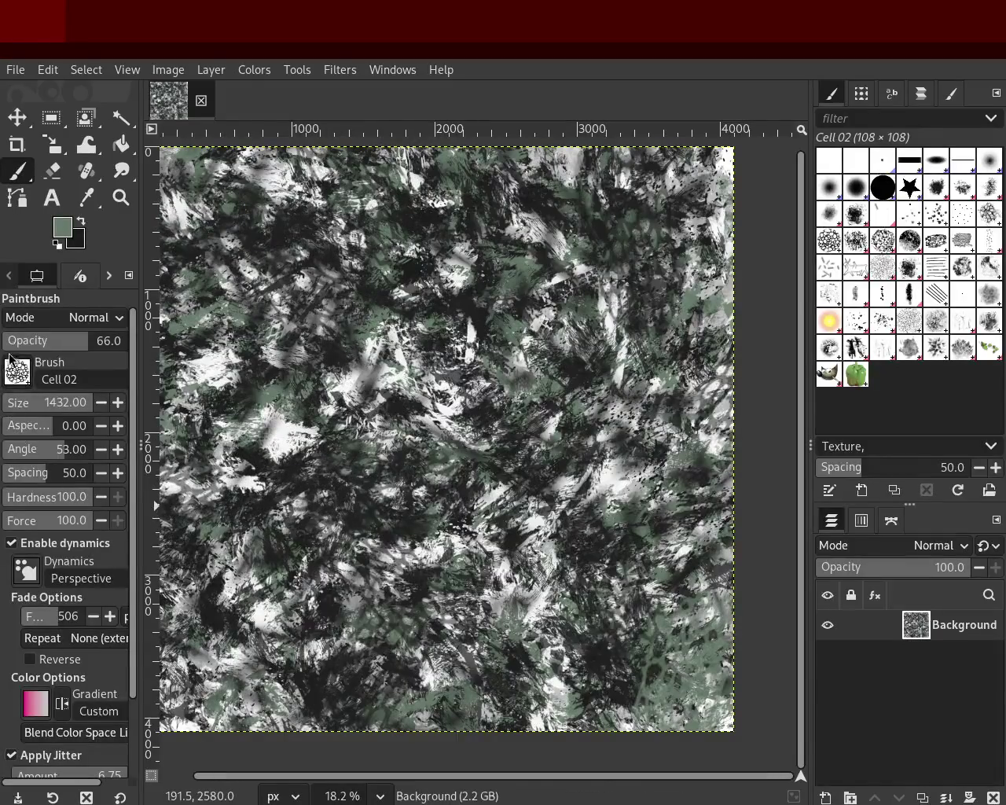
text(34)
mouse_move(243, 522)
mouse_down()
mouse_move(476, 599)
mouse_move(508, 629)
mouse_move(276, 538)
mouse_move(330, 731)
mouse_move(258, 706)
mouse_up()
click(263, 244)
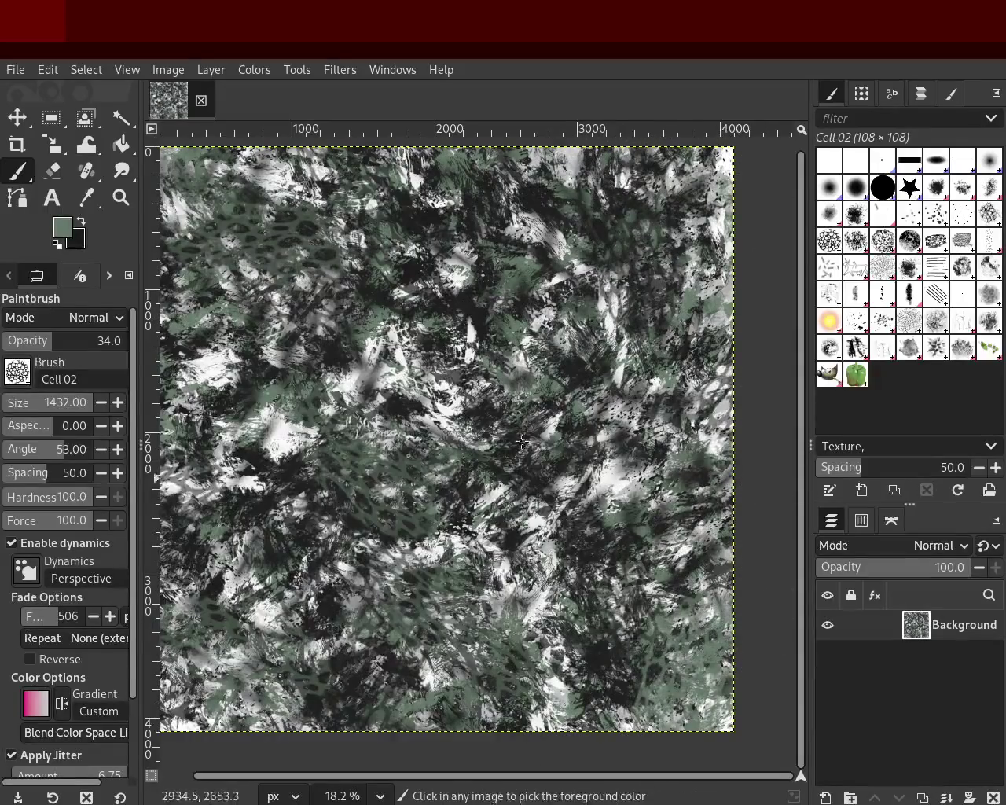
Sample light grey and try light cell dabs on the left, undoing the unwanted ones.
ctrl+click(422, 395)
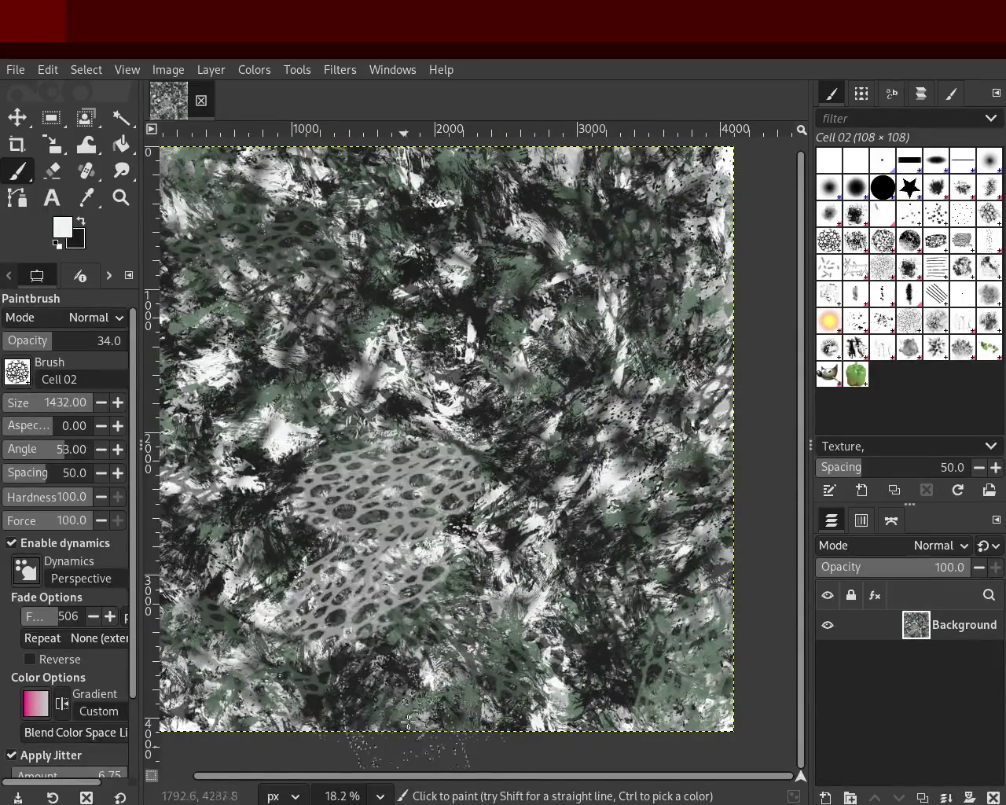
click(356, 394)
key(ctrl+z)
click(338, 549)
key(ctrl+z)
click(239, 554)
click(279, 377)
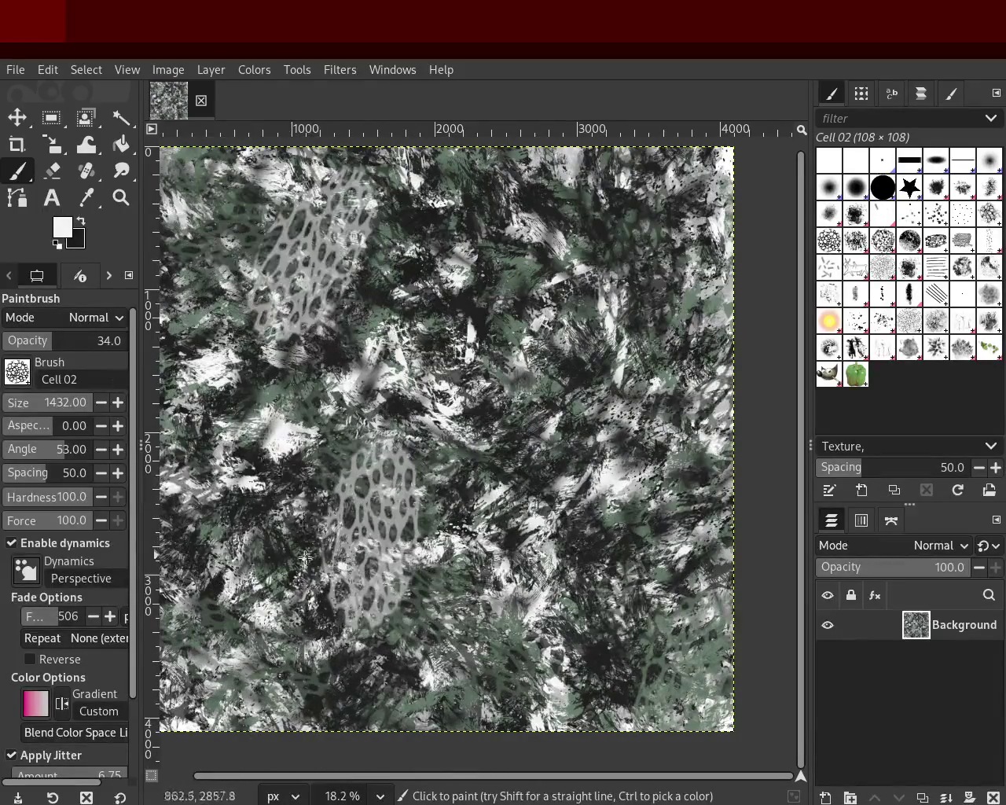
key(ctrl+z)
key(ctrl+z)
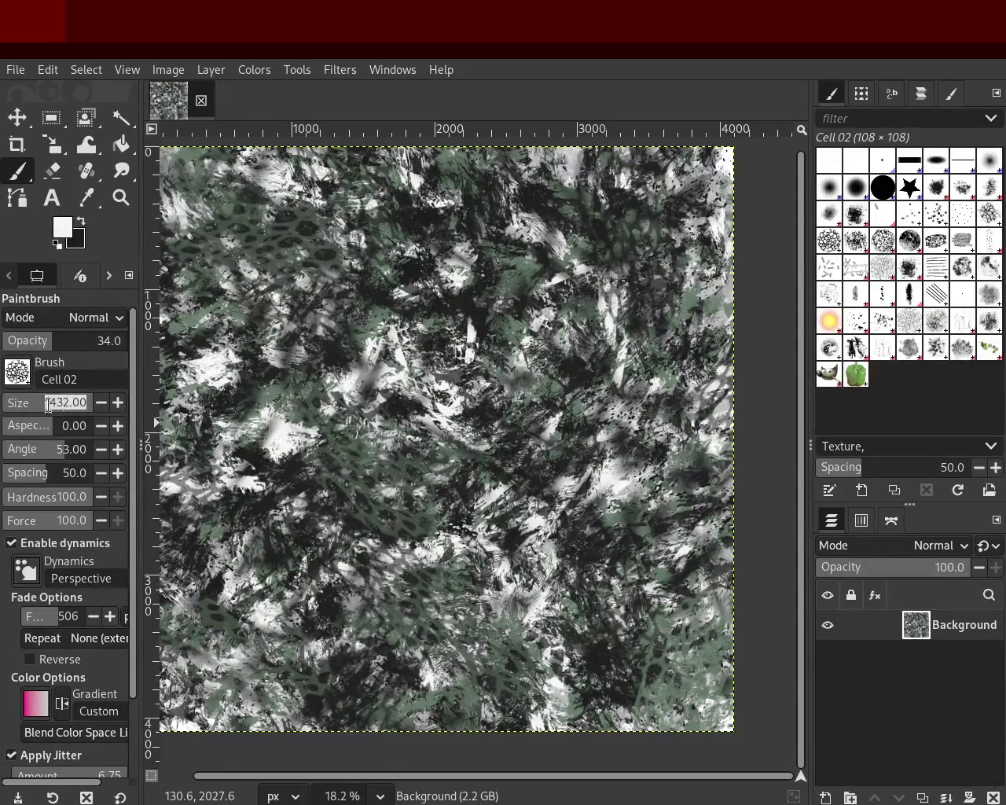
scroll(35, 318, down, 1)
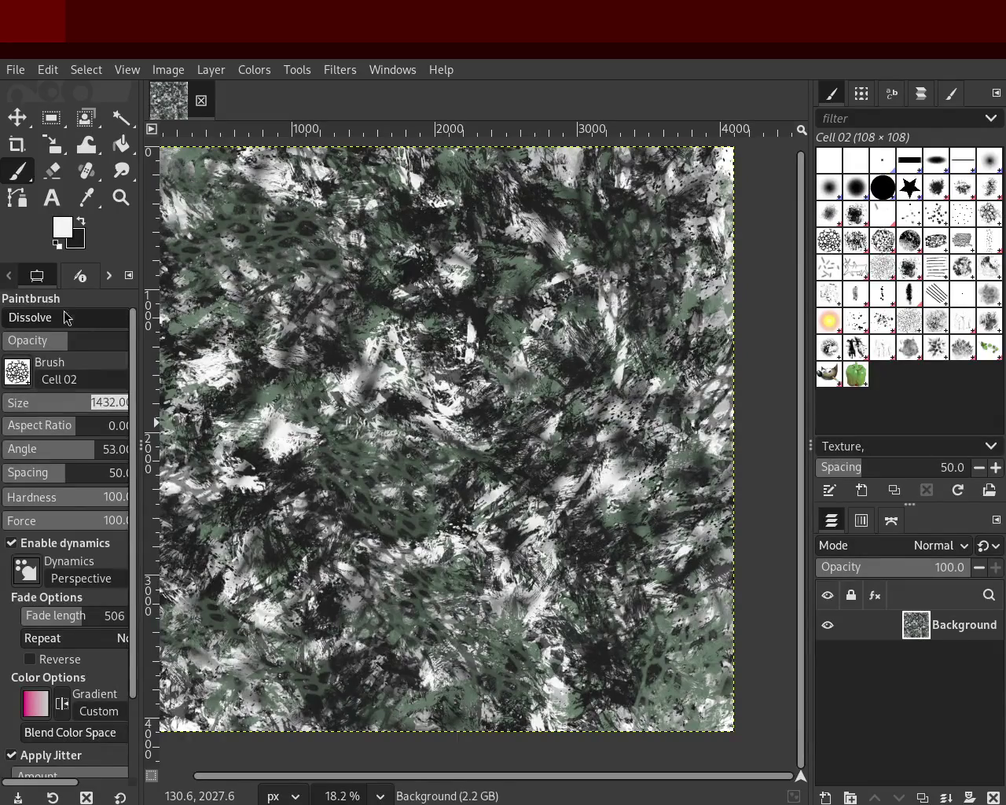
Set Cell 02 opacity to 12 and paint a faint cell stroke running down-left.
scroll(68, 318, up, 1)
drag(55, 340, 24, 340)
click(274, 403)
drag(274, 403, 200, 580)
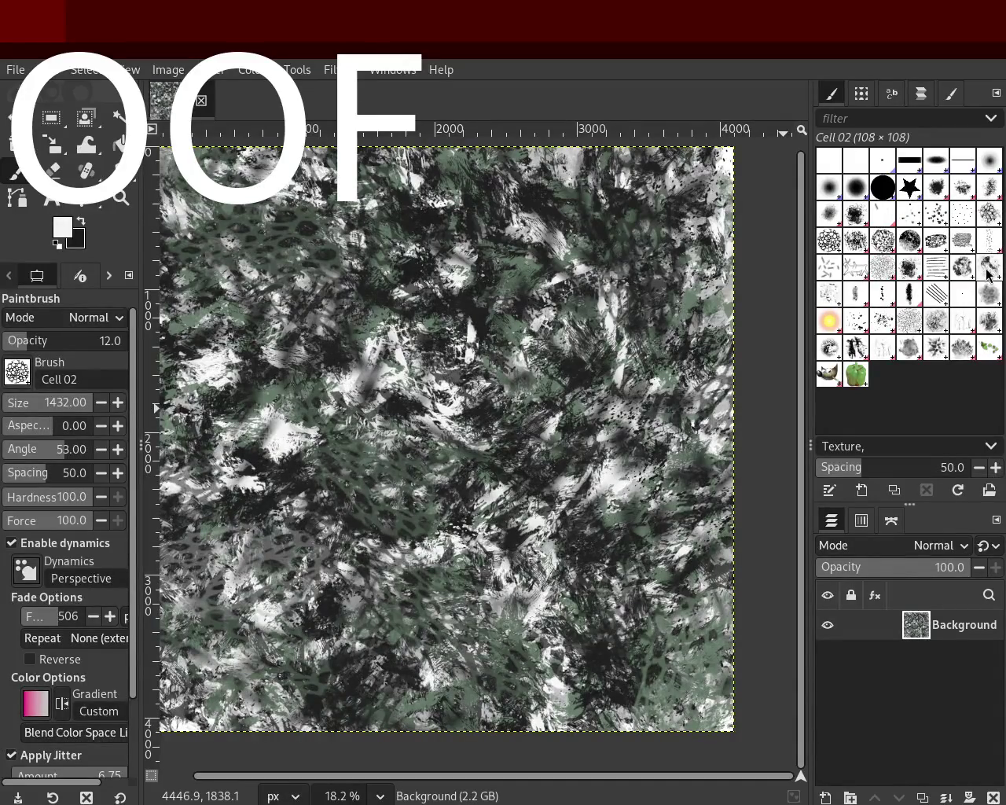
Select Bristles 02 at size 267 and paint faint dark bristles across the middle and upper left.
click(933, 224)
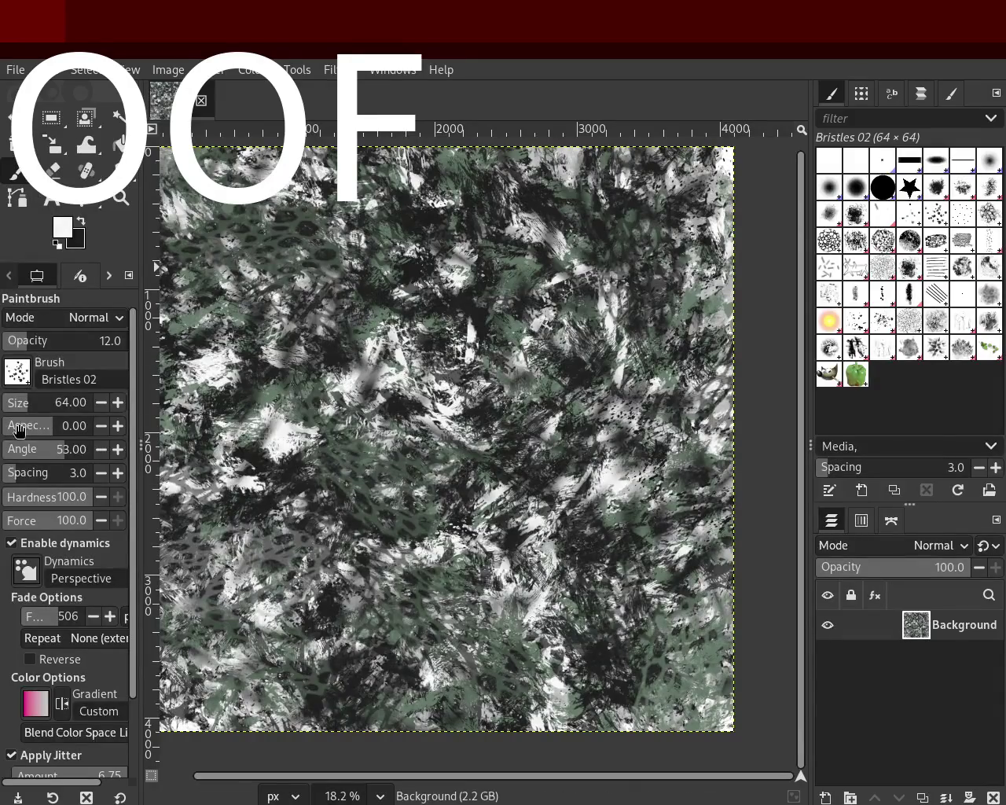
drag(25, 408, 49, 408)
drag(424, 315, 393, 566)
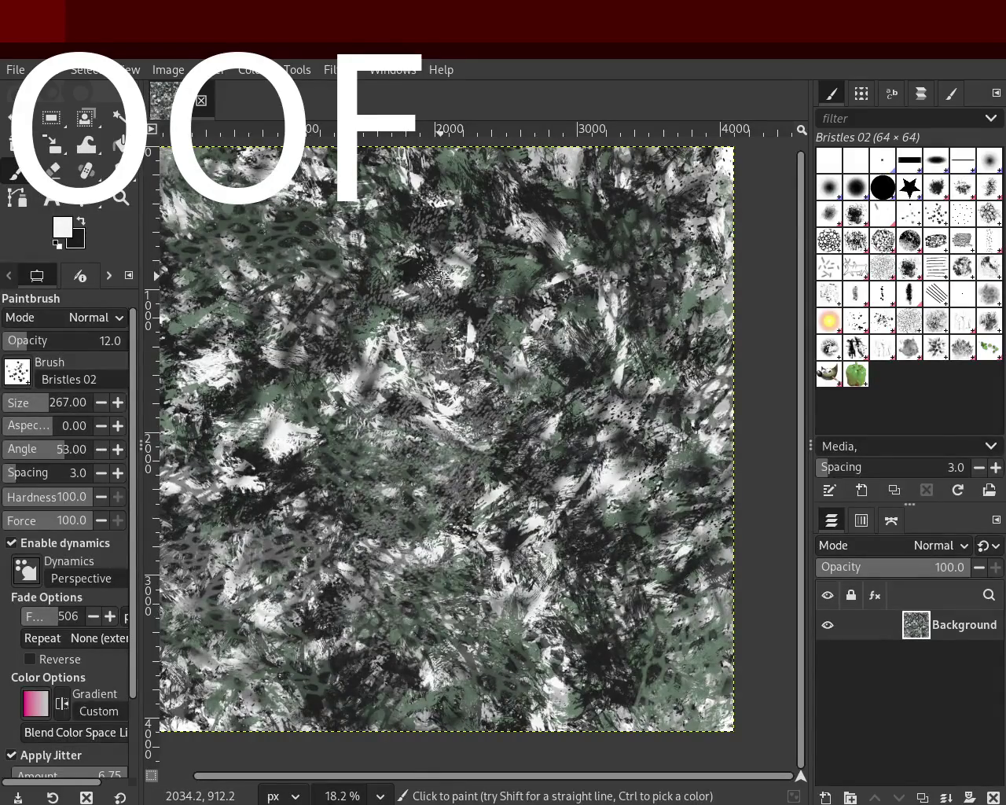
mouse_move(355, 281)
mouse_down()
mouse_move(266, 379)
mouse_move(249, 274)
mouse_up()
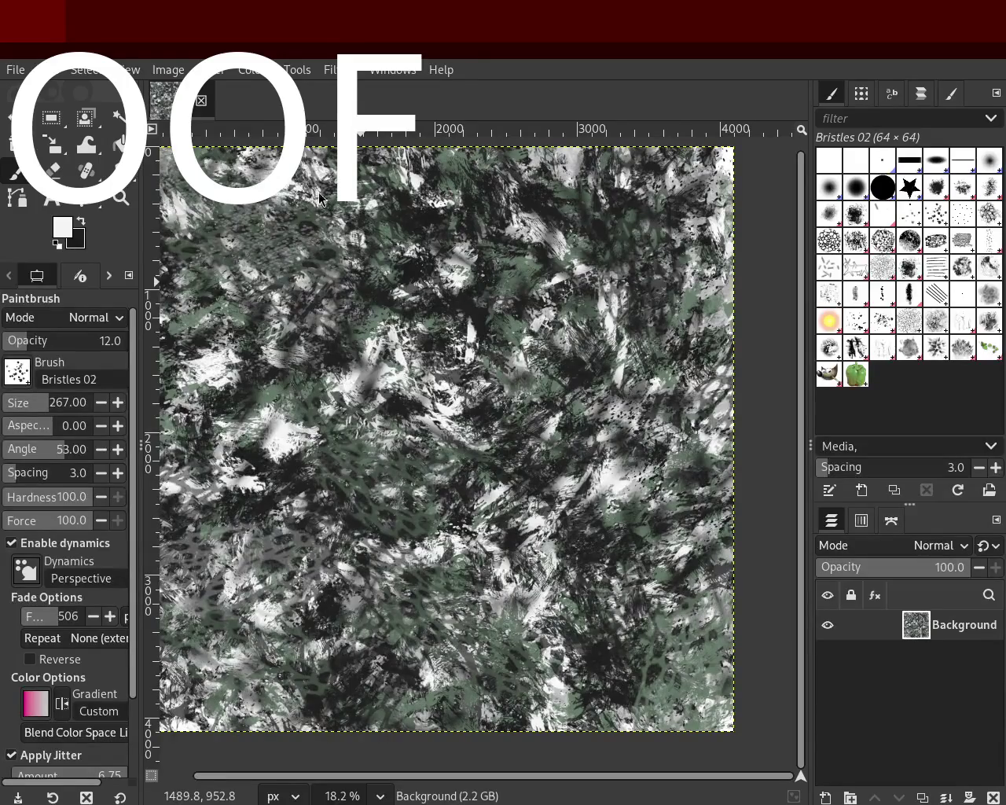
drag(294, 204, 254, 182)
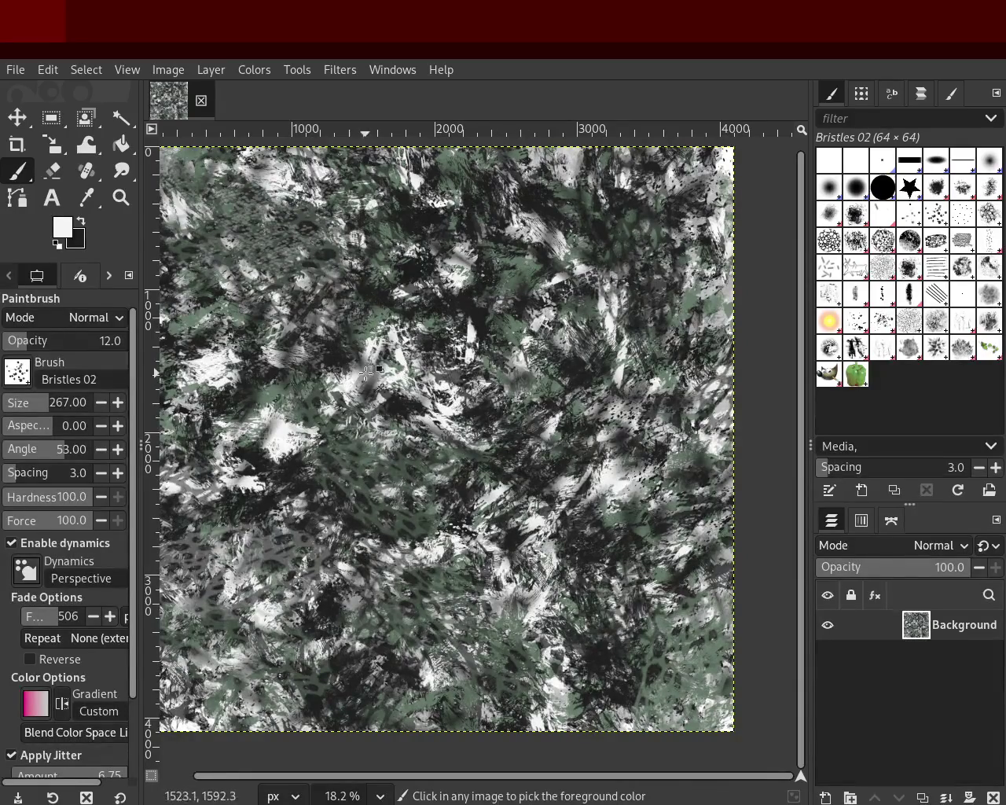
Try bright bristle strokes across the upper left, lower area and upper middle, undoing each.
mouse_move(487, 255)
mouse_down()
mouse_move(299, 362)
mouse_move(189, 471)
mouse_up()
key(ctrl+z)
mouse_move(550, 637)
mouse_down()
mouse_move(450, 667)
mouse_move(321, 628)
mouse_up()
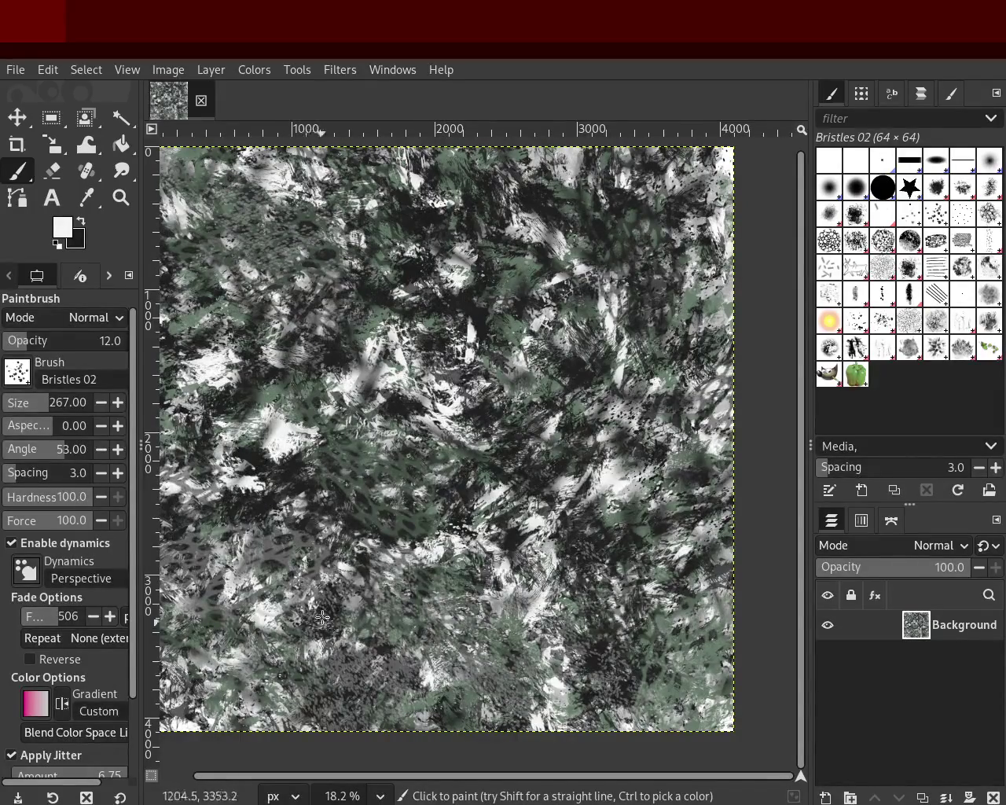
key(ctrl+z)
mouse_move(319, 532)
mouse_down()
mouse_move(369, 574)
mouse_move(297, 686)
mouse_up()
key(ctrl+z)
drag(475, 217, 580, 477)
key(ctrl+z)
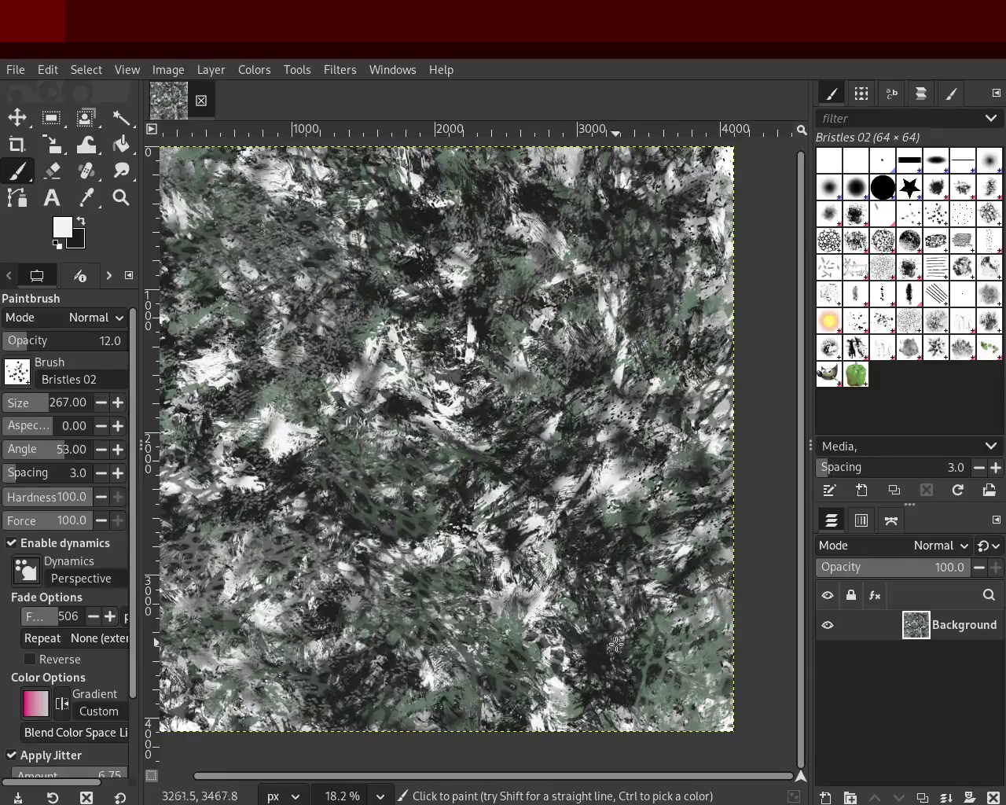
Paint canvas-sampled grey and near-white bristle strokes over the lower right, centre and a light-grey band.
ctrl+click(616, 477)
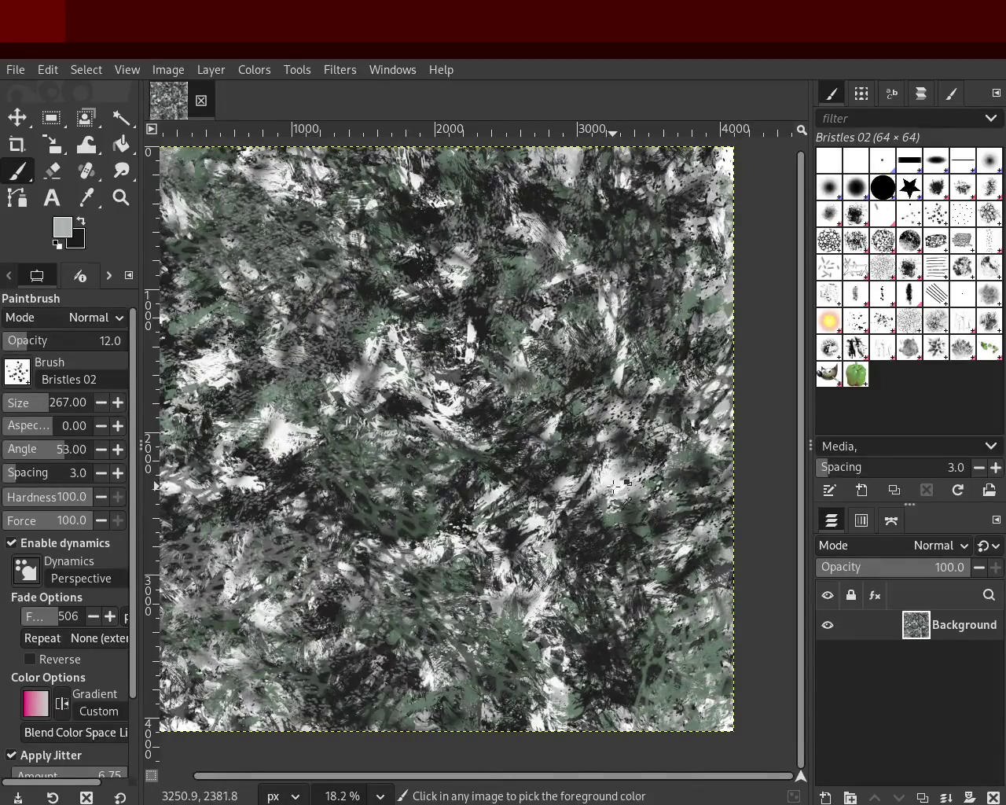
drag(616, 481, 621, 598)
ctrl+click(629, 487)
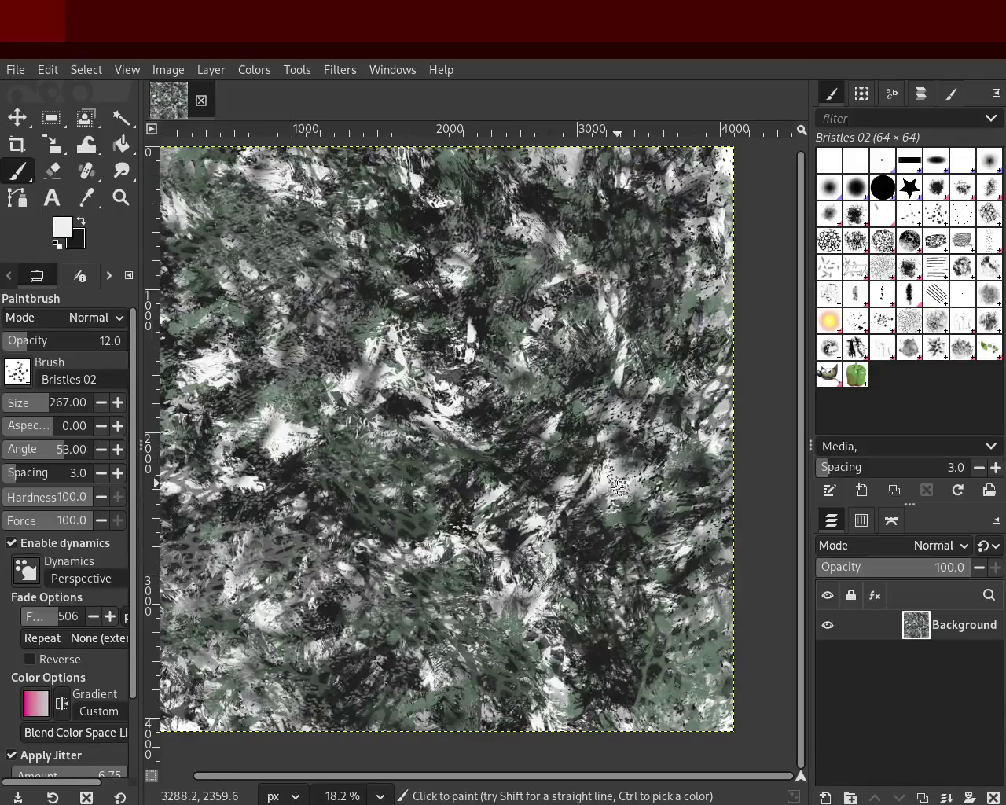
drag(618, 482, 573, 642)
mouse_move(347, 600)
mouse_down()
mouse_move(393, 533)
mouse_move(498, 577)
mouse_move(473, 604)
mouse_up()
ctrl+click(393, 531)
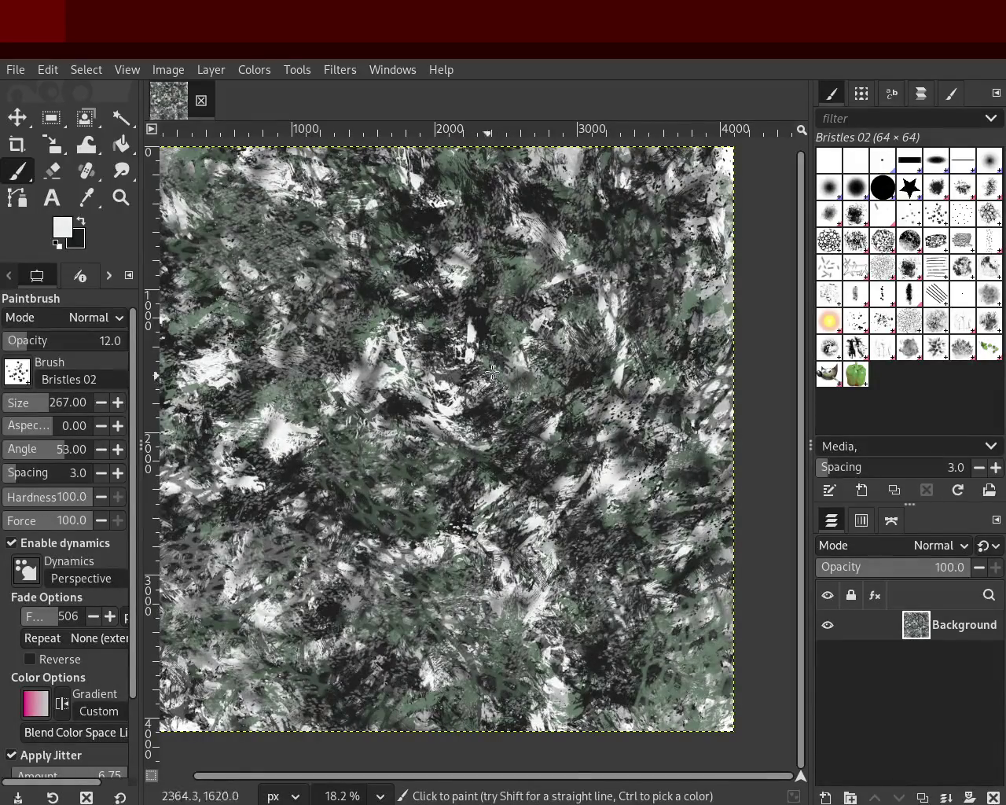
drag(374, 296, 366, 367)
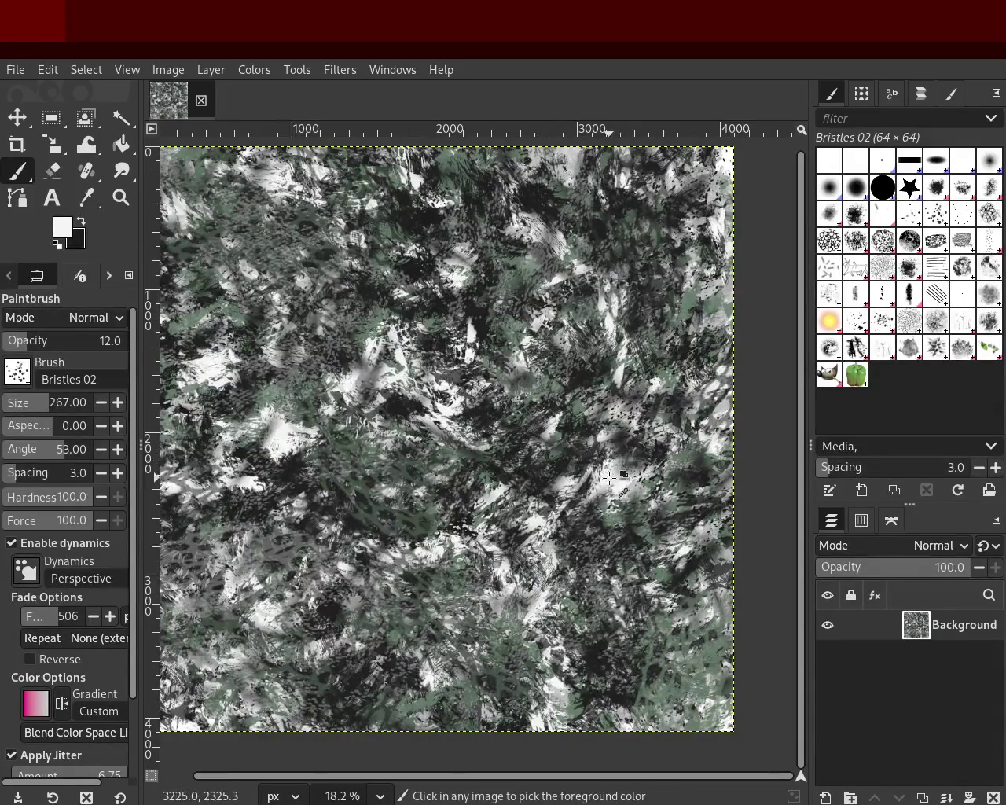
drag(566, 452, 514, 474)
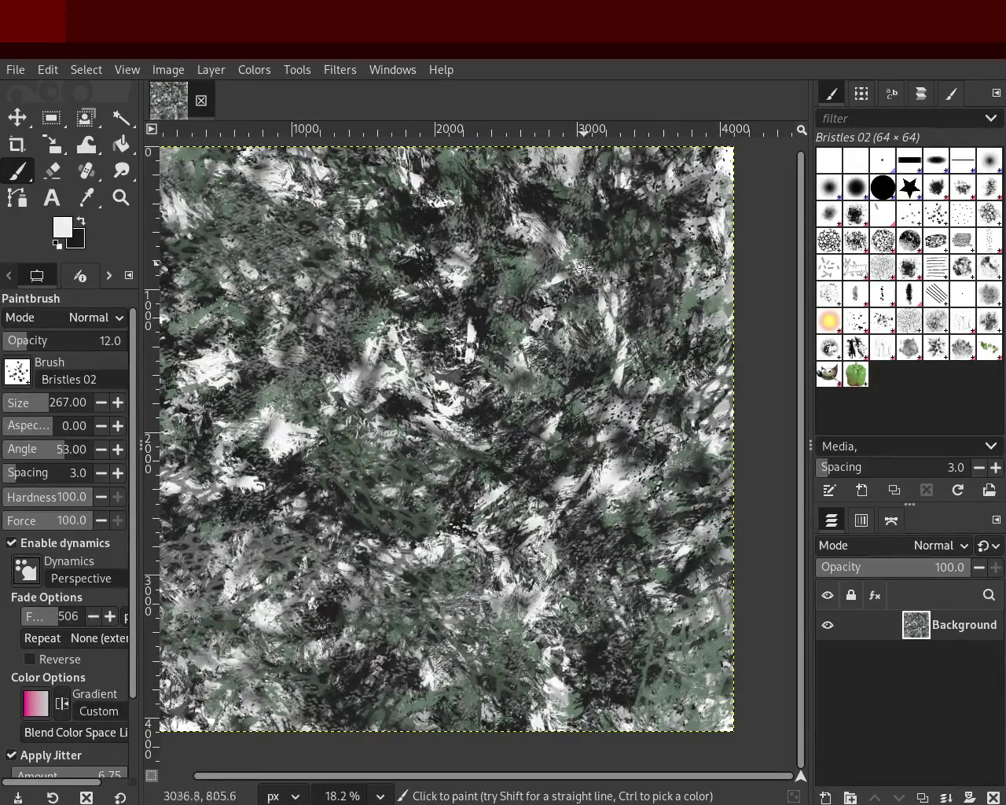
ctrl+click(575, 169)
drag(574, 169, 354, 291)
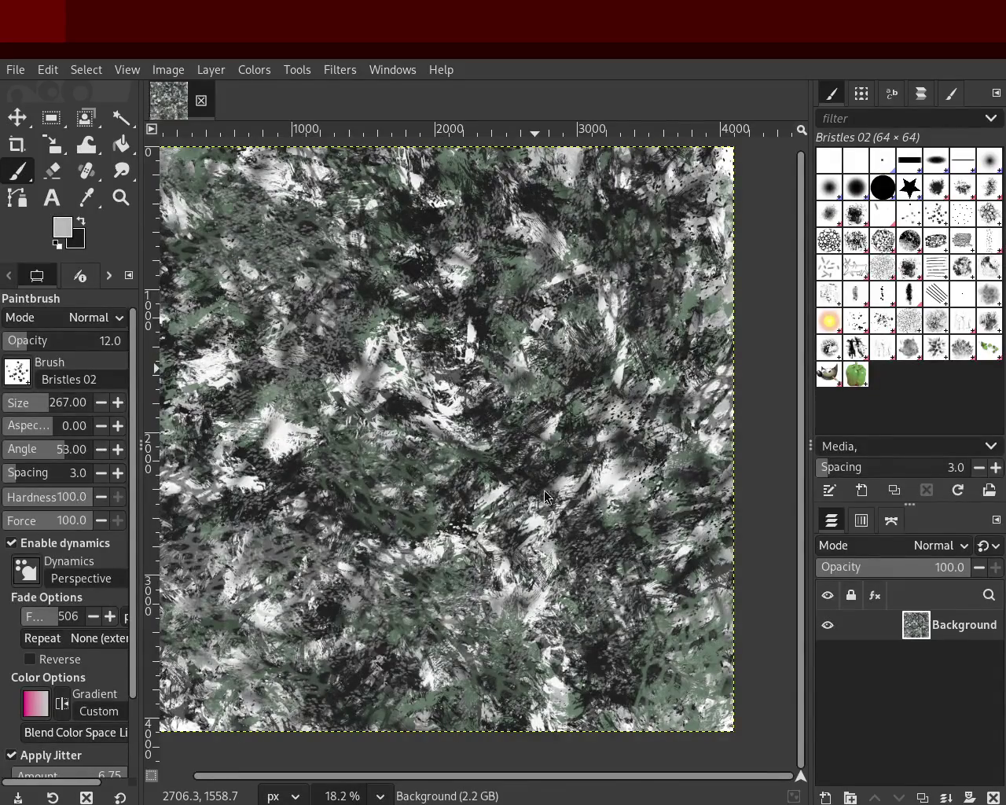
click(912, 355)
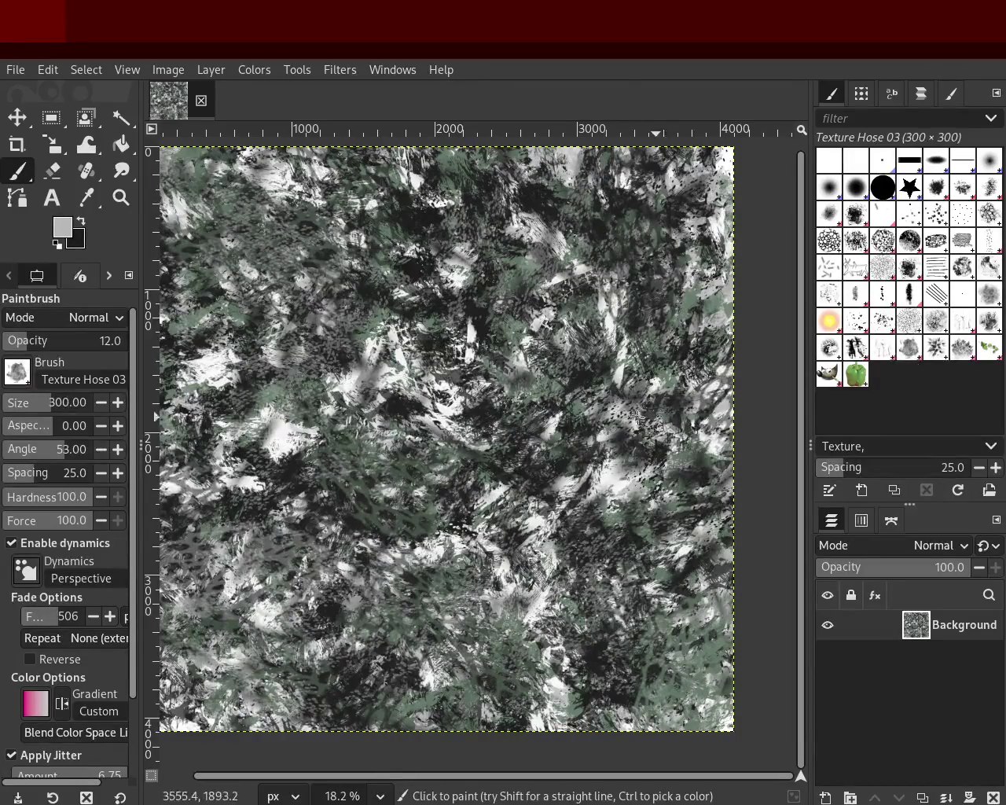
Add a white Texture Hose stroke on the right middle, then sample near-black and select Acrylic 05 #2.
ctrl+click(629, 362)
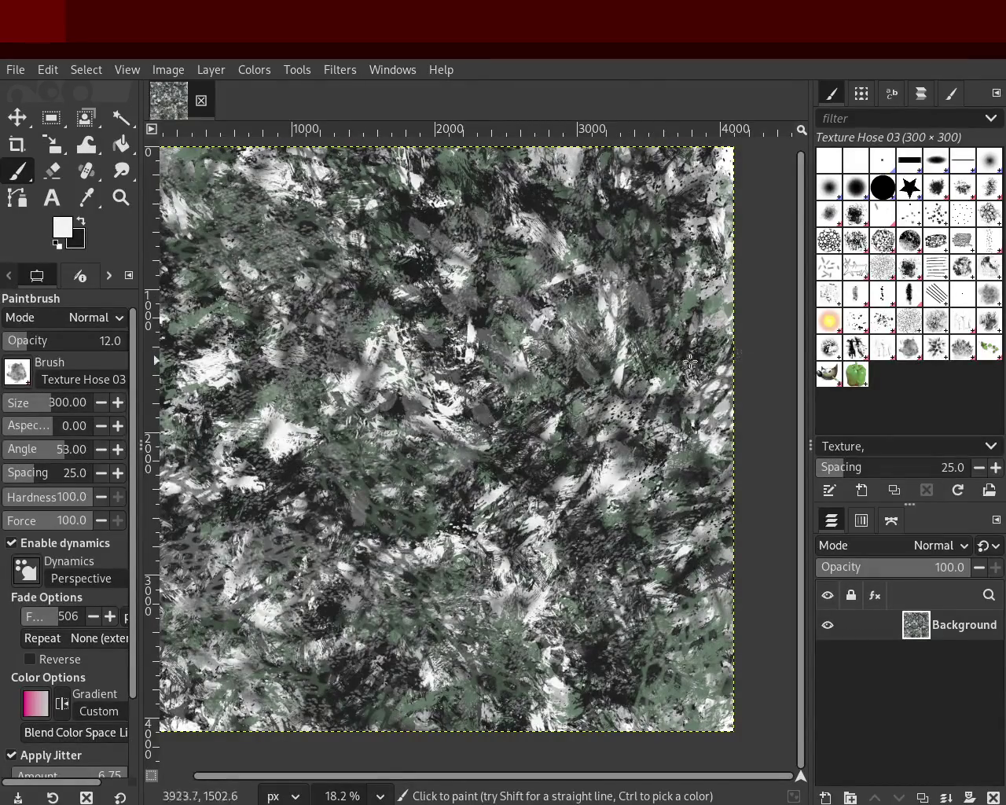
drag(582, 363, 382, 343)
ctrl+click(471, 330)
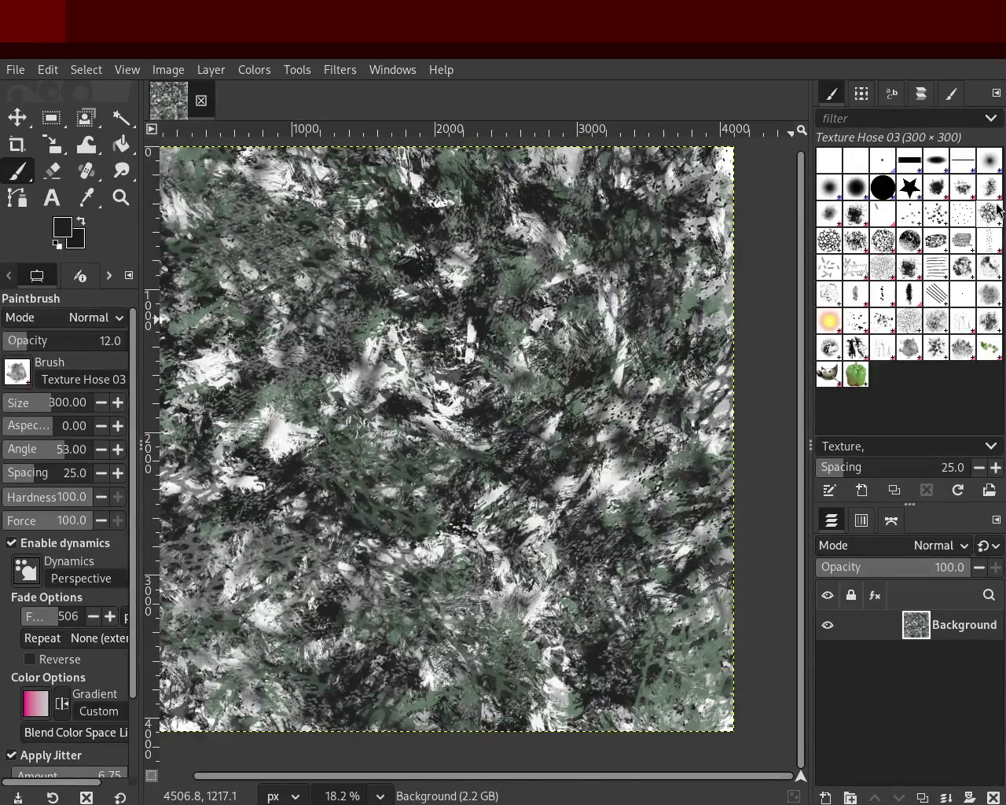
click(855, 220)
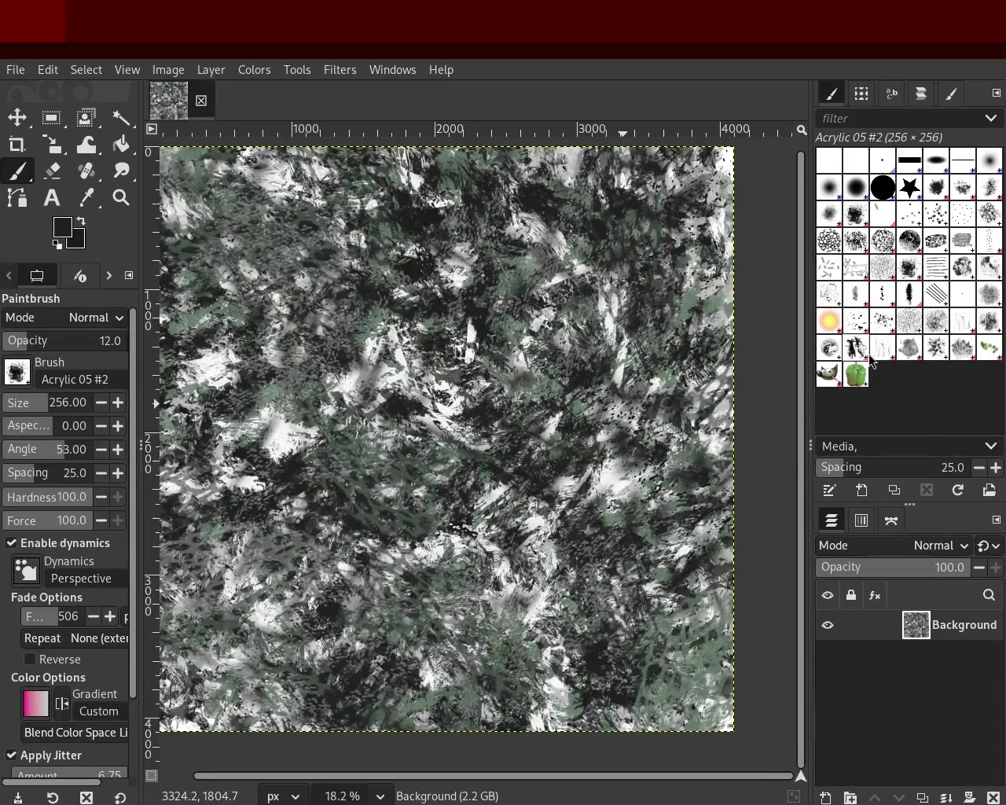
Paint a light grey Oils 03 stroke at size 391 down the canvas middle, then select Acrylic 02.
click(831, 297)
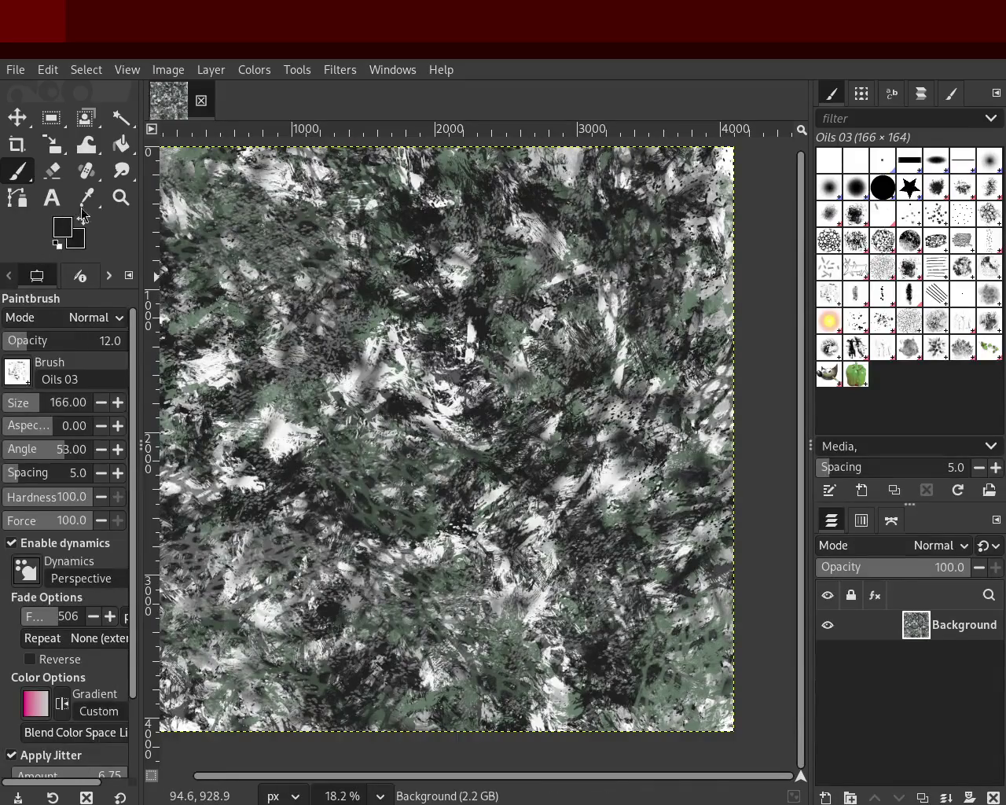
ctrl+click(389, 377)
drag(36, 403, 56, 403)
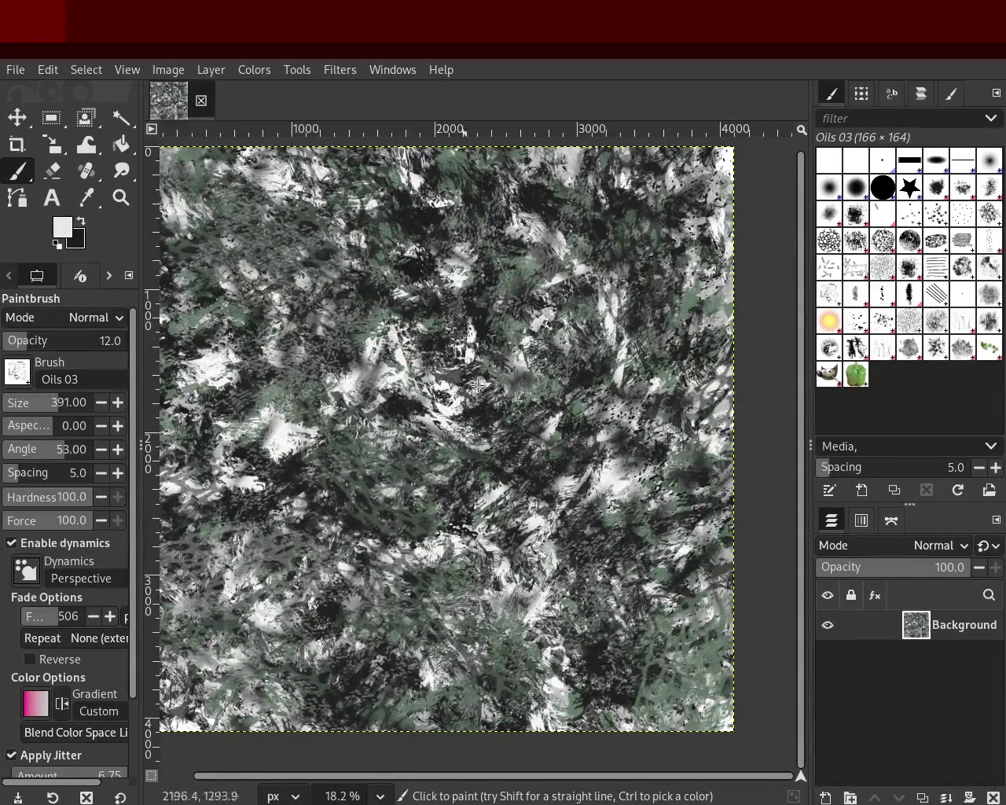
drag(452, 317, 480, 515)
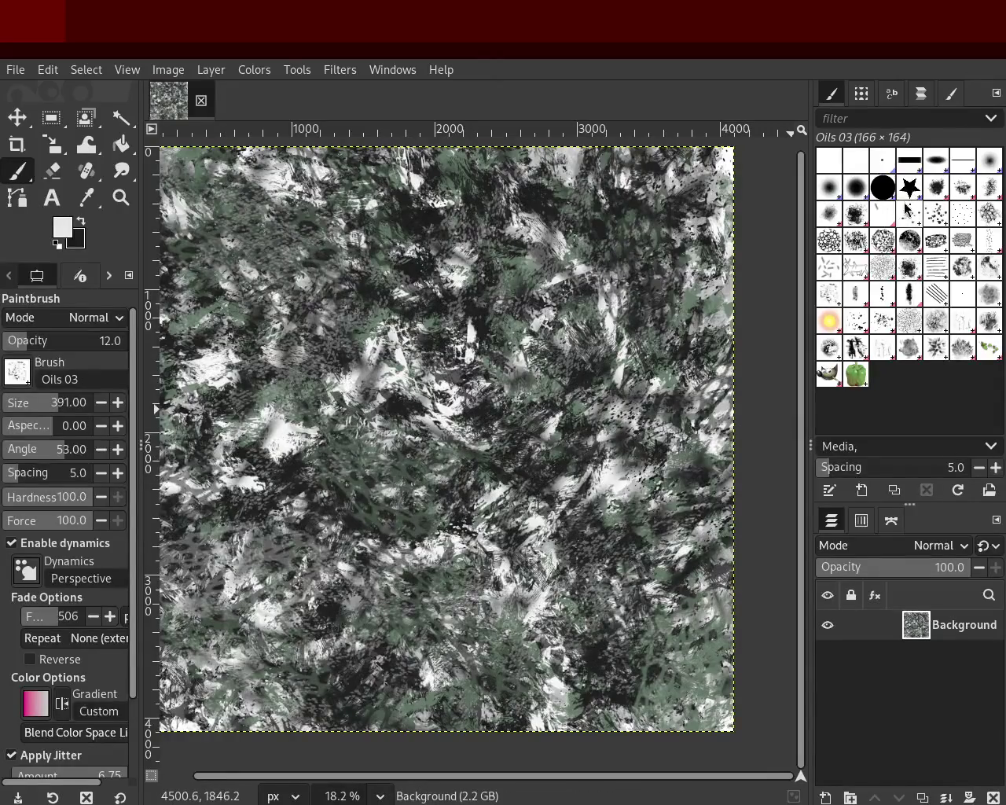
click(960, 191)
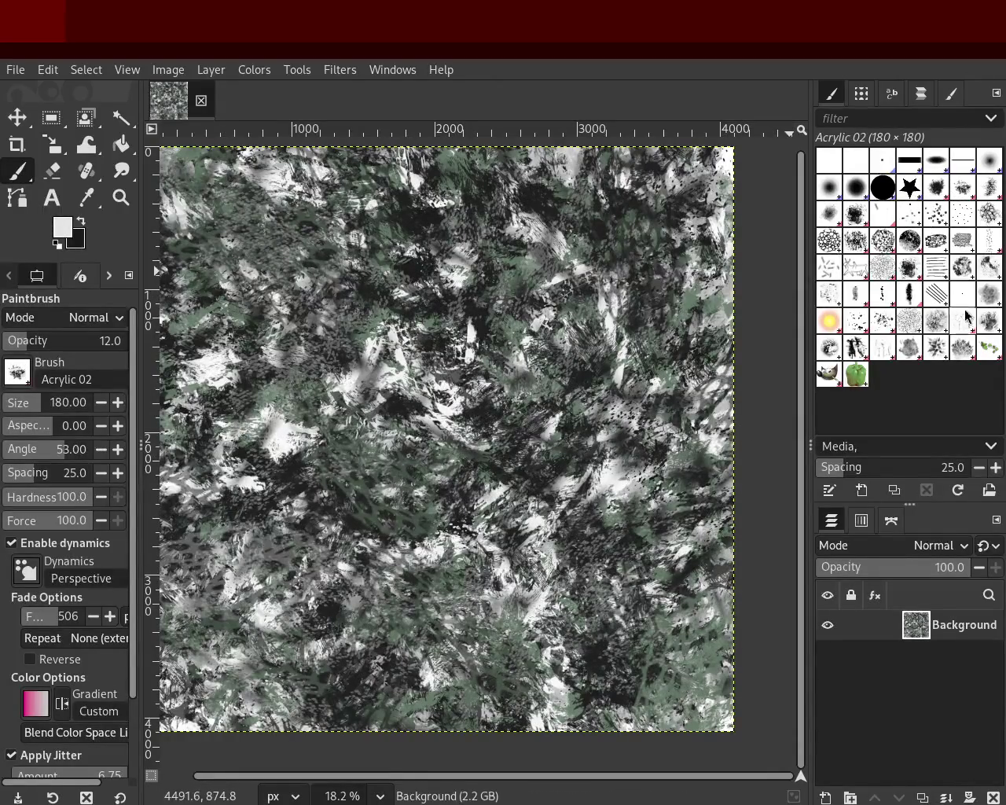
Select Cell 01 with a light sampled colour, try opacities 57 and 66, settle on 47 and size 320, undoing the lace dabs.
click(989, 218)
click(28, 402)
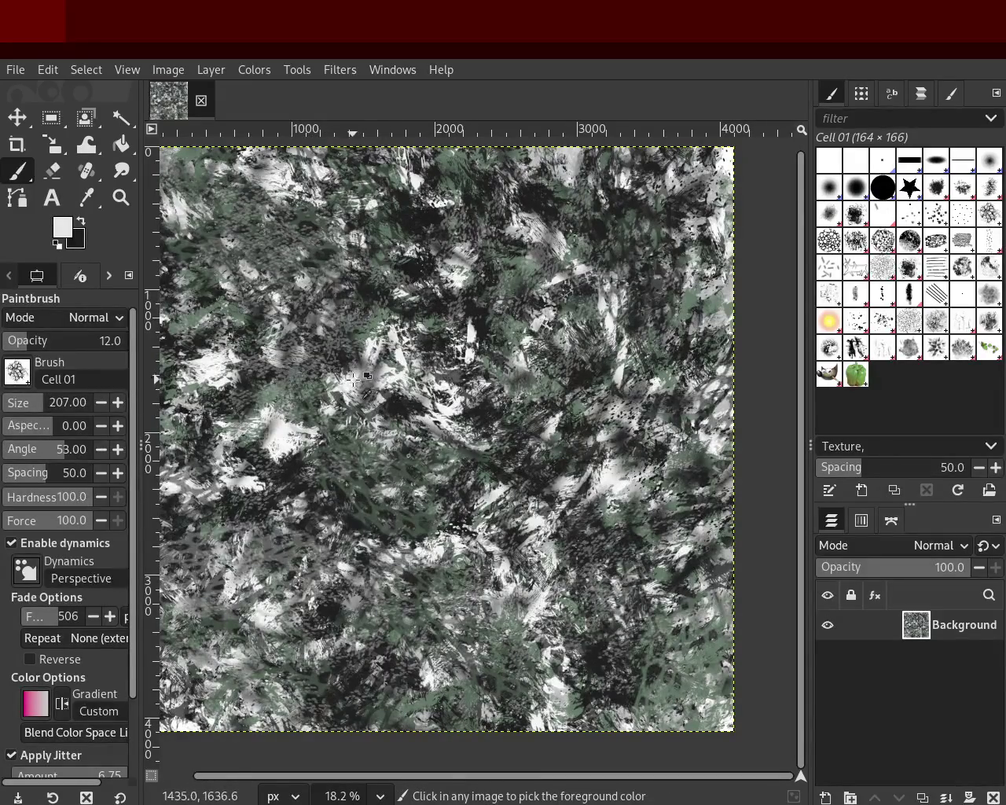
ctrl+click(350, 380)
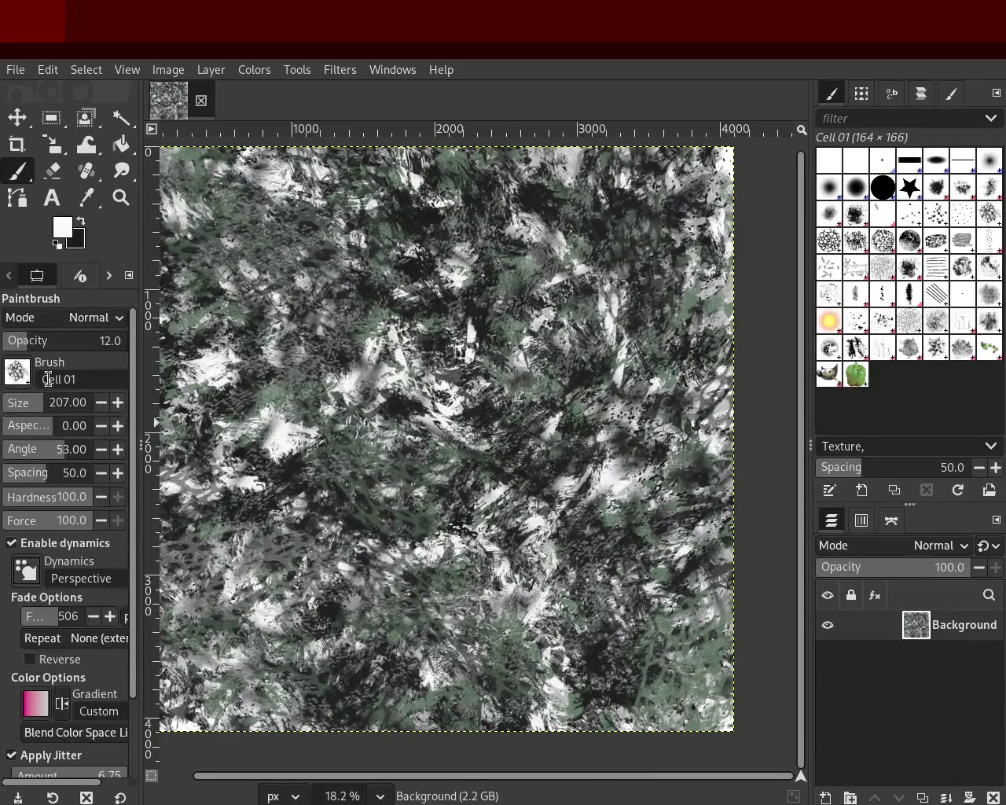
click(77, 345)
drag(77, 347, 86, 346)
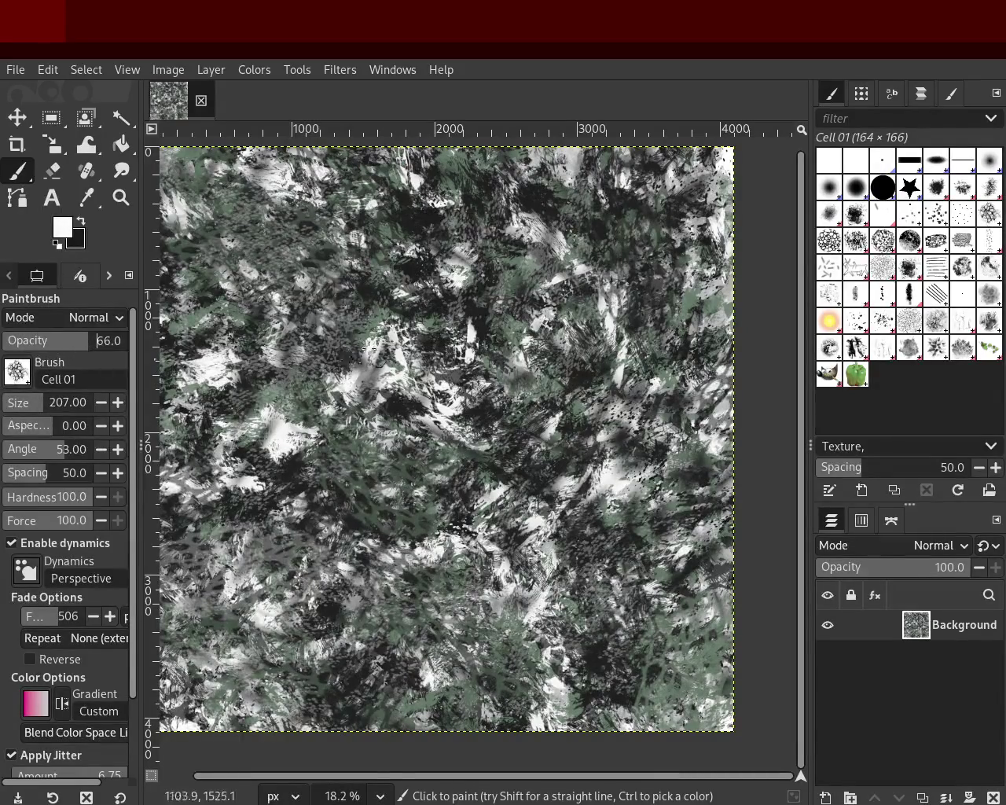
drag(28, 404, 74, 403)
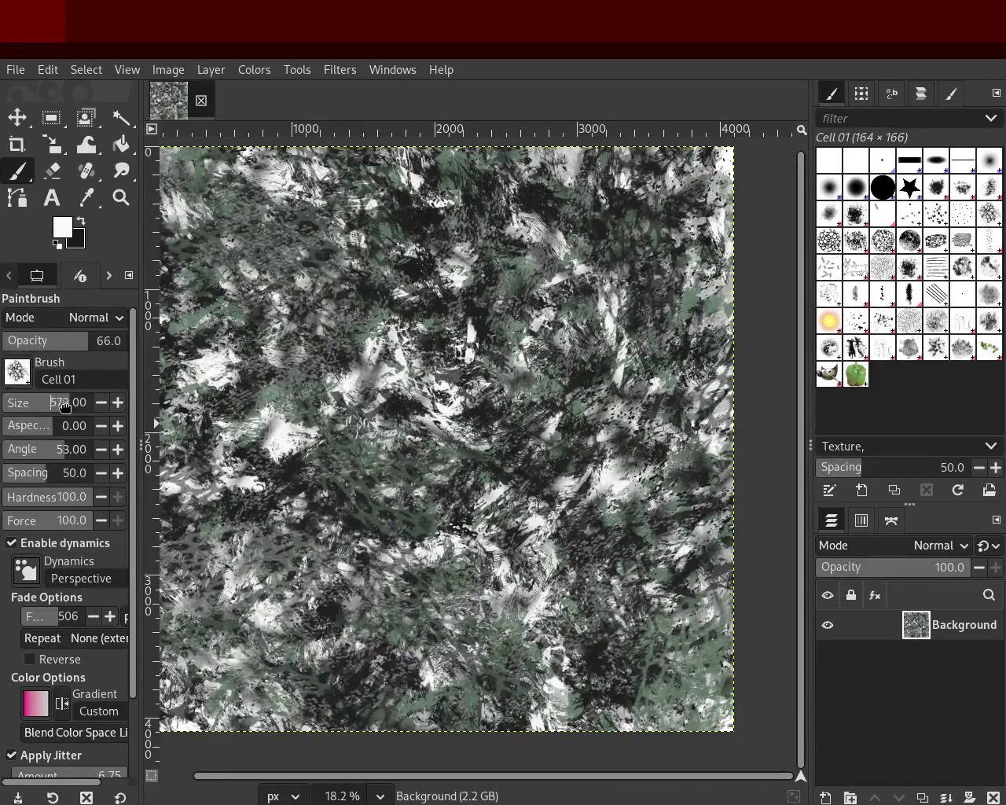
drag(380, 304, 590, 309)
click(63, 345)
mouse_move(53, 402)
mouse_down()
mouse_move(69, 409)
mouse_move(43, 405)
mouse_up()
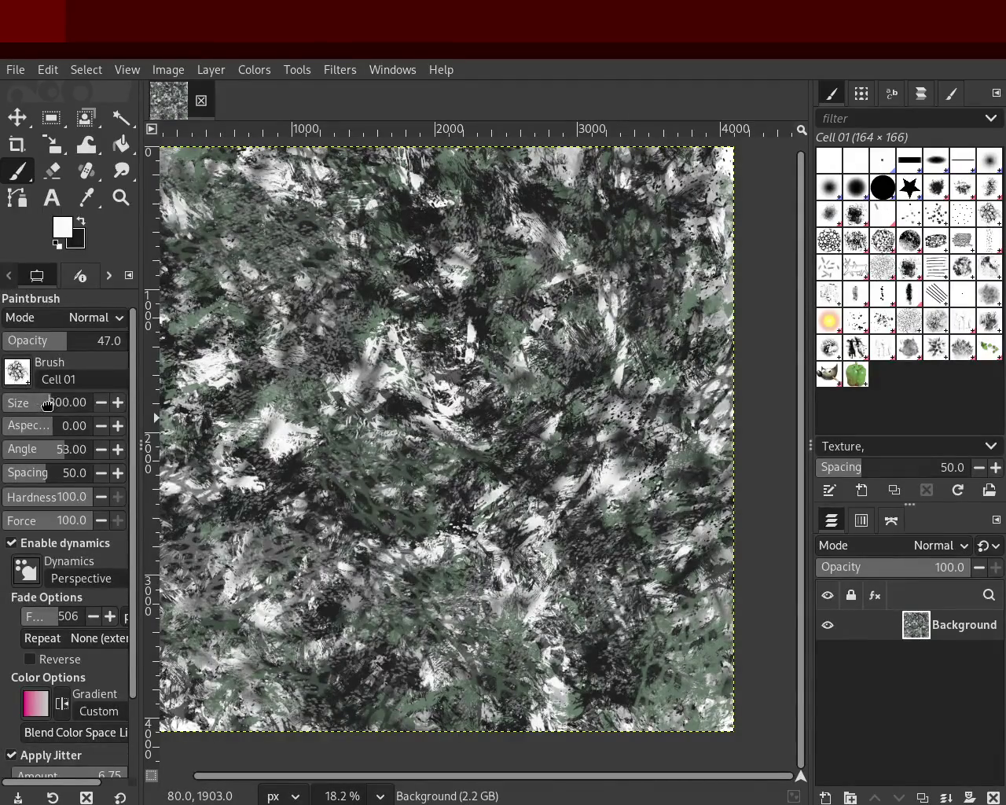
mouse_move(487, 393)
mouse_down()
mouse_move(251, 506)
mouse_move(463, 422)
mouse_up()
key(ctrl+z)
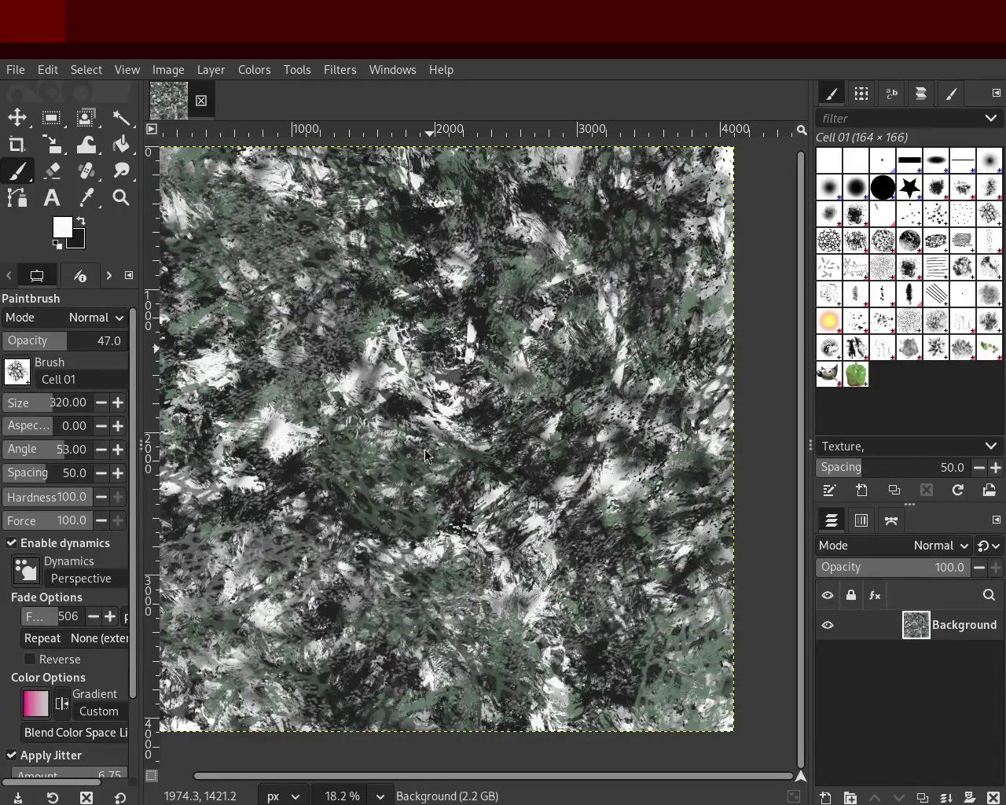
Stamp a trial lace stroke and a light grey dab, undoing both.
ctrl+click(431, 400)
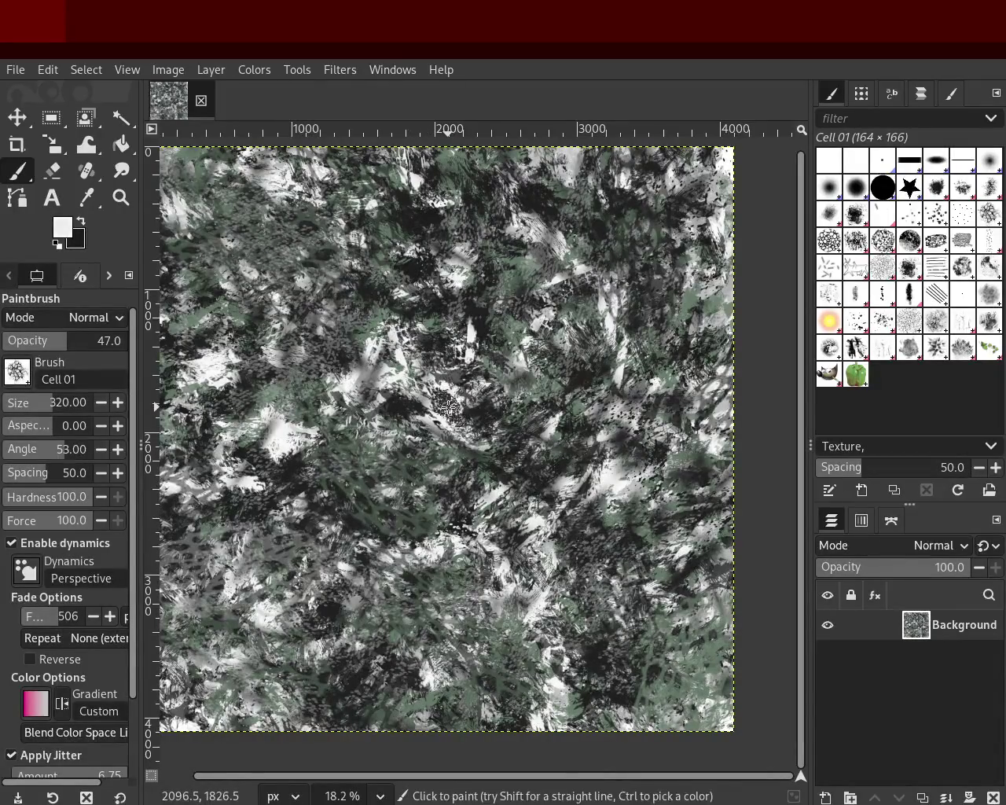
drag(440, 403, 401, 460)
key(ctrl+z)
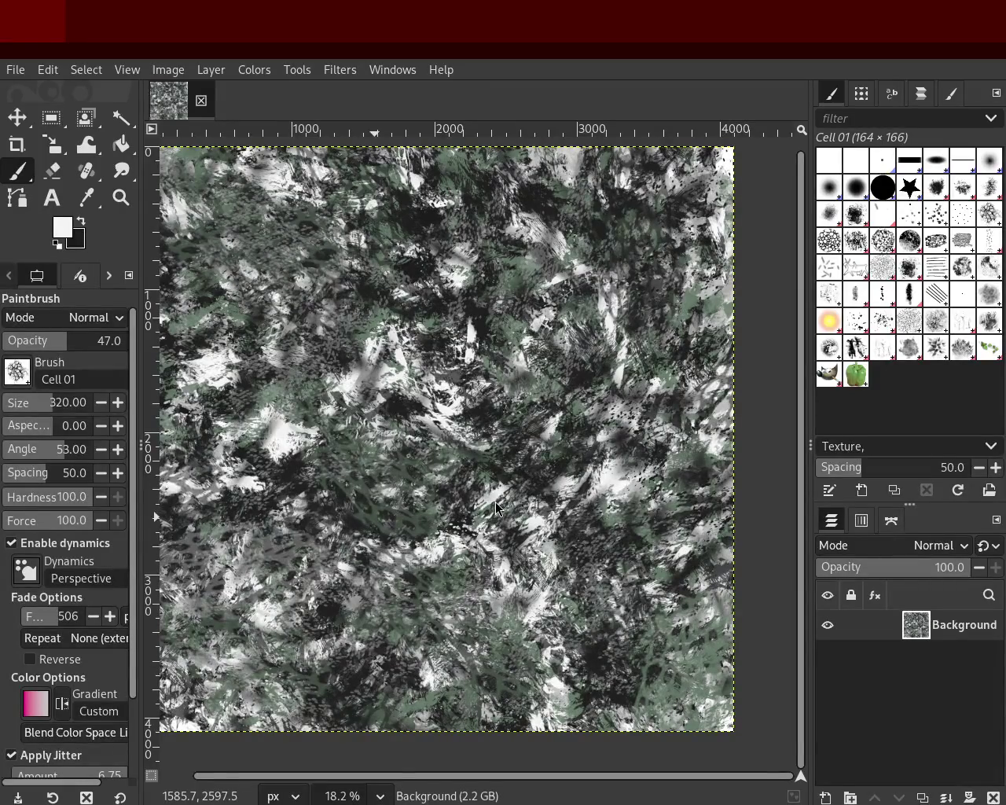
ctrl+click(625, 491)
click(445, 505)
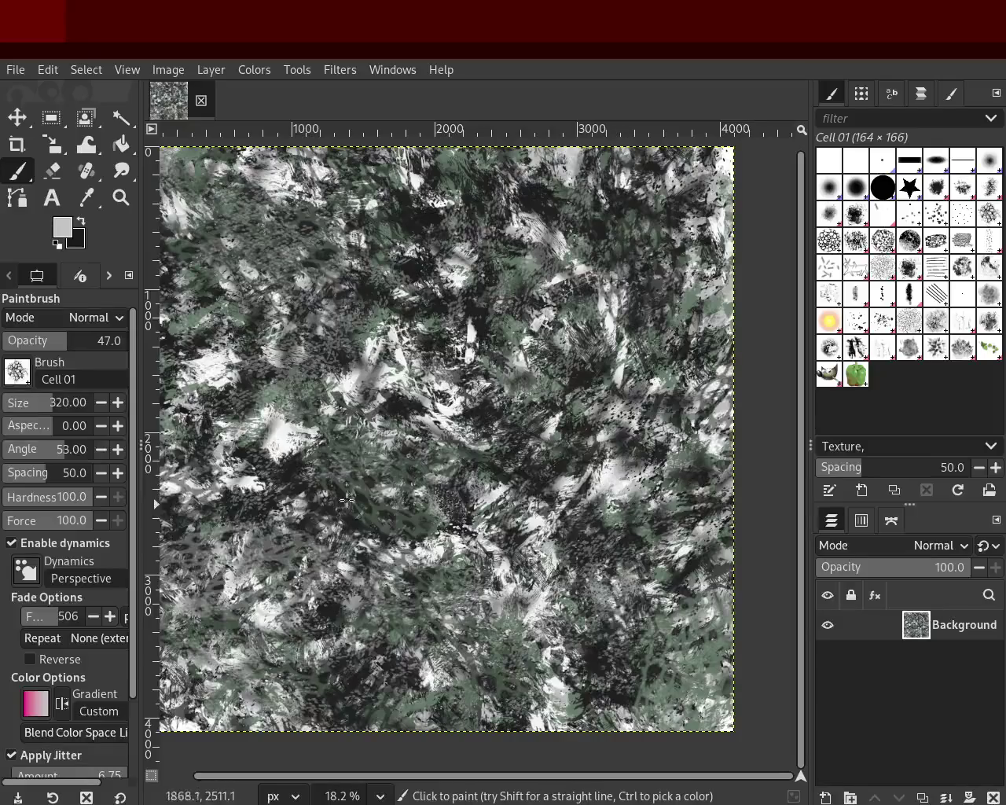
key(ctrl+z)
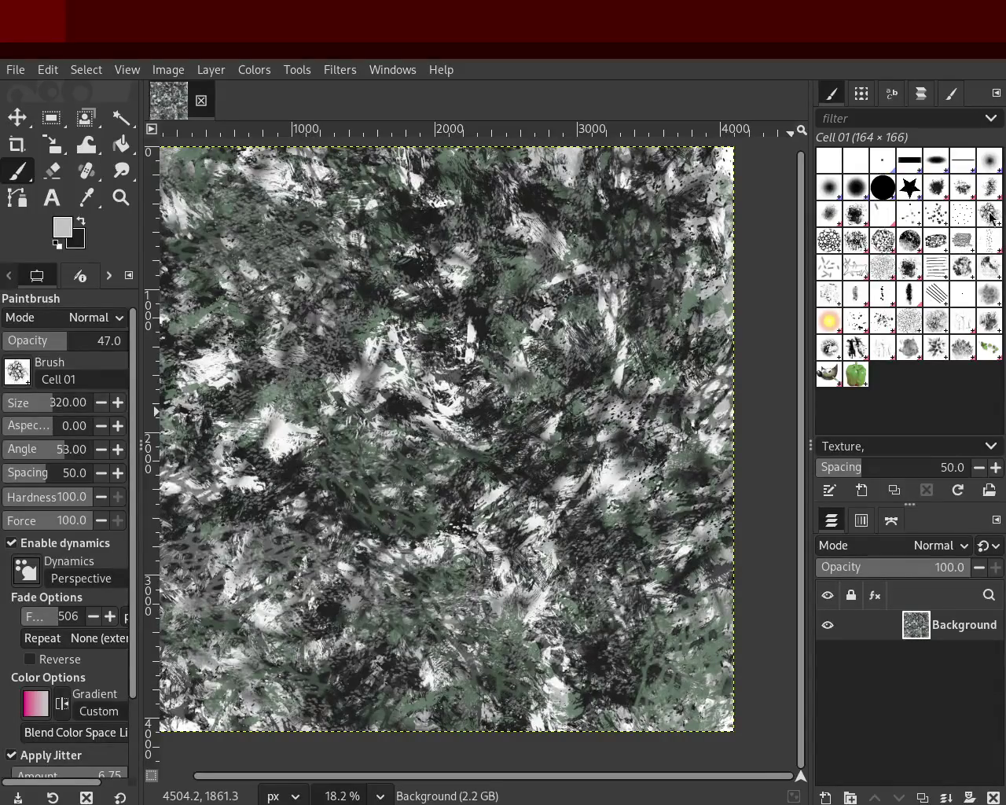
Try Bristles 02 and Charcoal 01, then settle on the Oils 02 brush.
click(936, 220)
click(939, 257)
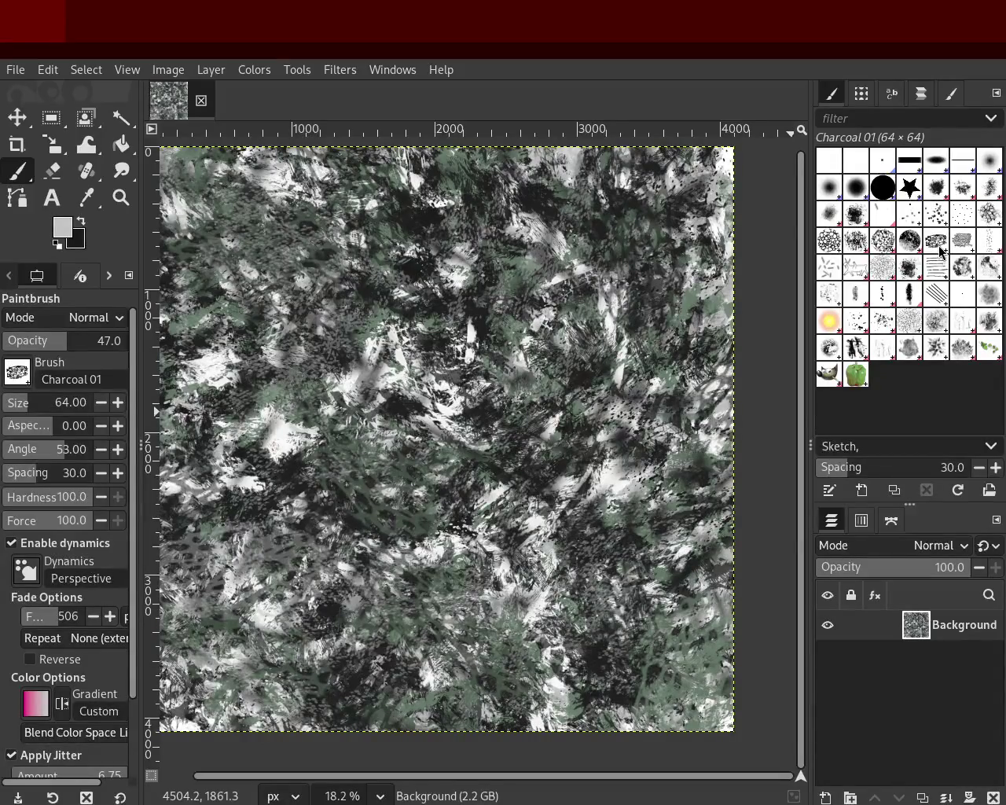
click(992, 285)
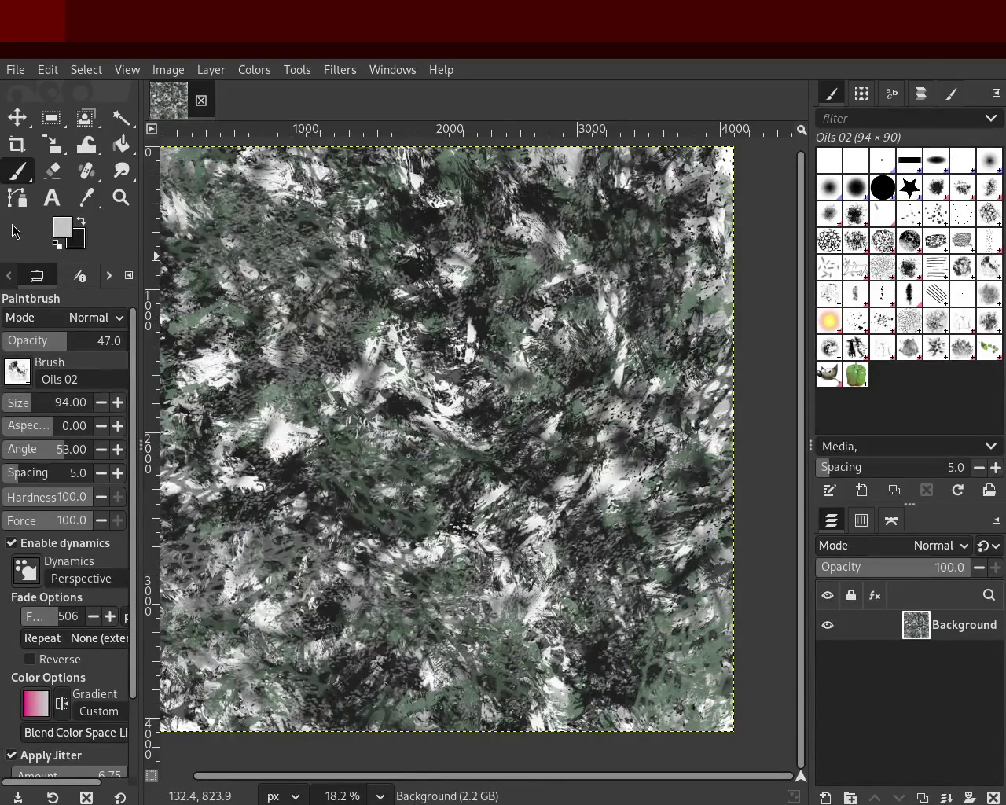
click(121, 197)
ctrl+scroll(419, 442, up, 3)
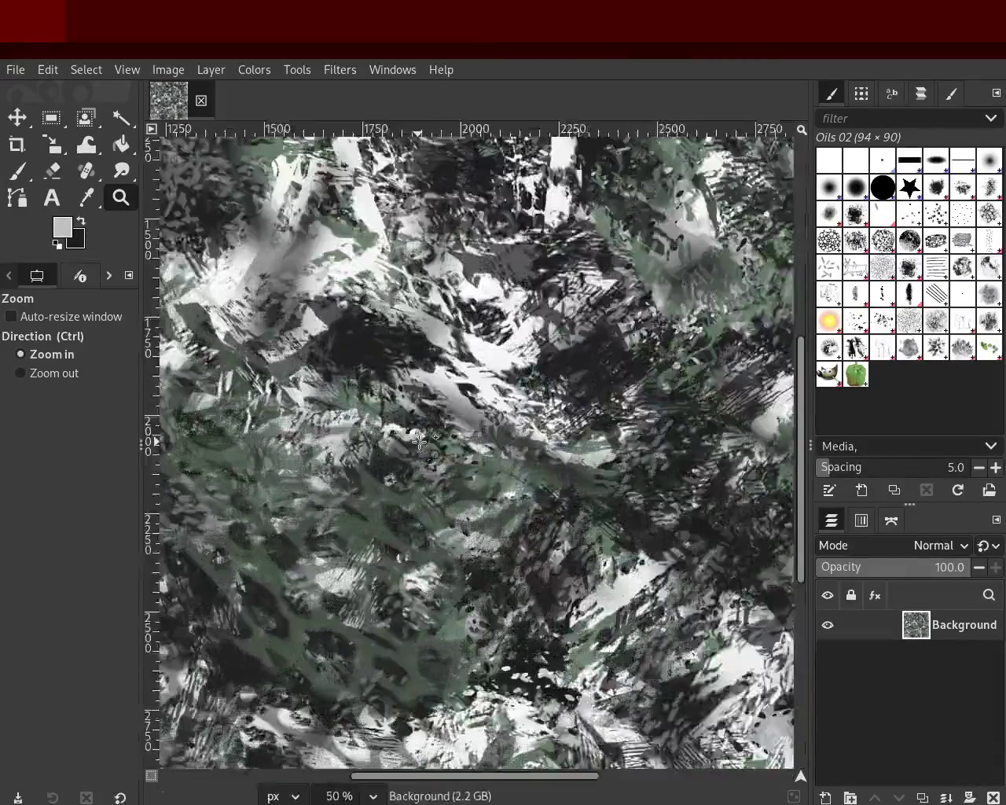
ctrl+scroll(419, 443, up, 4)
ctrl+scroll(419, 442, down, 2)
ctrl+scroll(419, 443, down, 2)
ctrl+scroll(419, 443, down, 4)
ctrl+scroll(393, 505, down, 2)
ctrl+scroll(393, 505, up, 3)
ctrl+scroll(393, 506, up, 3)
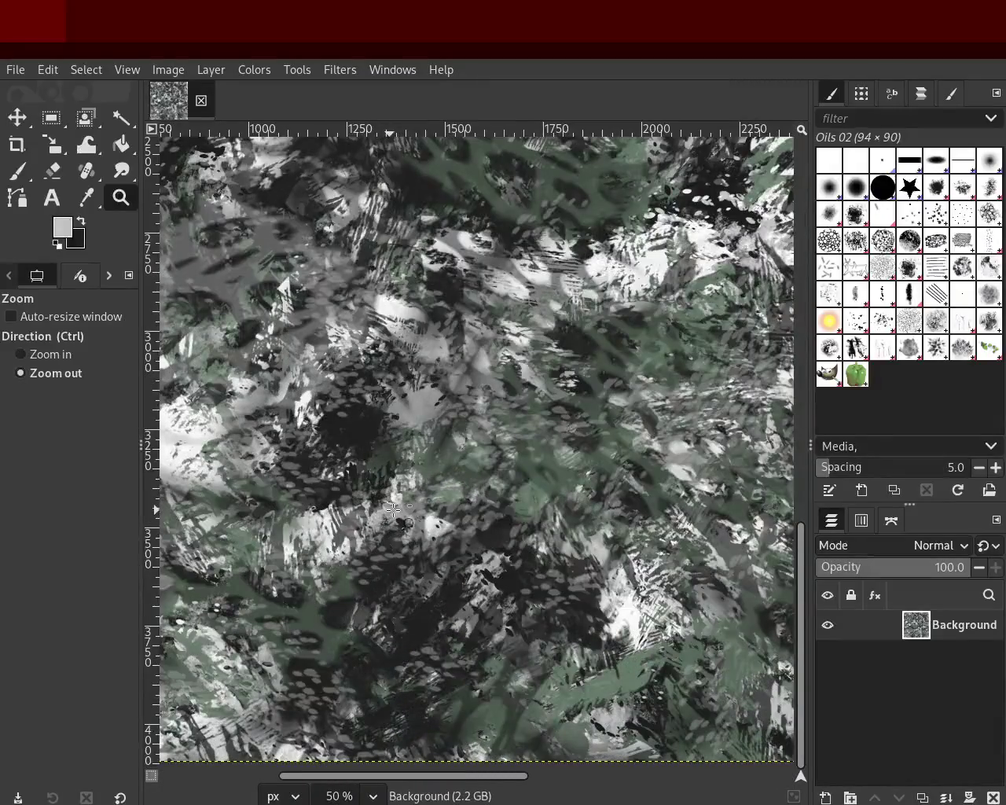
ctrl+scroll(393, 509, down, 1)
ctrl+scroll(393, 510, down, 3)
ctrl+scroll(472, 424, up, 1)
ctrl+scroll(536, 344, up, 4)
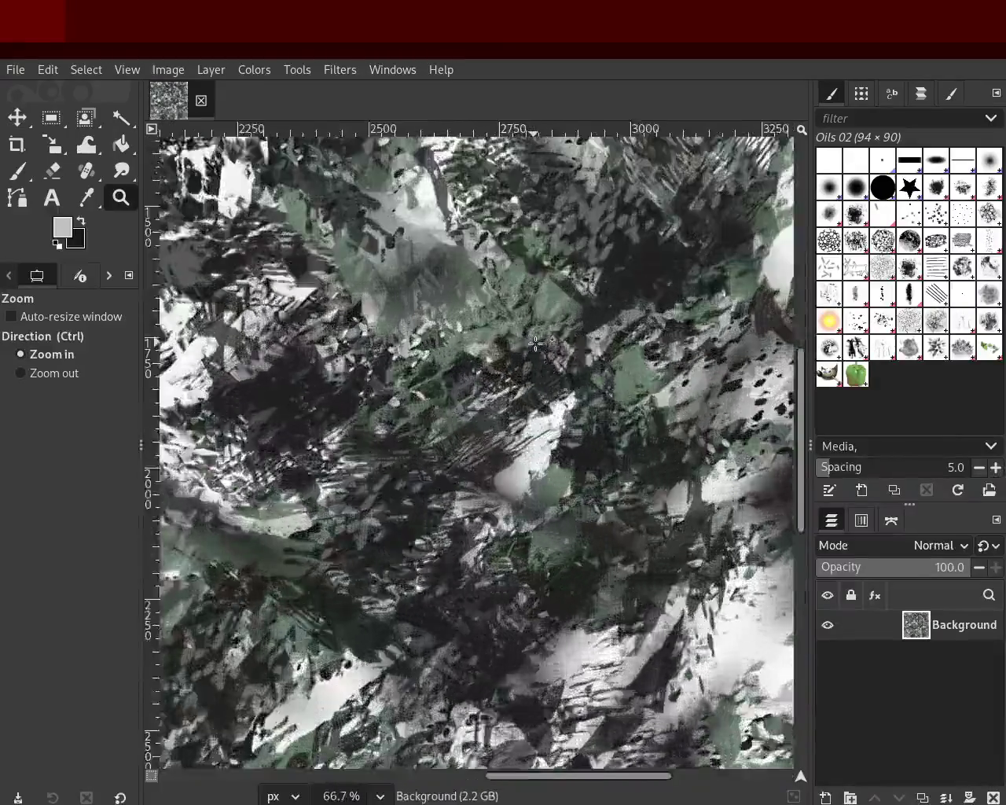
ctrl+scroll(535, 343, up, 4)
ctrl+scroll(536, 344, up, 4)
ctrl+scroll(536, 343, up, 1)
ctrl+scroll(535, 343, down, 4)
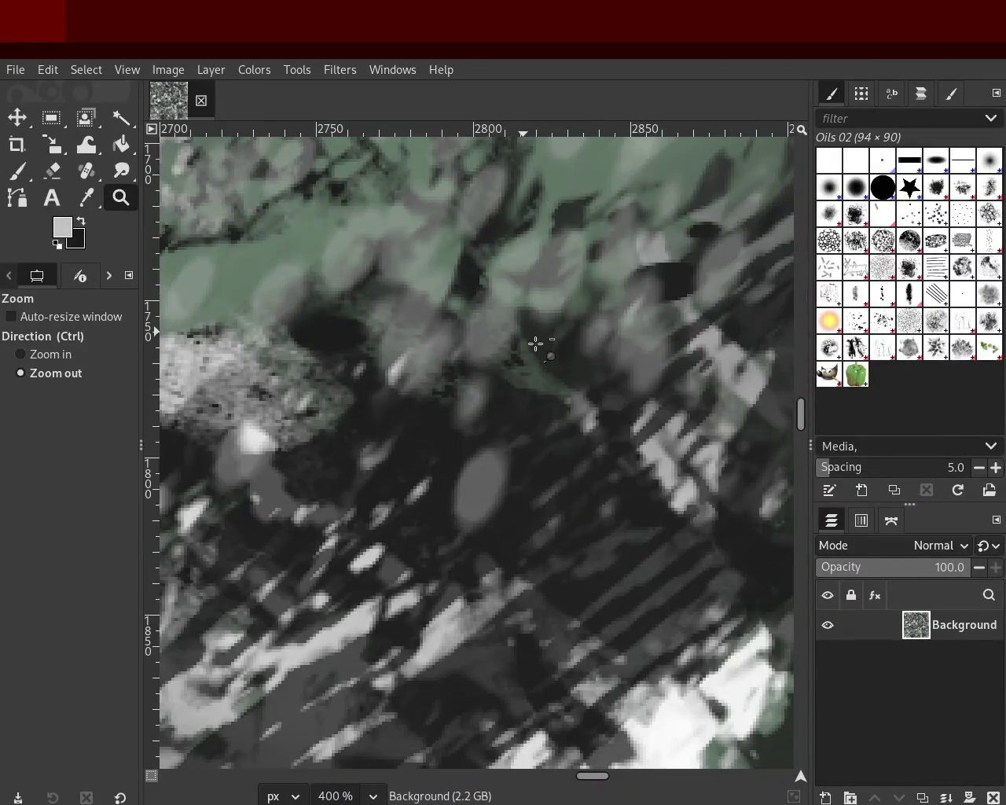
ctrl+scroll(535, 343, down, 1)
ctrl+scroll(561, 370, up, 1)
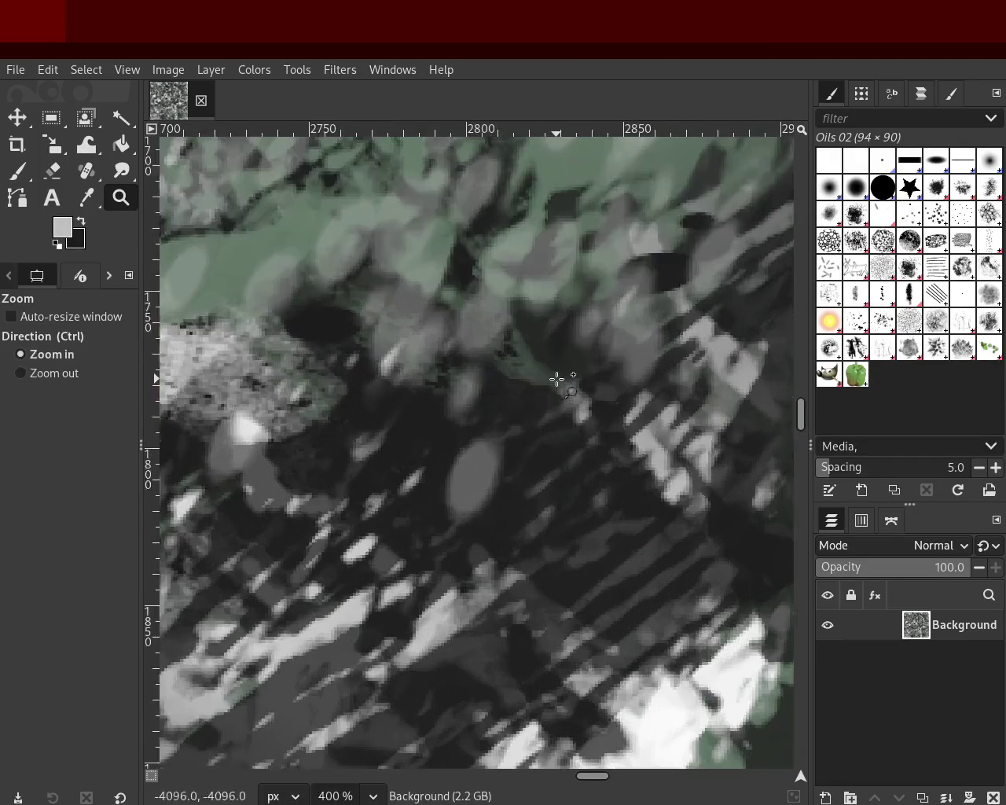
ctrl+scroll(556, 379, up, 1)
ctrl+scroll(556, 379, down, 3)
ctrl+scroll(551, 401, down, 3)
ctrl+scroll(546, 417, up, 1)
ctrl+scroll(543, 429, down, 1)
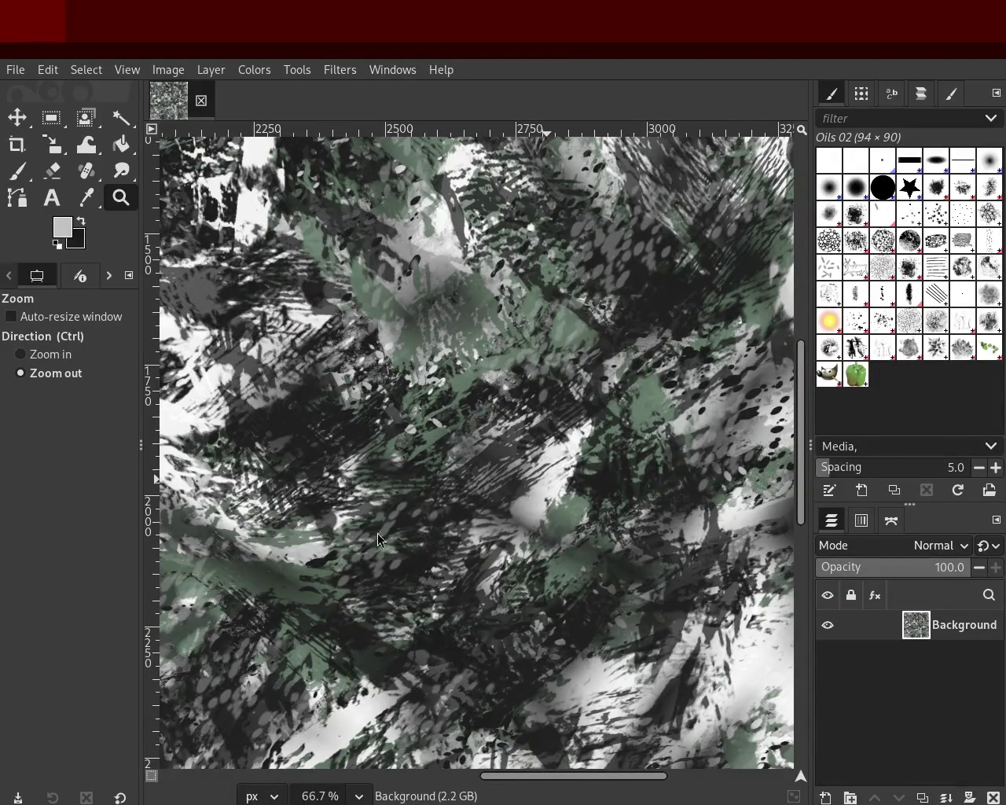
ctrl+drag(586, 481, 513, 397)
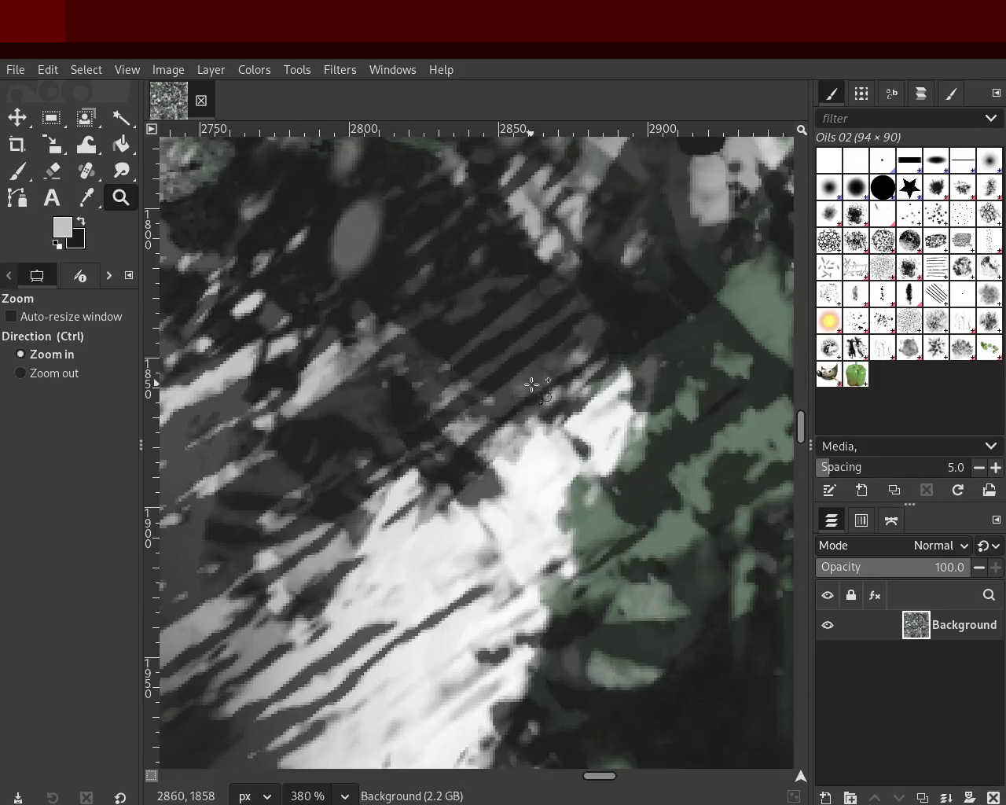
ctrl+click(526, 408)
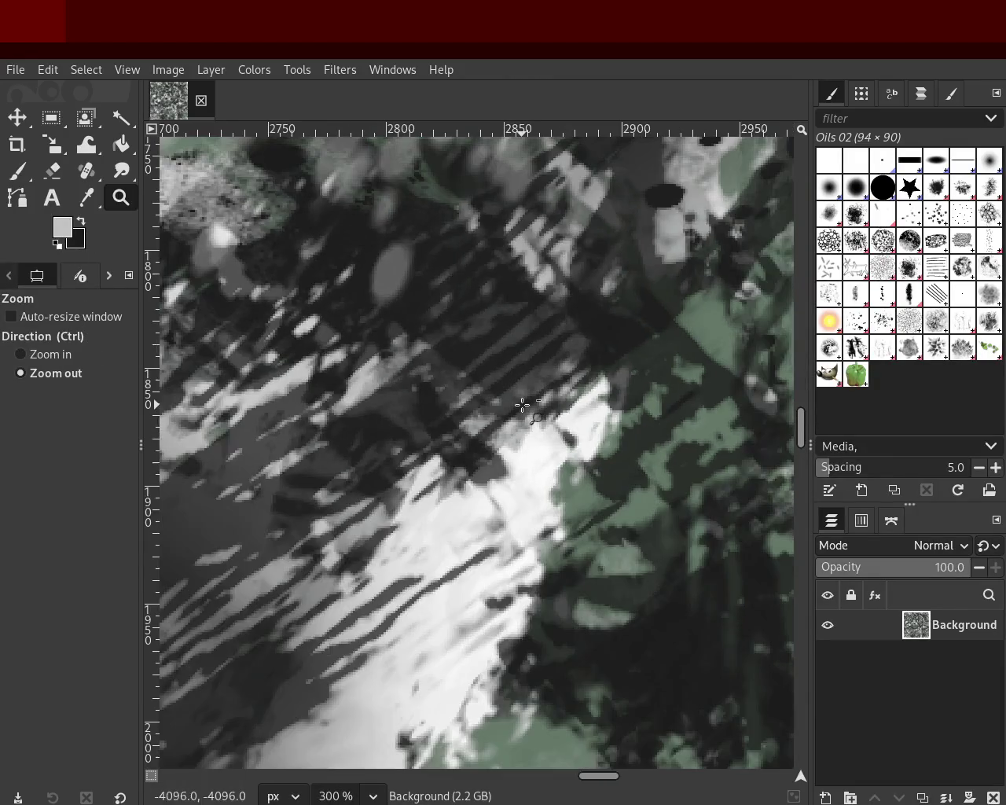
ctrl+click(523, 405)
ctrl+scroll(523, 406, down, 4)
ctrl+scroll(471, 440, down, 4)
ctrl+scroll(332, 535, down, 2)
click(502, 465)
click(501, 465)
ctrl+click(521, 450)
click(534, 440)
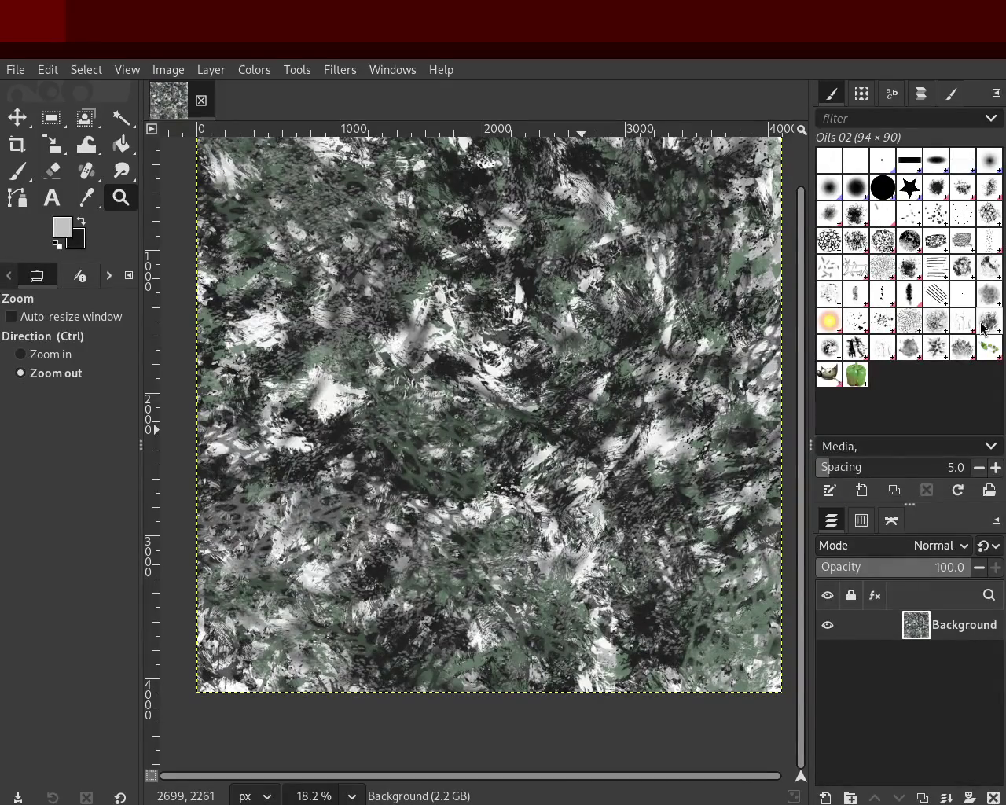
Load the Vegetation 01 brush on the Paintbrush with a dark teal paint colour.
click(987, 344)
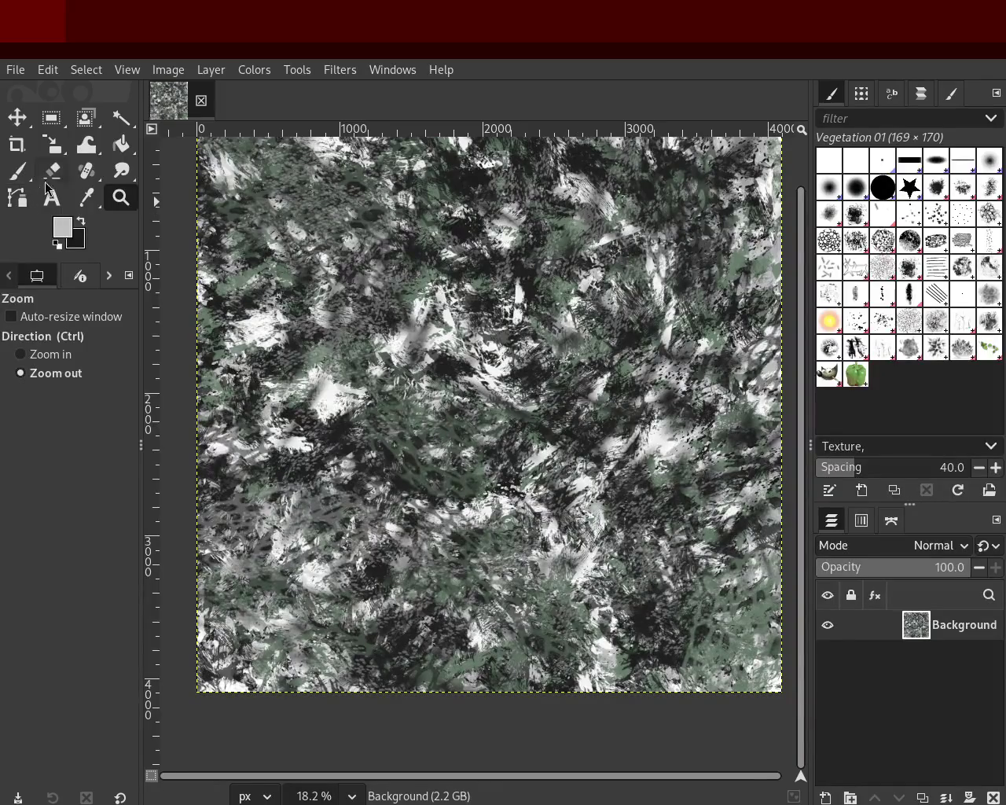
click(22, 174)
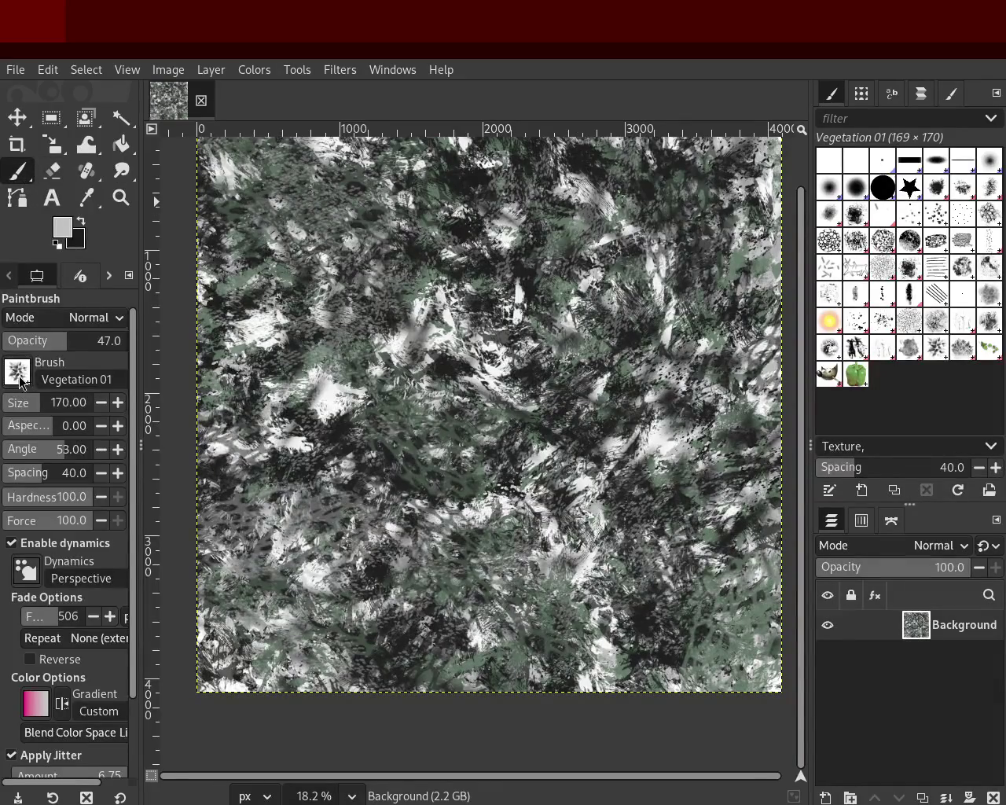
ctrl+click(443, 470)
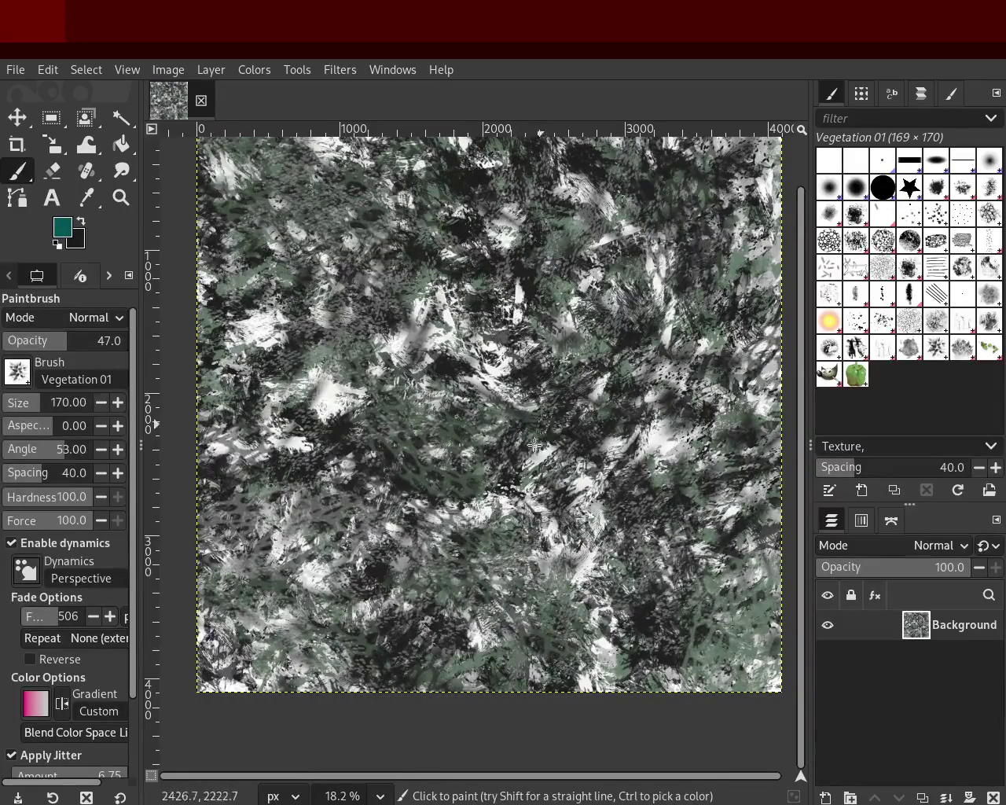
Enlarge the Vegetation 01 brush to 708 and scatter dark teal stamps across the canvas.
drag(36, 402, 69, 402)
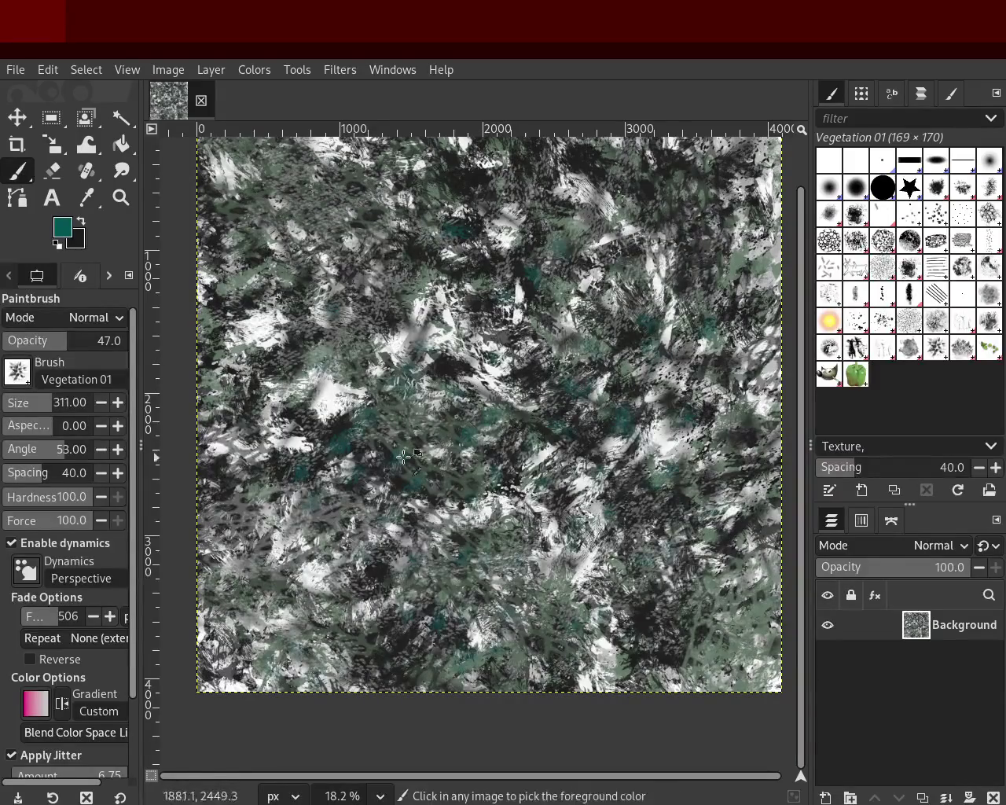
drag(56, 409, 78, 405)
mouse_move(522, 499)
mouse_down()
mouse_move(496, 558)
mouse_move(510, 418)
mouse_move(445, 281)
mouse_move(330, 417)
mouse_up()
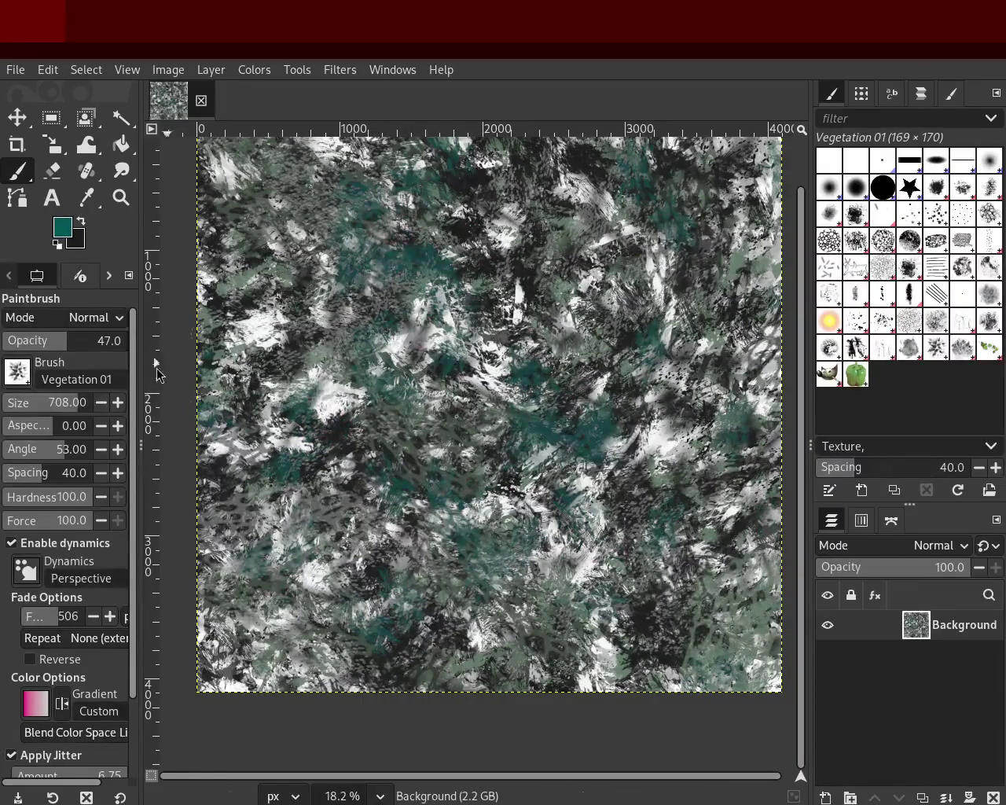
click(118, 198)
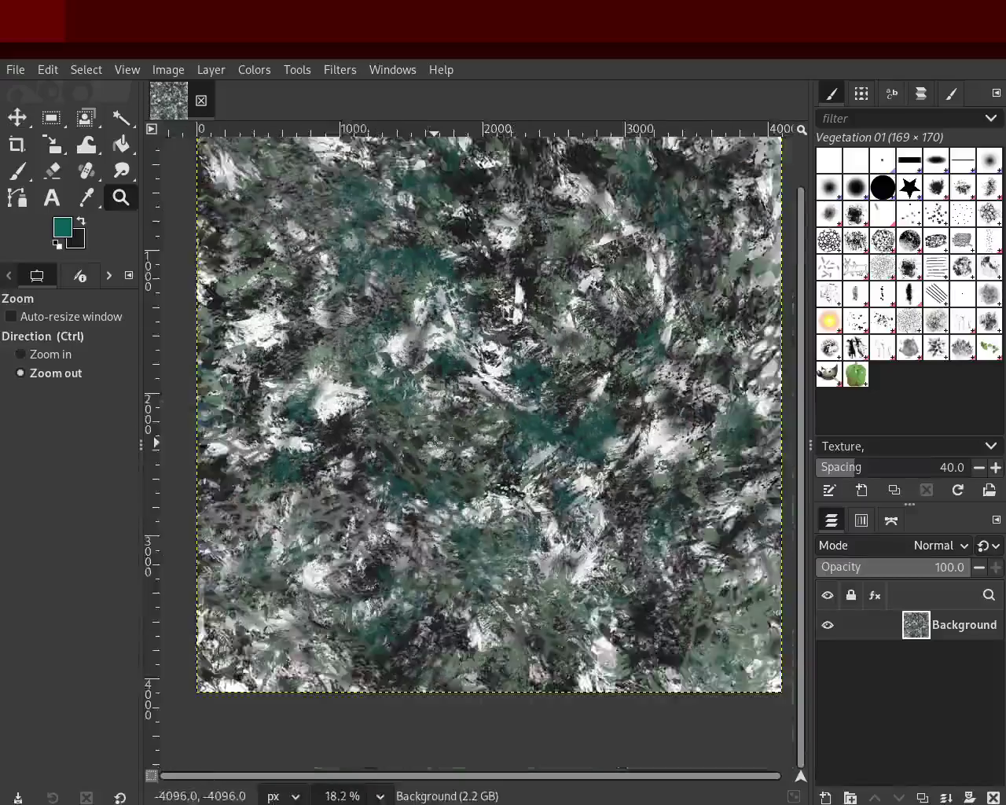
ctrl+click(514, 384)
click(514, 385)
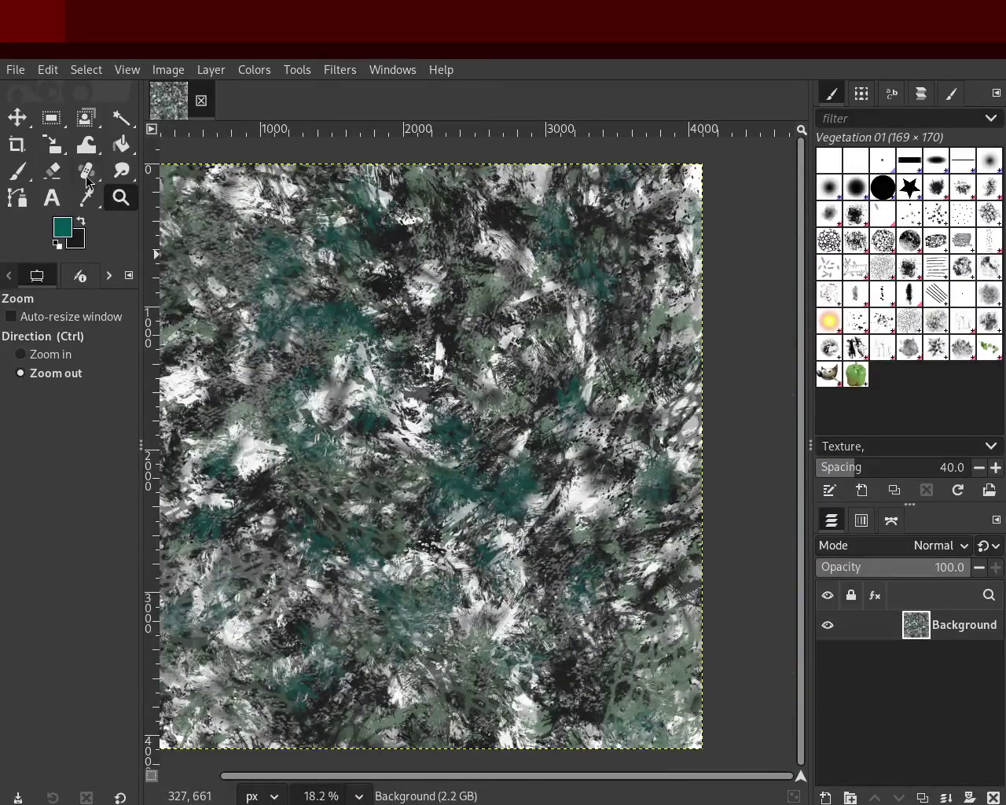
click(18, 169)
Stamp grey dabs down the canvas, then pale near-white leaf stamps across centre and bottom.
click(423, 416)
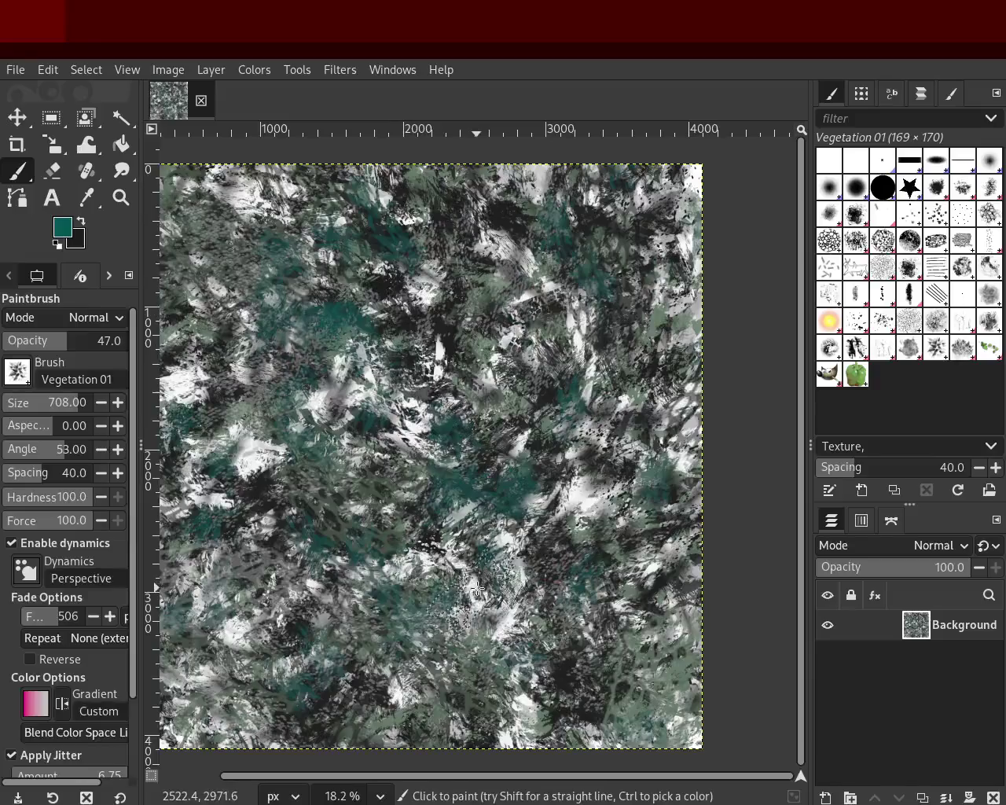
click(450, 256)
click(514, 562)
click(529, 437)
ctrl+click(555, 721)
click(548, 732)
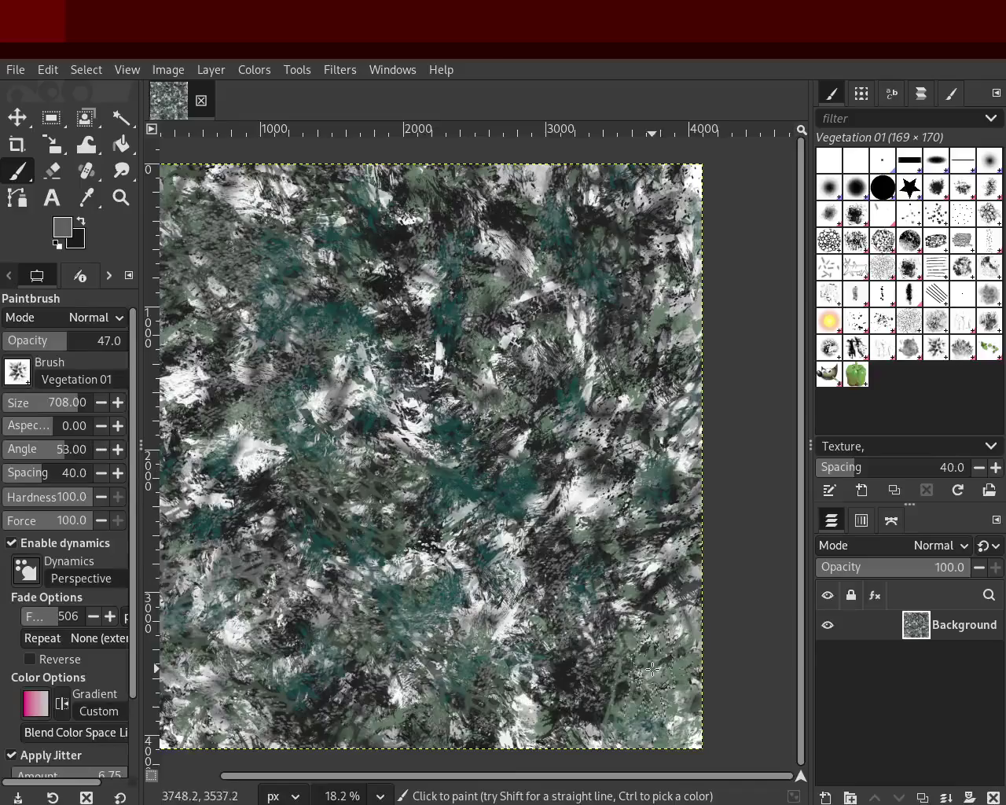
ctrl+click(361, 399)
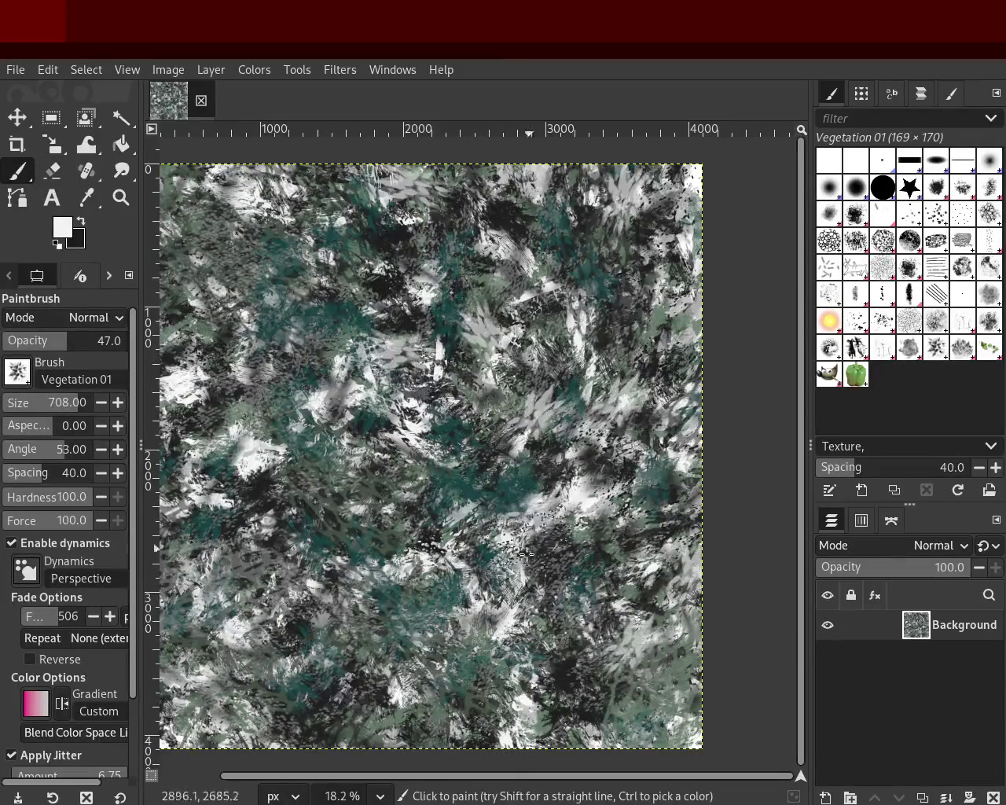
drag(504, 569, 497, 691)
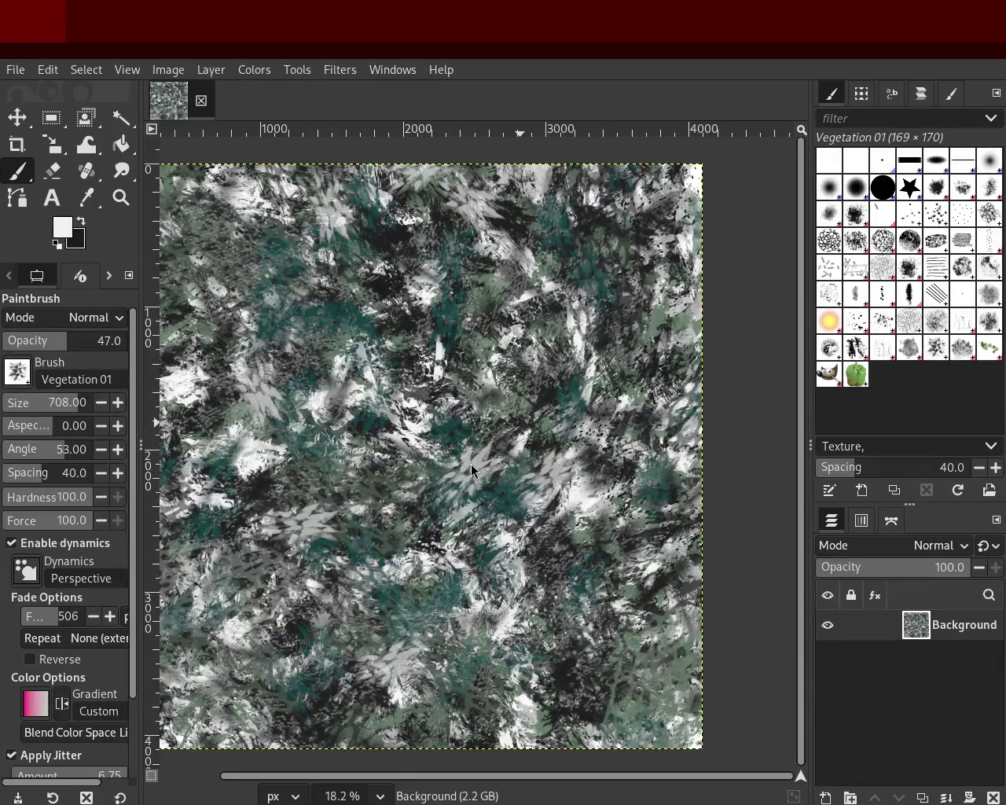
At opacity 76, try dark grey vegetation stamps across the canvas and undo them.
ctrl+click(388, 431)
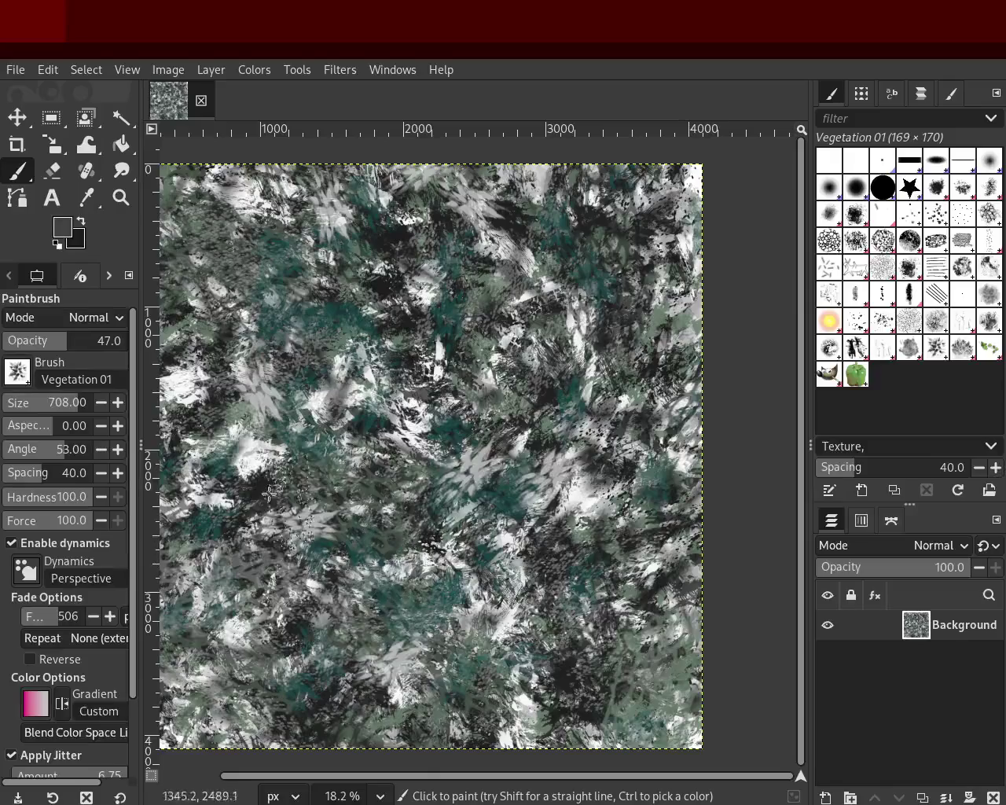
drag(66, 341, 98, 340)
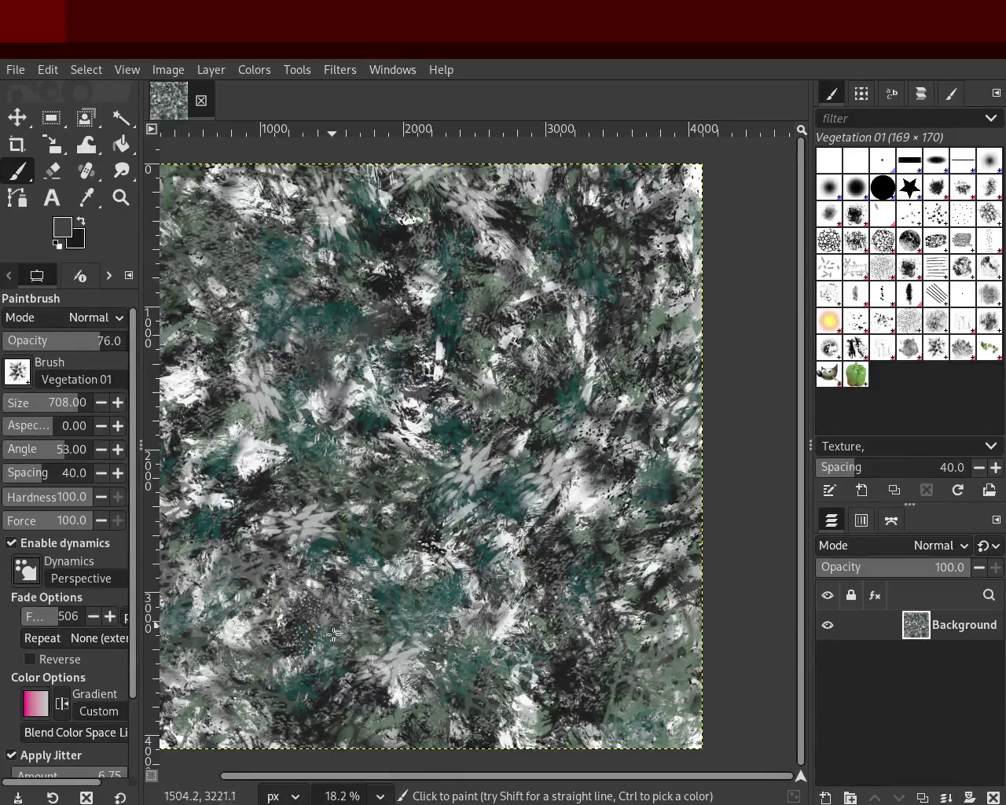
ctrl+click(388, 235)
mouse_move(377, 621)
mouse_down()
mouse_move(372, 476)
mouse_move(326, 600)
mouse_move(549, 652)
mouse_move(524, 318)
mouse_move(509, 527)
mouse_move(456, 585)
mouse_move(505, 529)
mouse_up()
key(ctrl+z)
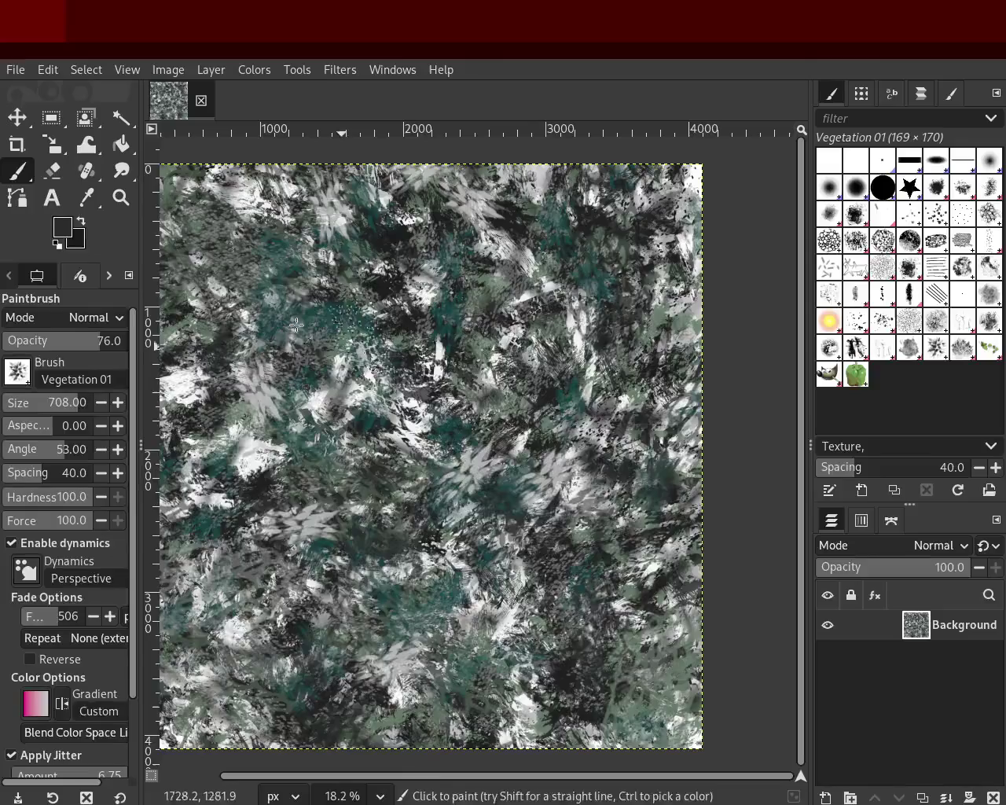
Raise opacity to nearly full and paint darker vegetation stamps, undoing a speckled upper-left dab.
drag(74, 350, 122, 350)
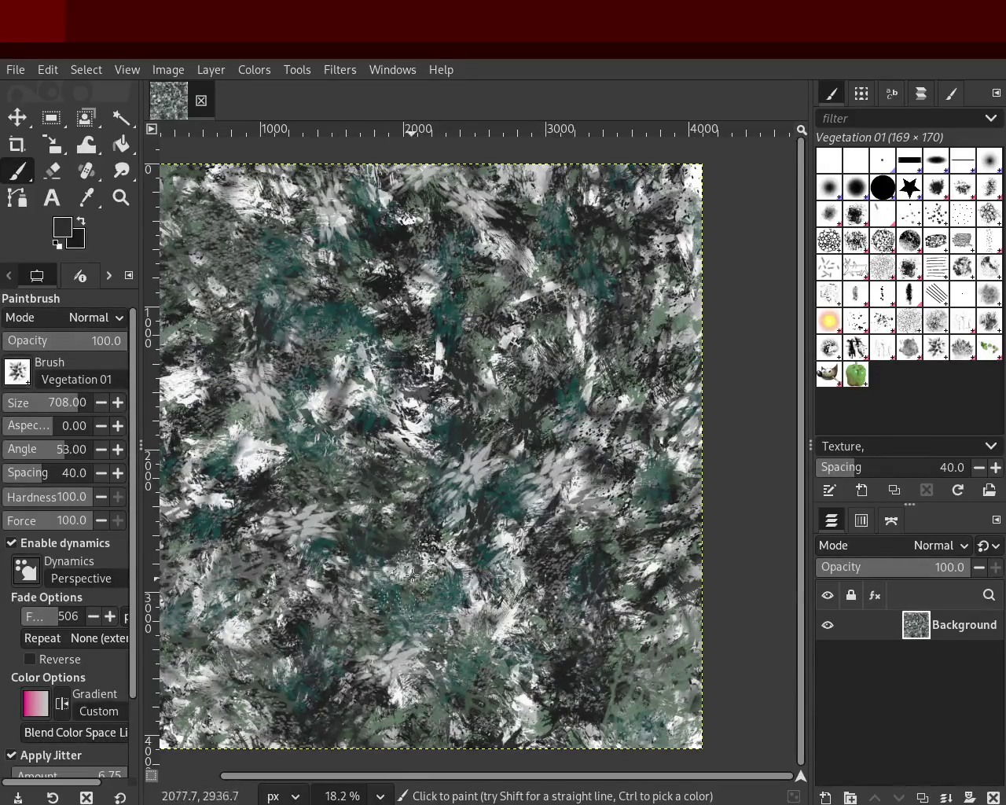
ctrl+click(375, 286)
mouse_move(375, 286)
mouse_down()
mouse_move(425, 673)
mouse_move(432, 572)
mouse_move(266, 624)
mouse_up()
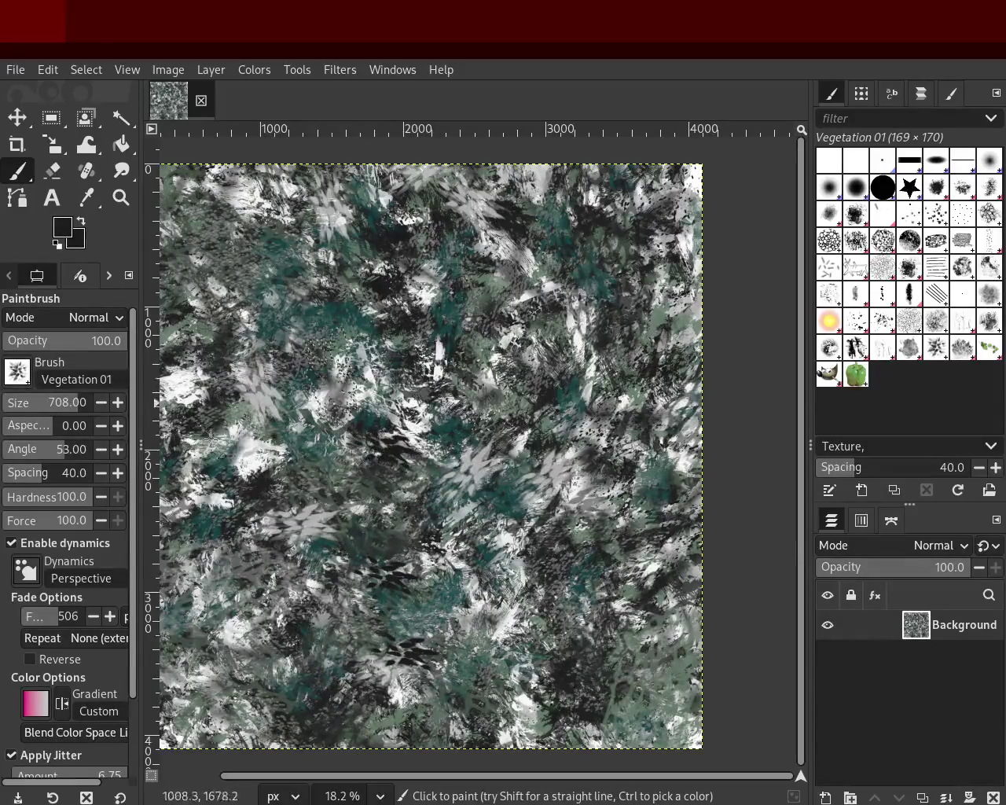
drag(180, 254, 204, 249)
key(ctrl+z)
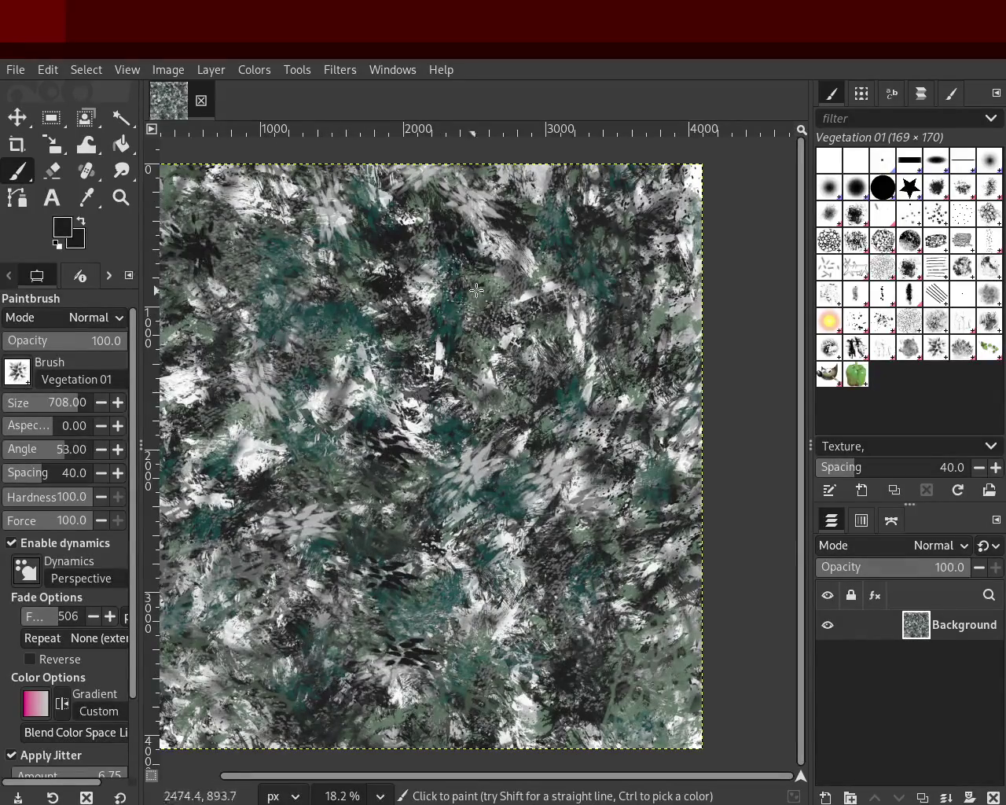
Paint light grey vegetation dabs mid-canvas, in the upper left and right of centre.
ctrl+click(654, 706)
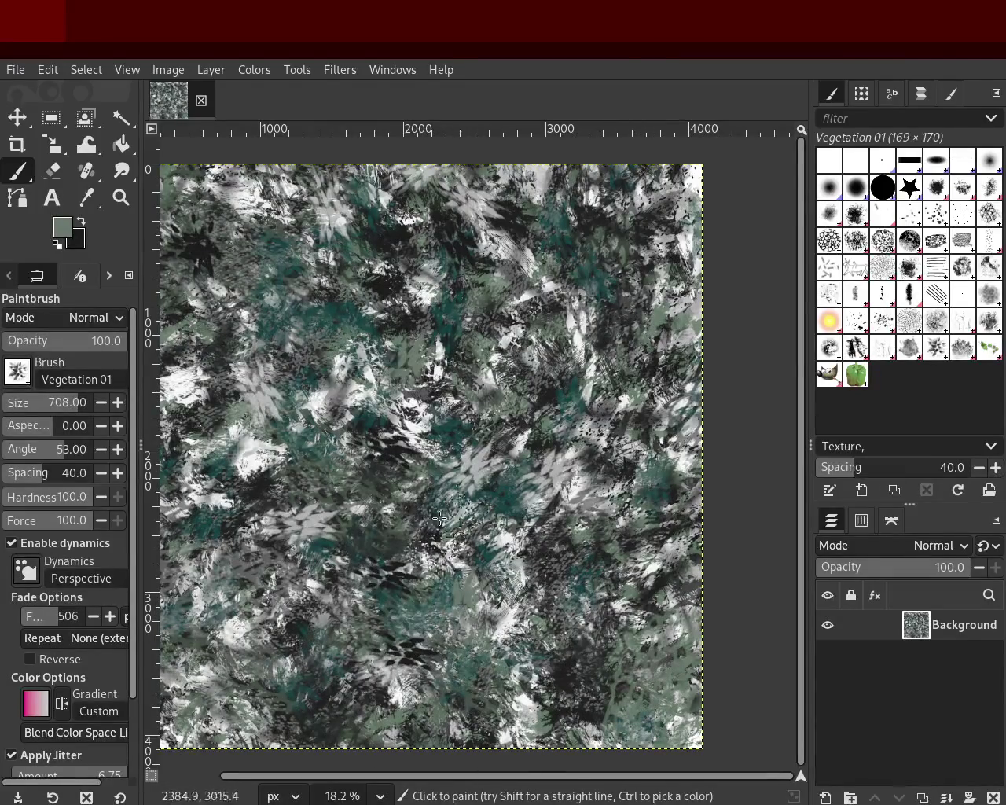
ctrl+click(479, 436)
mouse_move(494, 421)
mouse_down()
mouse_move(399, 599)
mouse_move(256, 658)
mouse_up()
key(ctrl+z)
ctrl+click(534, 706)
key(ctrl+z)
drag(383, 620, 237, 668)
click(281, 223)
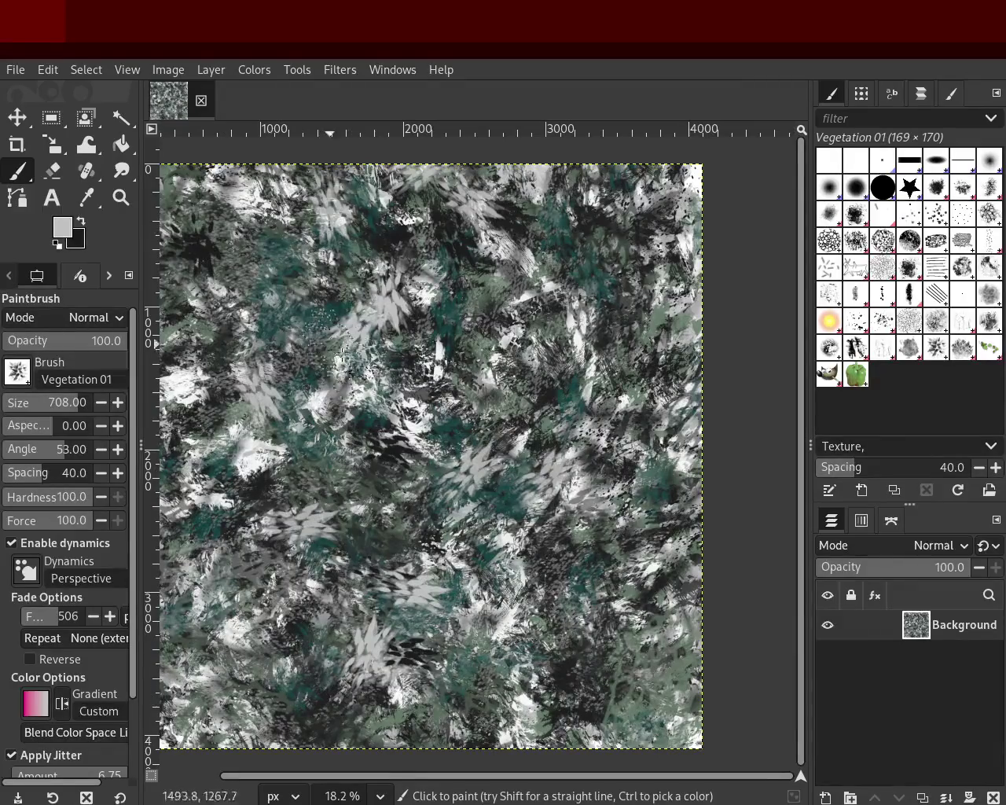
drag(443, 451, 515, 355)
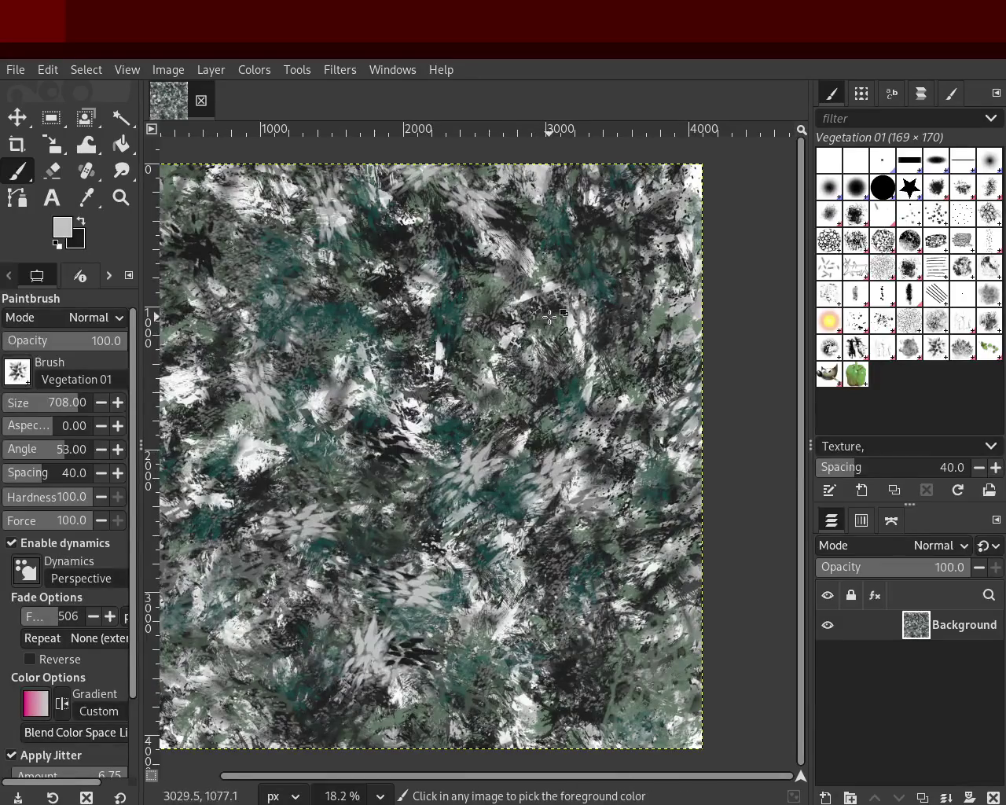
Add green-grey dabs upper left, white dabs centre-left and lower, and dark grey dabs around the centre.
ctrl+click(554, 370)
drag(404, 339, 301, 267)
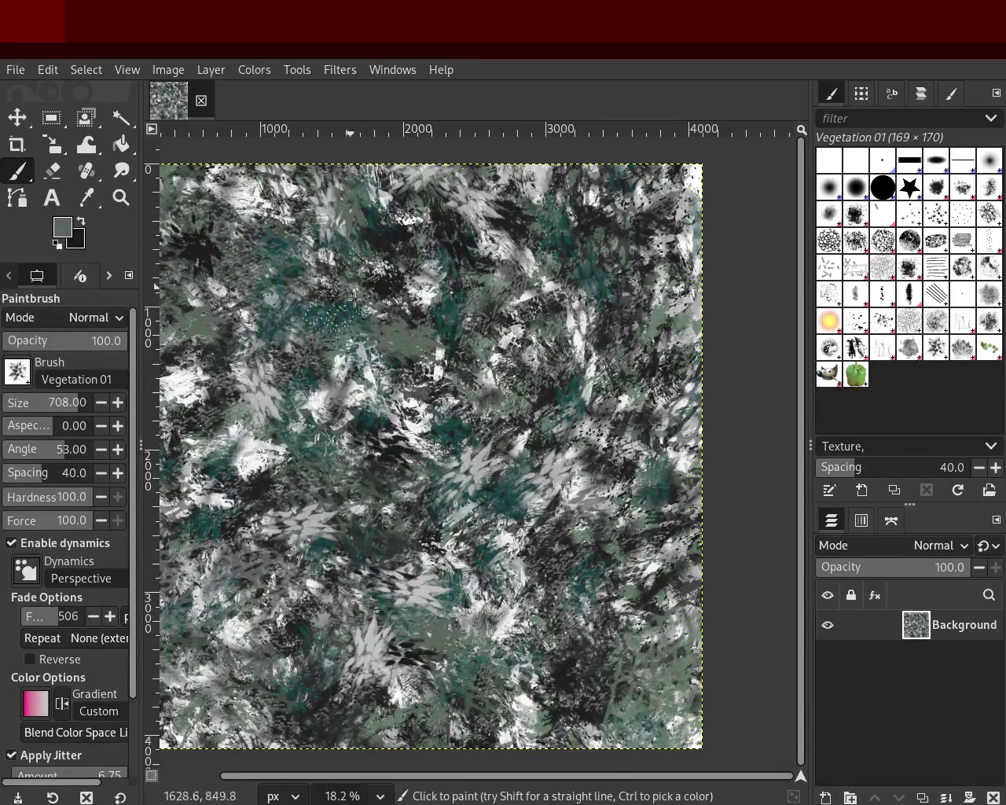
ctrl+click(445, 298)
mouse_move(446, 300)
mouse_down()
mouse_move(343, 568)
mouse_move(629, 450)
mouse_move(624, 409)
mouse_move(618, 490)
mouse_move(650, 353)
mouse_move(521, 489)
mouse_move(624, 534)
mouse_move(625, 667)
mouse_move(633, 665)
mouse_up()
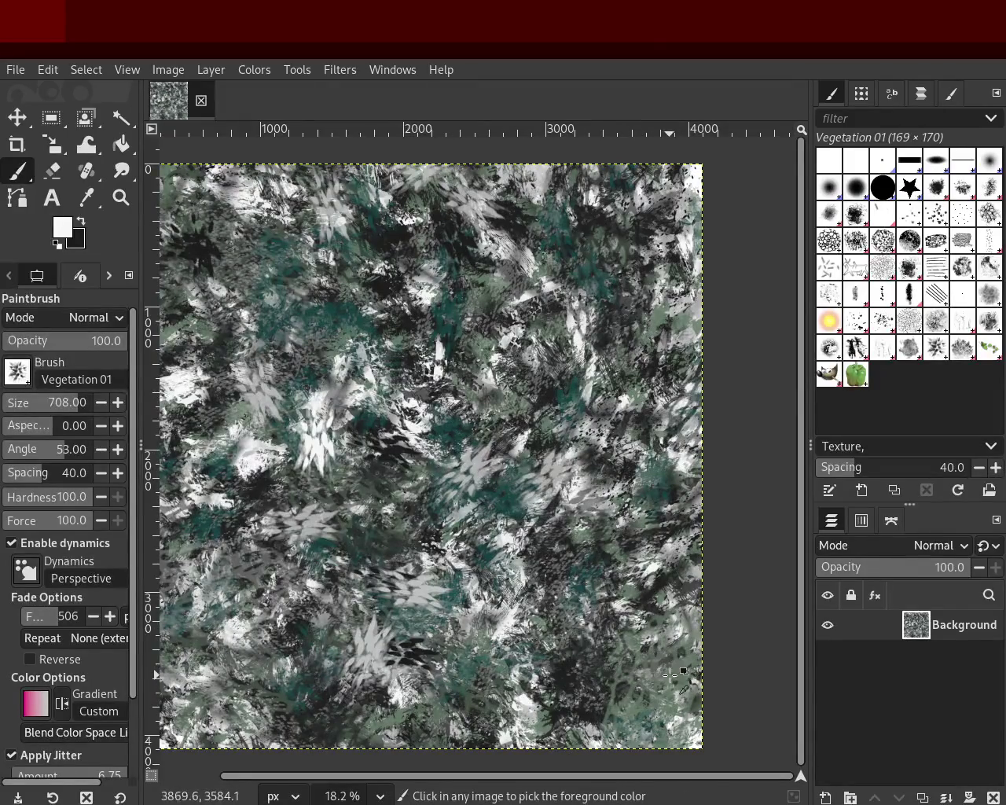
ctrl+click(633, 666)
mouse_move(491, 464)
mouse_down()
mouse_move(427, 535)
mouse_move(416, 566)
mouse_up()
mouse_move(260, 582)
mouse_down()
mouse_move(335, 416)
mouse_move(331, 484)
mouse_move(376, 569)
mouse_move(281, 306)
mouse_up()
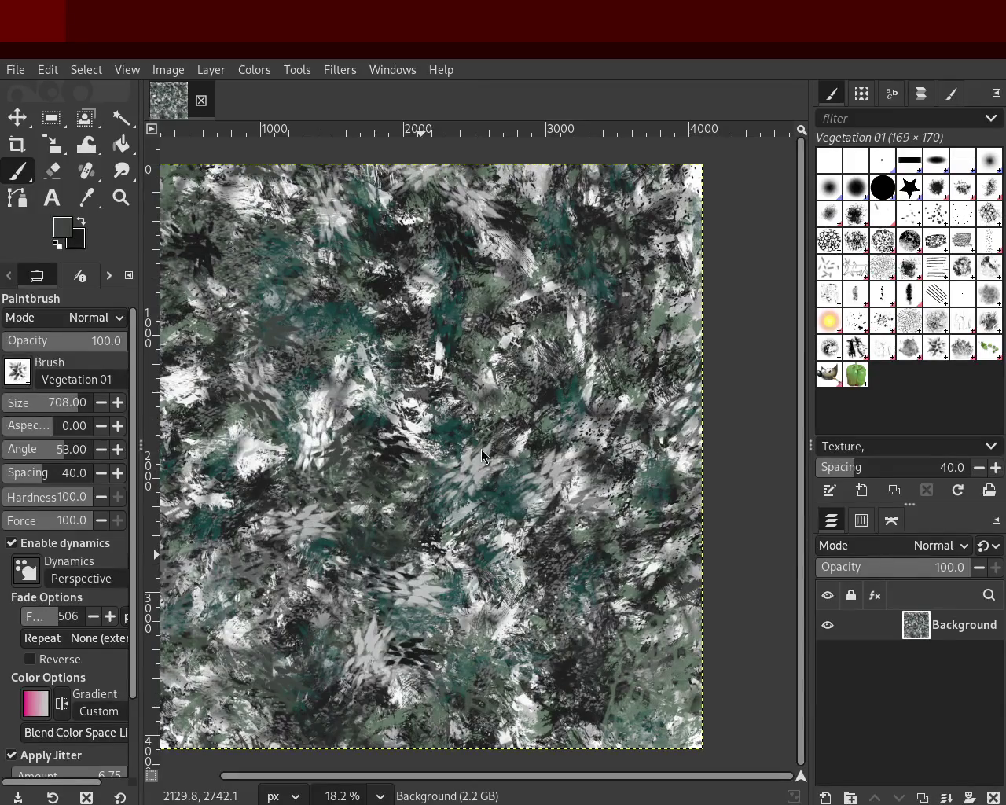
click(121, 197)
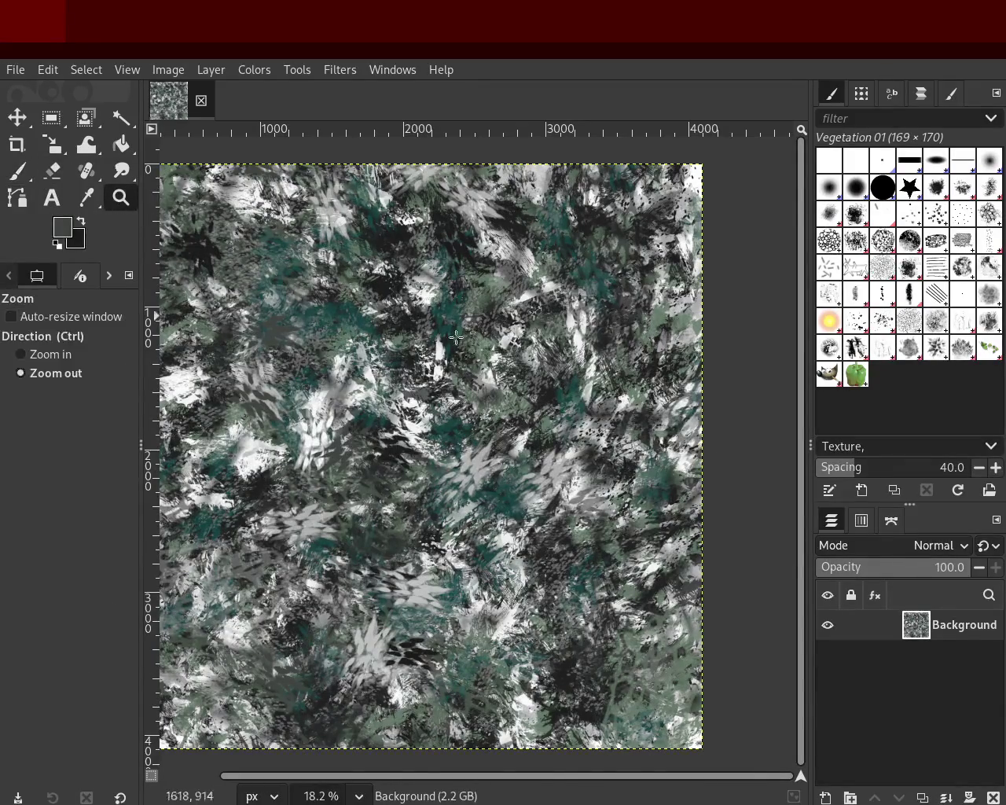
Review the texture up close, then paint light grey leaf strokes near the centre.
click(563, 394)
ctrl+scroll(563, 395, down, 4)
ctrl+scroll(542, 369, up, 1)
ctrl+scroll(519, 338, up, 2)
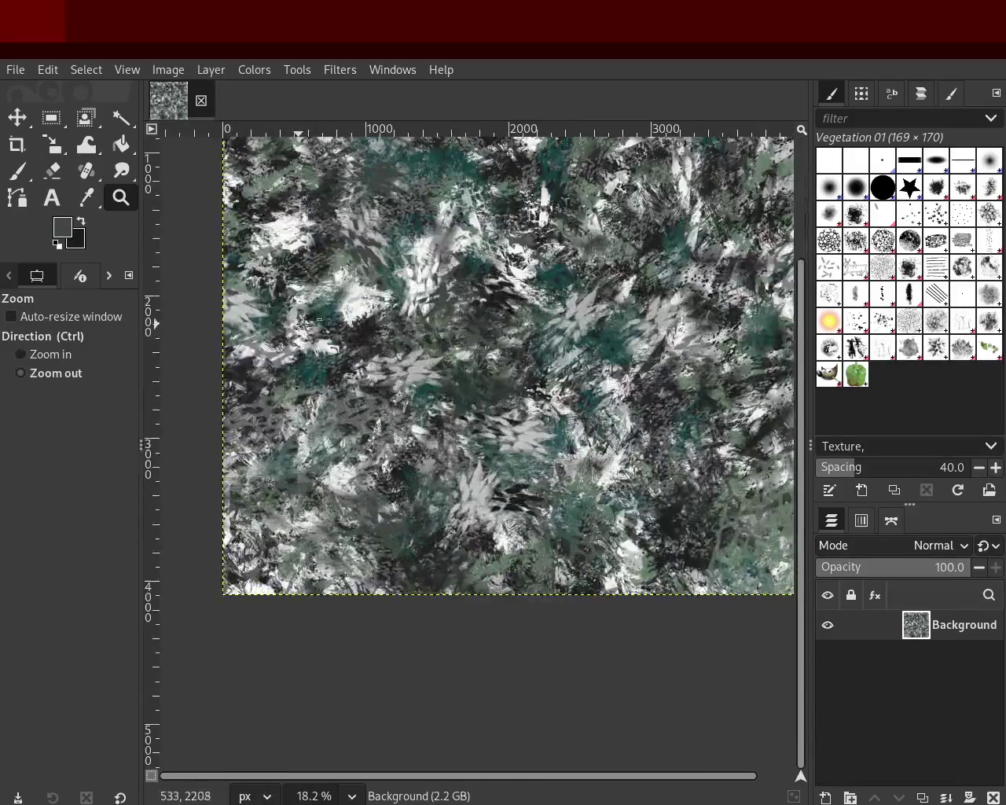
ctrl+scroll(540, 283, up, 1)
ctrl+scroll(626, 343, down, 2)
ctrl+scroll(626, 343, up, 1)
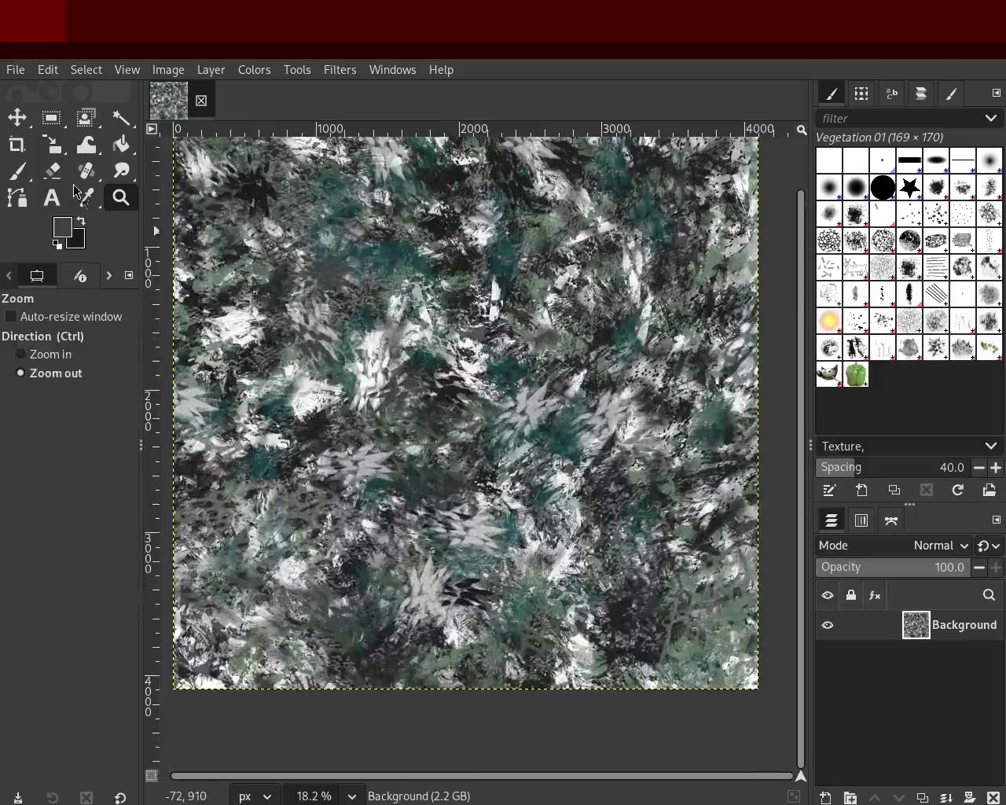
key(p)
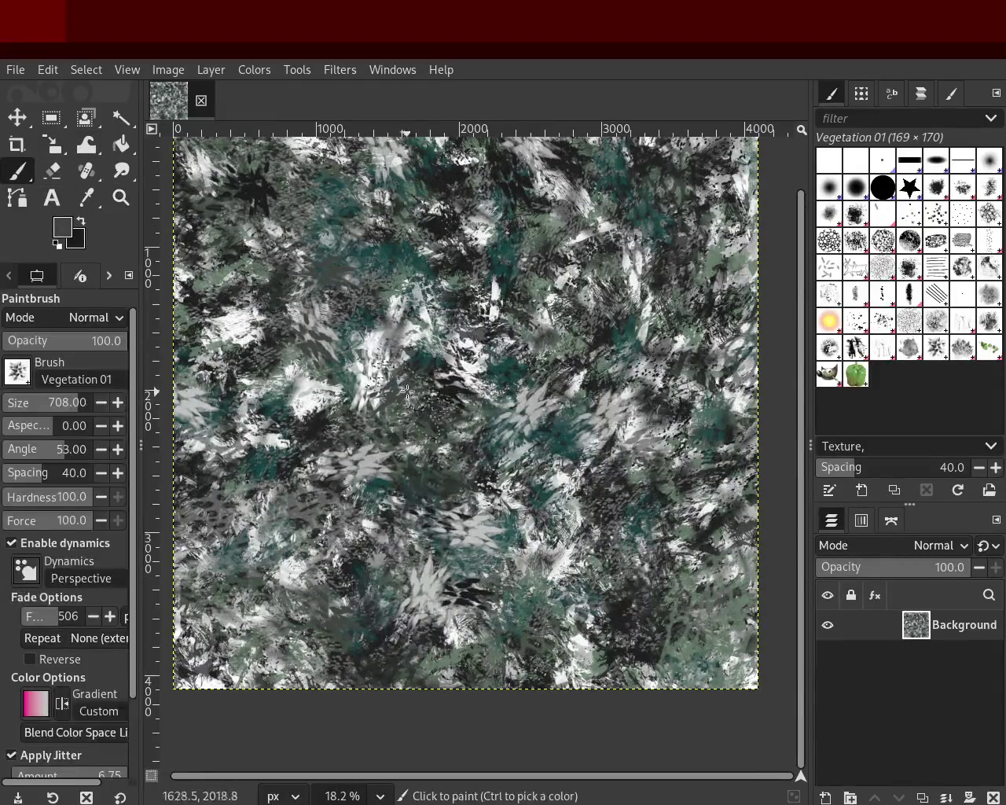
ctrl+click(374, 347)
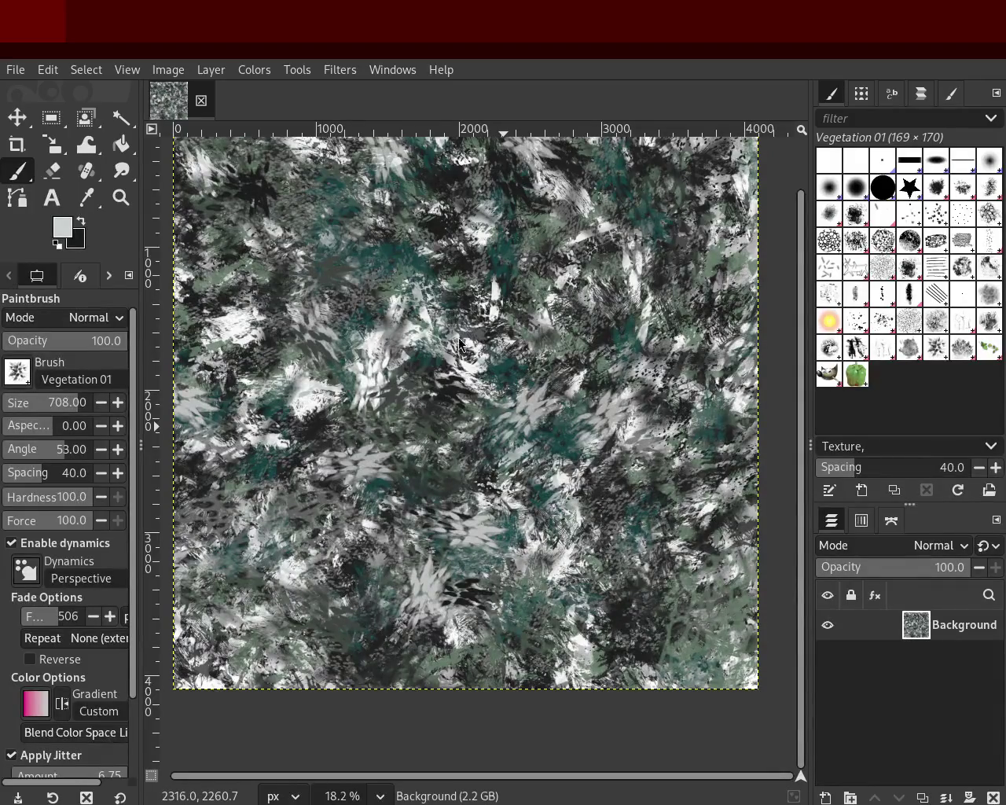
ctrl+click(465, 369)
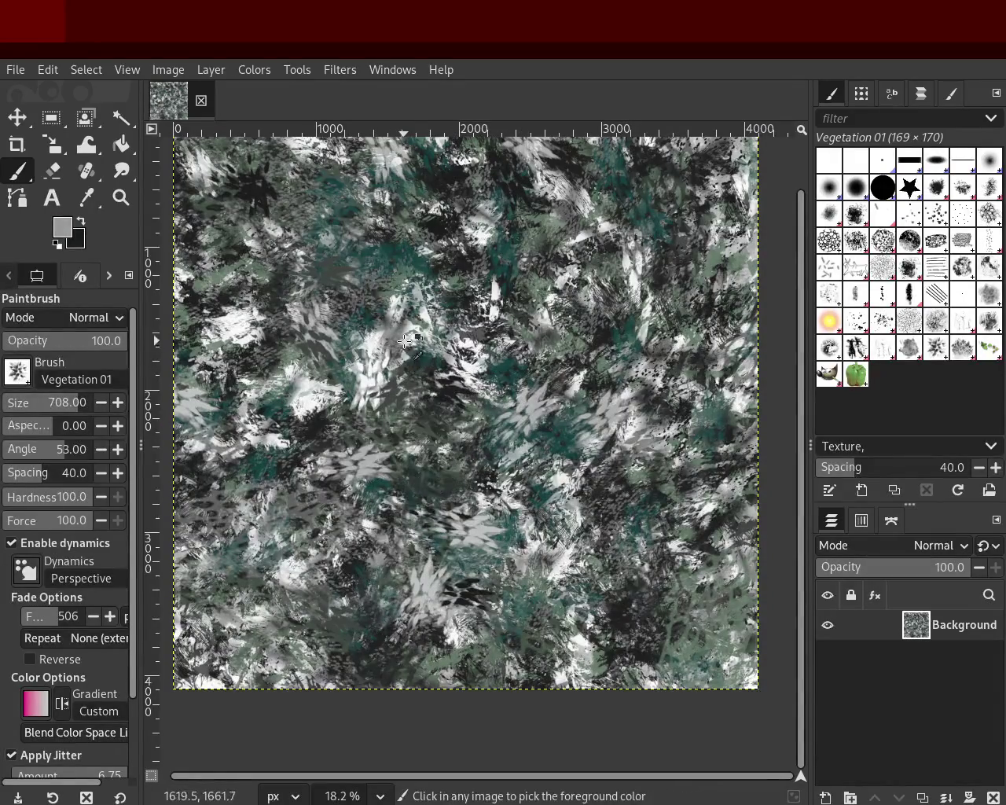
ctrl+click(373, 340)
mouse_move(379, 366)
mouse_down()
mouse_move(456, 470)
mouse_move(373, 382)
mouse_up()
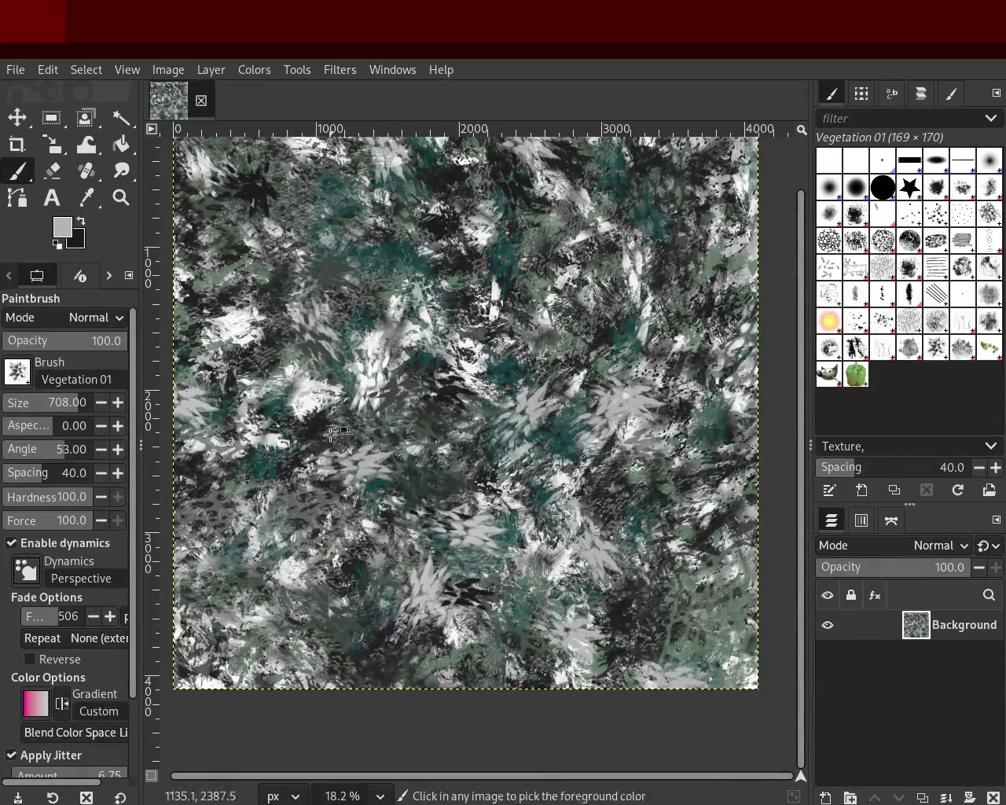
Paint dark teal strokes down from the upper middle and grey leaf strokes over it.
ctrl+click(394, 259)
mouse_move(380, 249)
mouse_down()
mouse_move(315, 419)
mouse_move(375, 507)
mouse_move(228, 307)
mouse_move(648, 360)
mouse_move(666, 544)
mouse_move(711, 522)
mouse_move(636, 507)
mouse_move(522, 338)
mouse_move(580, 286)
mouse_move(711, 404)
mouse_move(680, 537)
mouse_move(567, 640)
mouse_move(370, 582)
mouse_up()
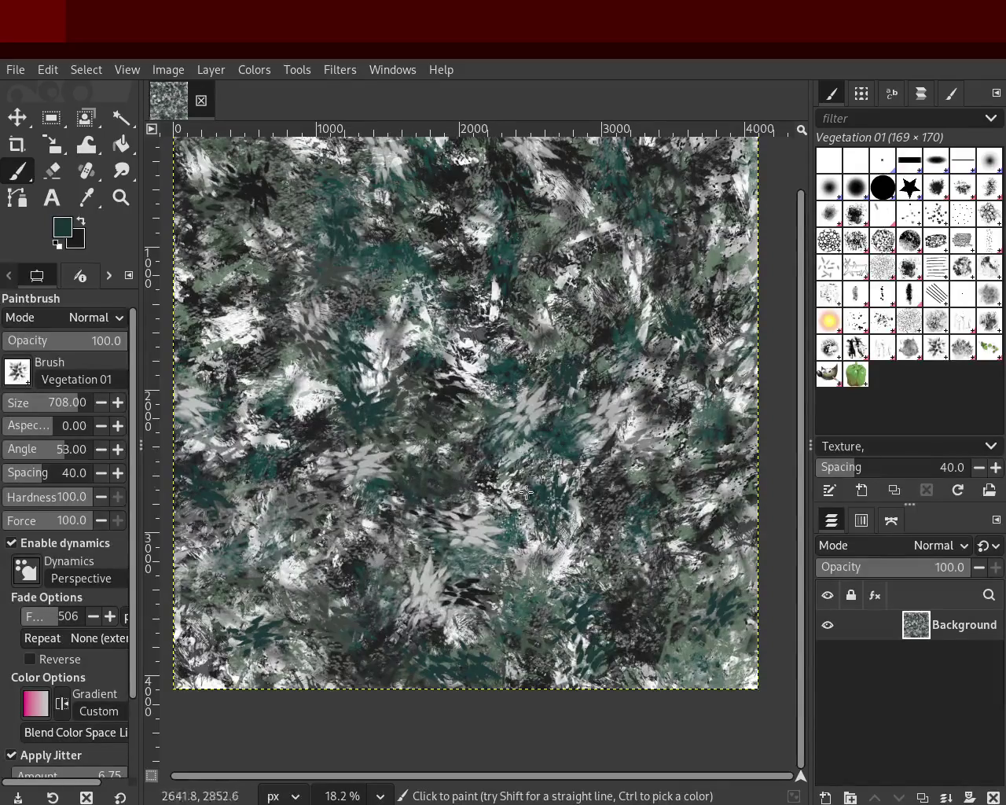
ctrl+click(370, 352)
mouse_move(370, 351)
mouse_down()
mouse_move(371, 377)
mouse_move(496, 285)
mouse_up()
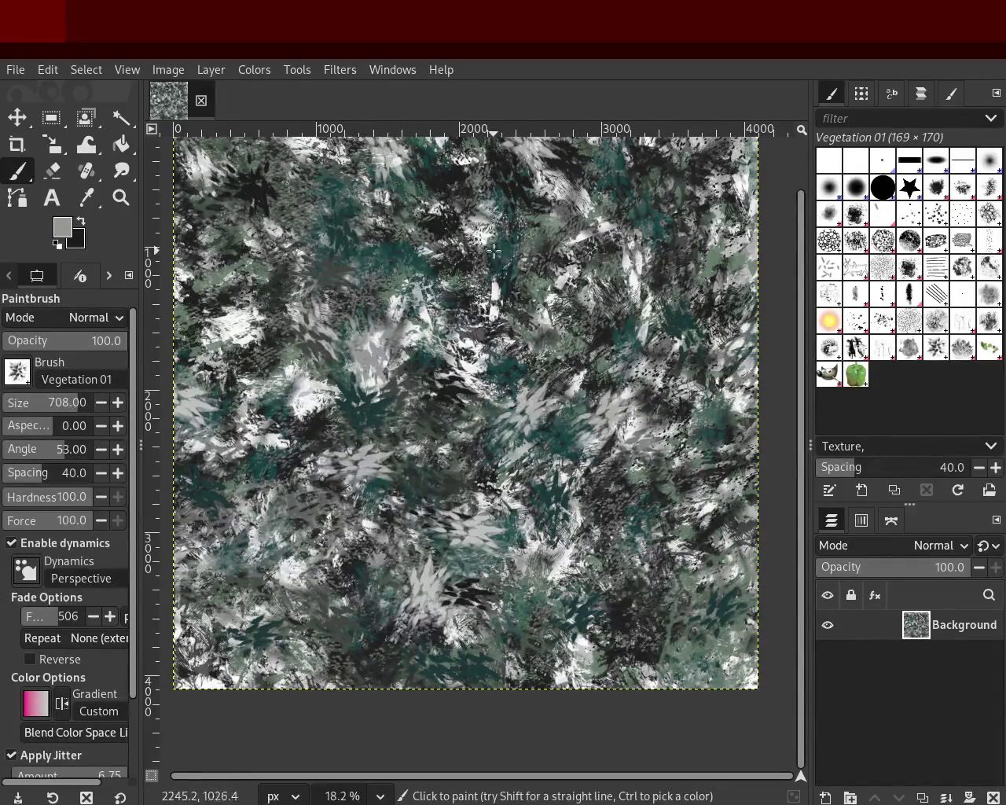
Zoom out to review the whole texture and select the Sponge 01 brush.
click(119, 200)
ctrl+scroll(577, 338, up, 1)
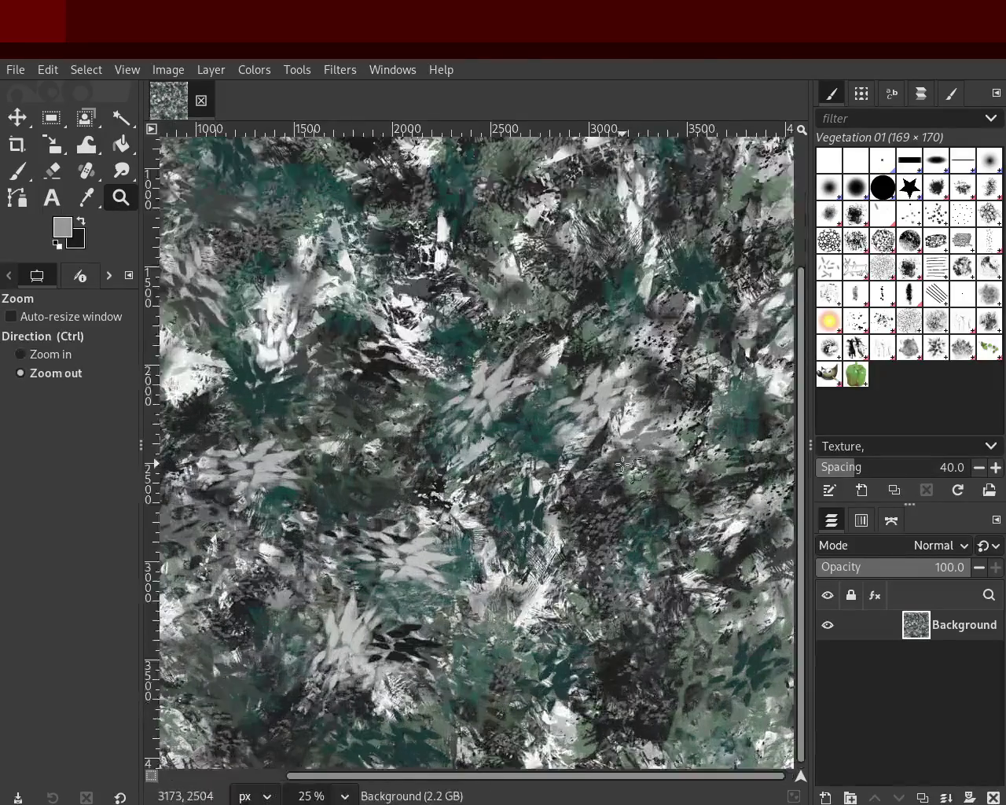
ctrl+scroll(577, 338, down, 3)
ctrl+scroll(577, 338, up, 2)
key(ctrl)
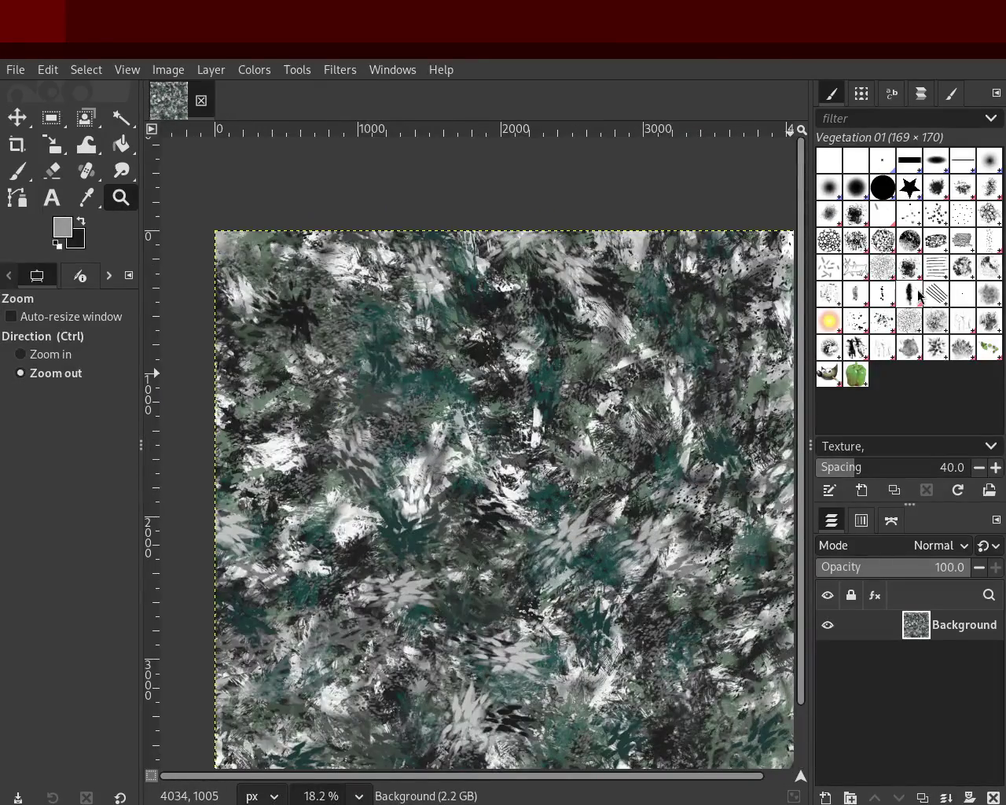
click(917, 330)
Test white Sponge 01 dabs on the canvas and undo them.
click(15, 174)
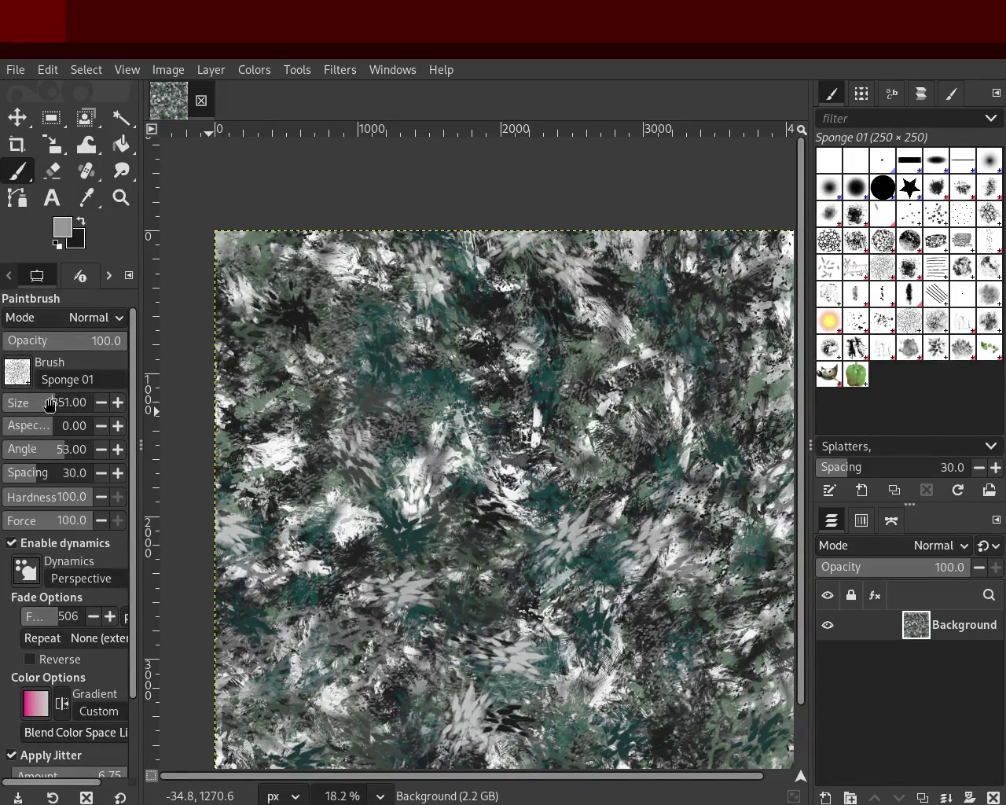
drag(493, 436, 652, 463)
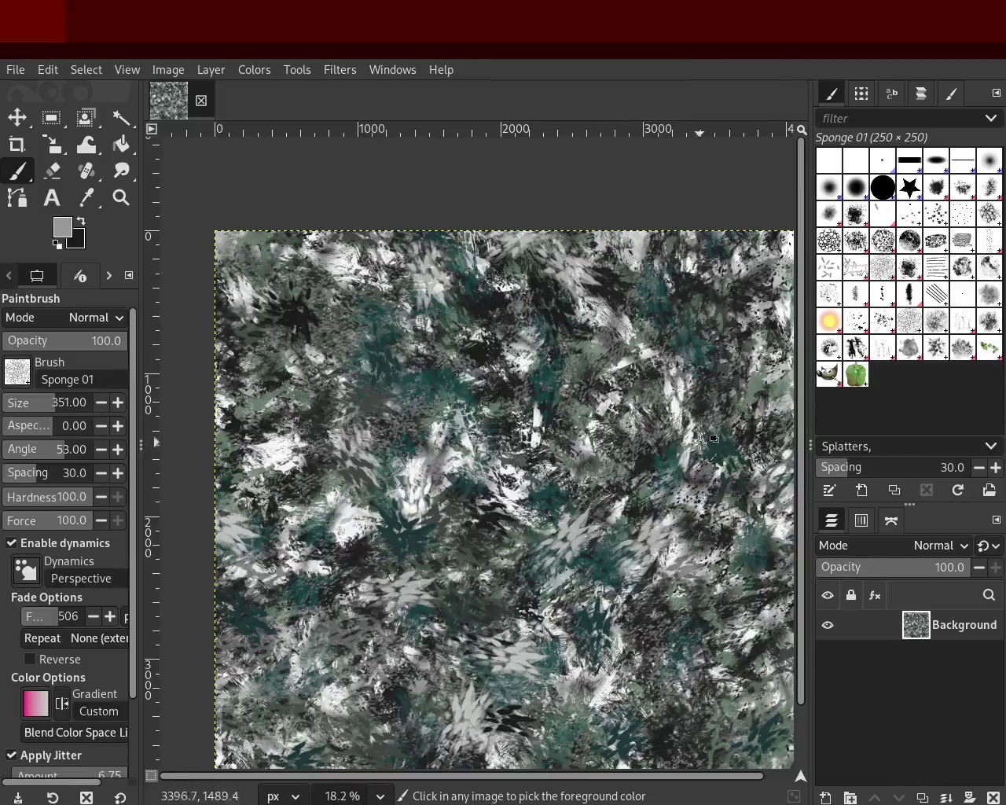
ctrl+click(679, 410)
drag(454, 521, 443, 638)
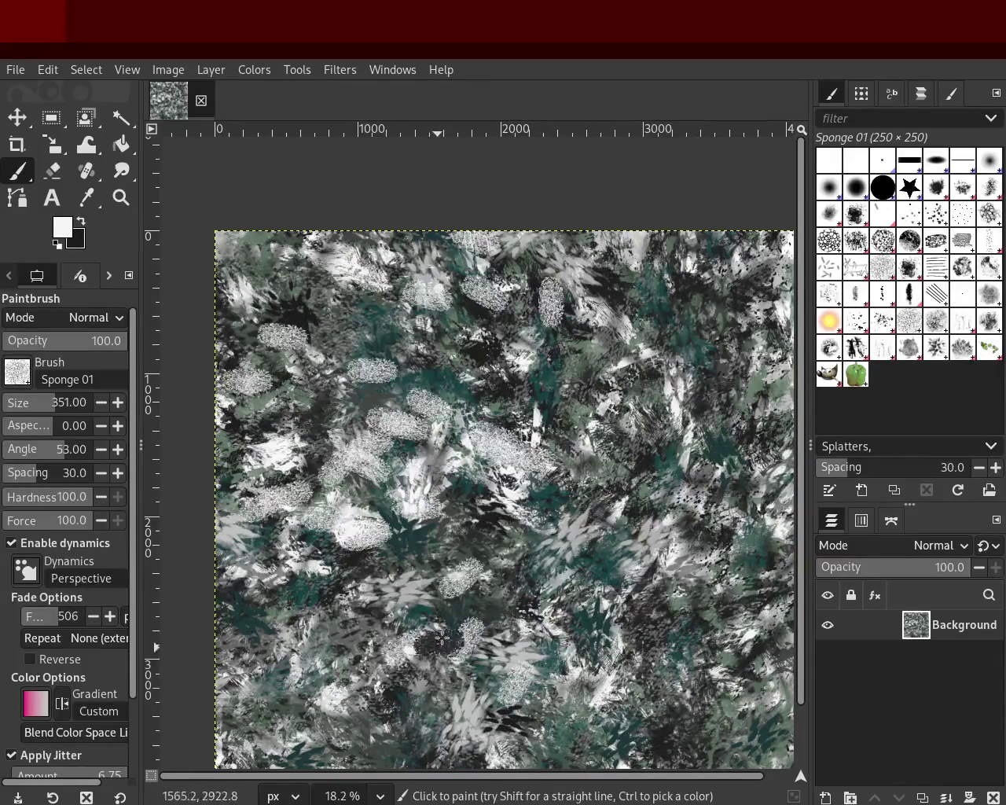
key(ctrl+z)
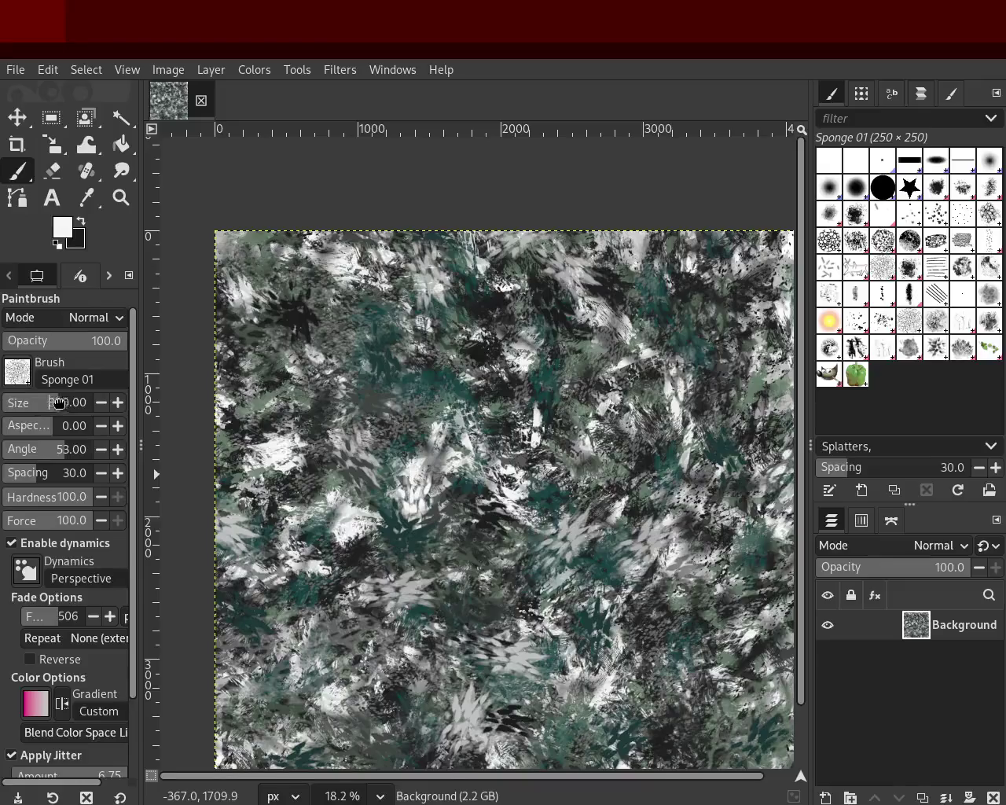
Enlarge the sponge brush to 706, try larger white dabs, and undo them.
click(59, 403)
drag(430, 412, 707, 503)
key(ctrl+z)
click(587, 508)
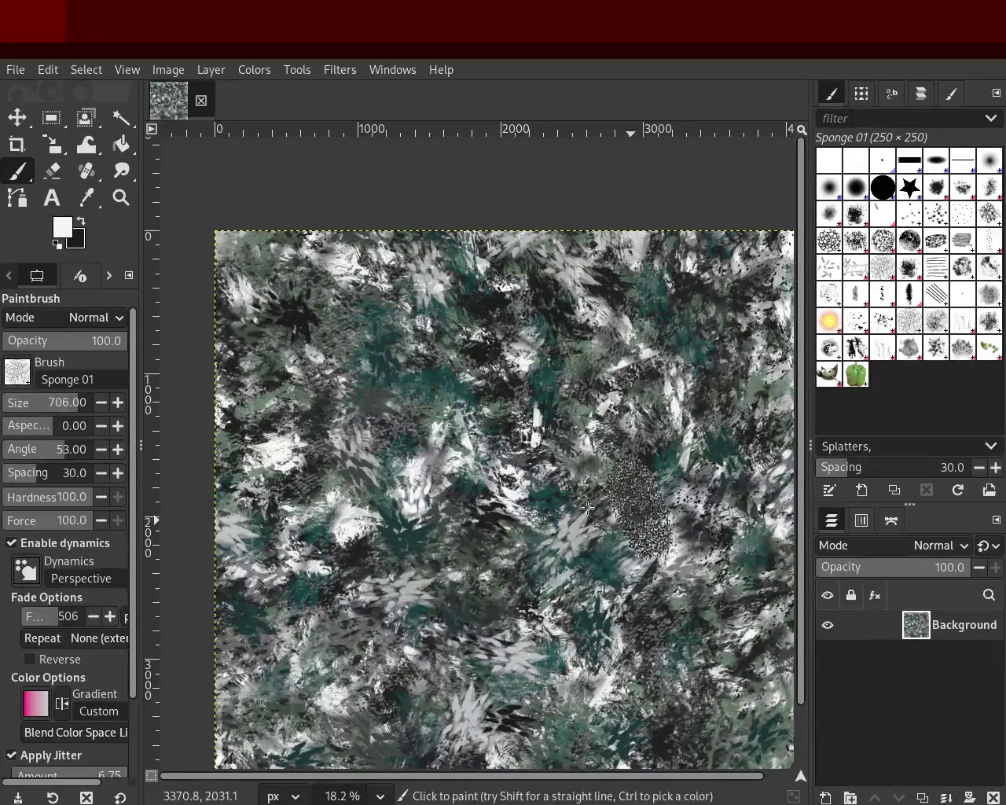
key(ctrl+z)
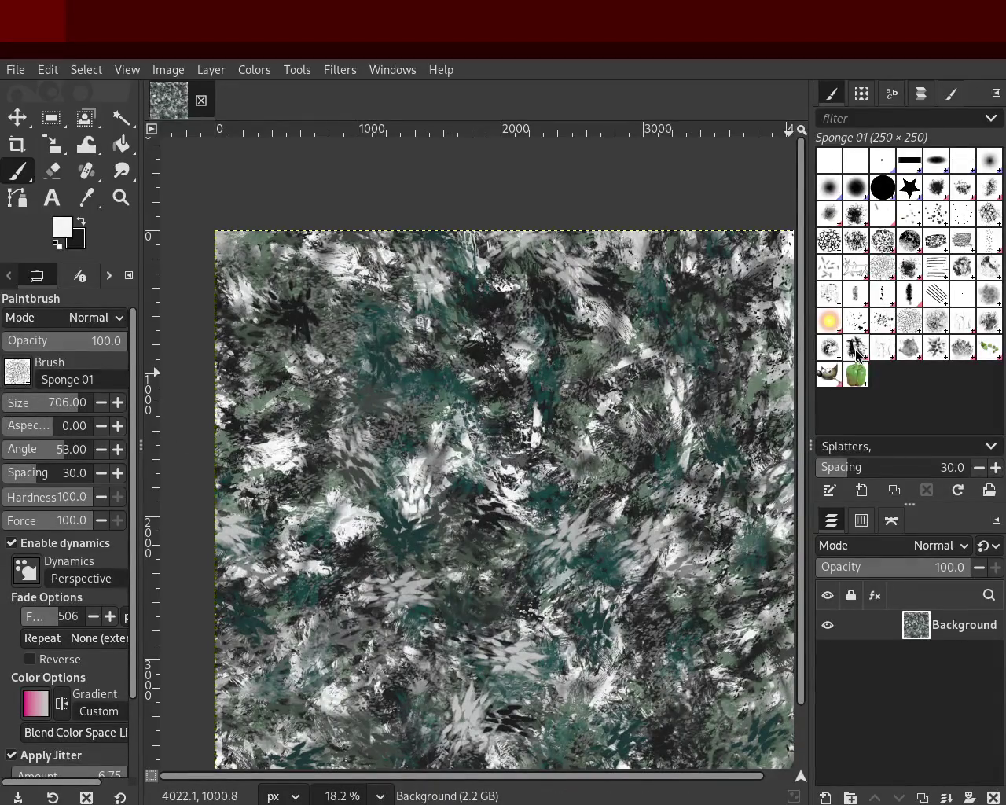
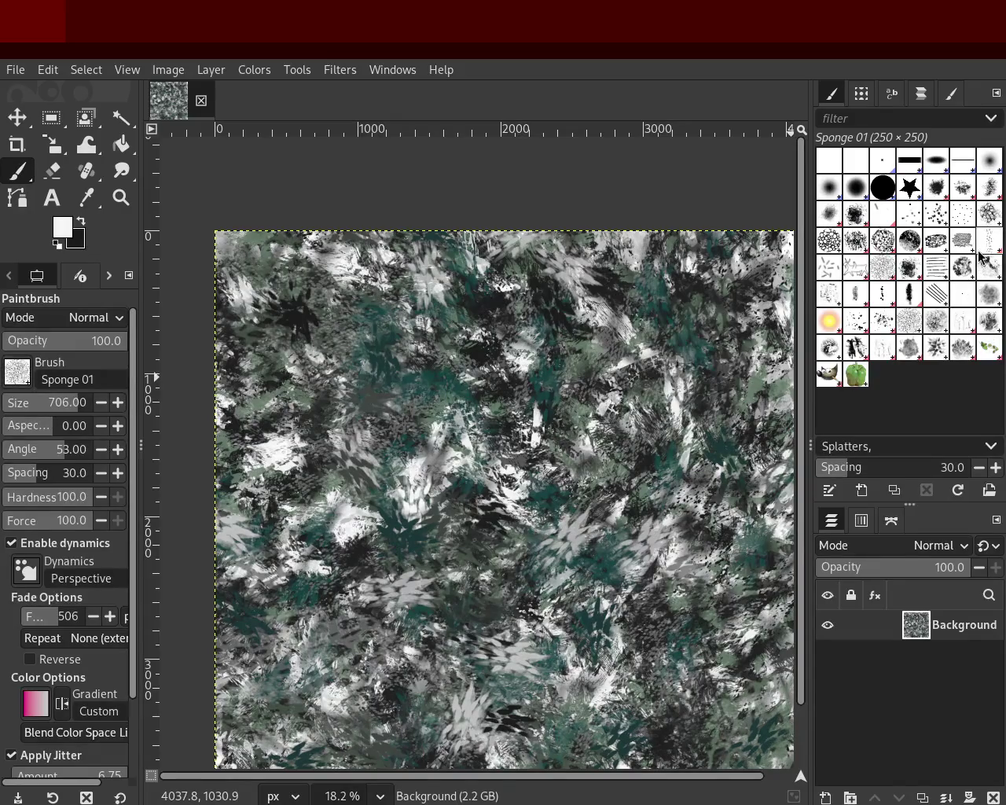
Try the Acrylic 02, Acrylic 04 and Cell 01 brush tips.
click(963, 188)
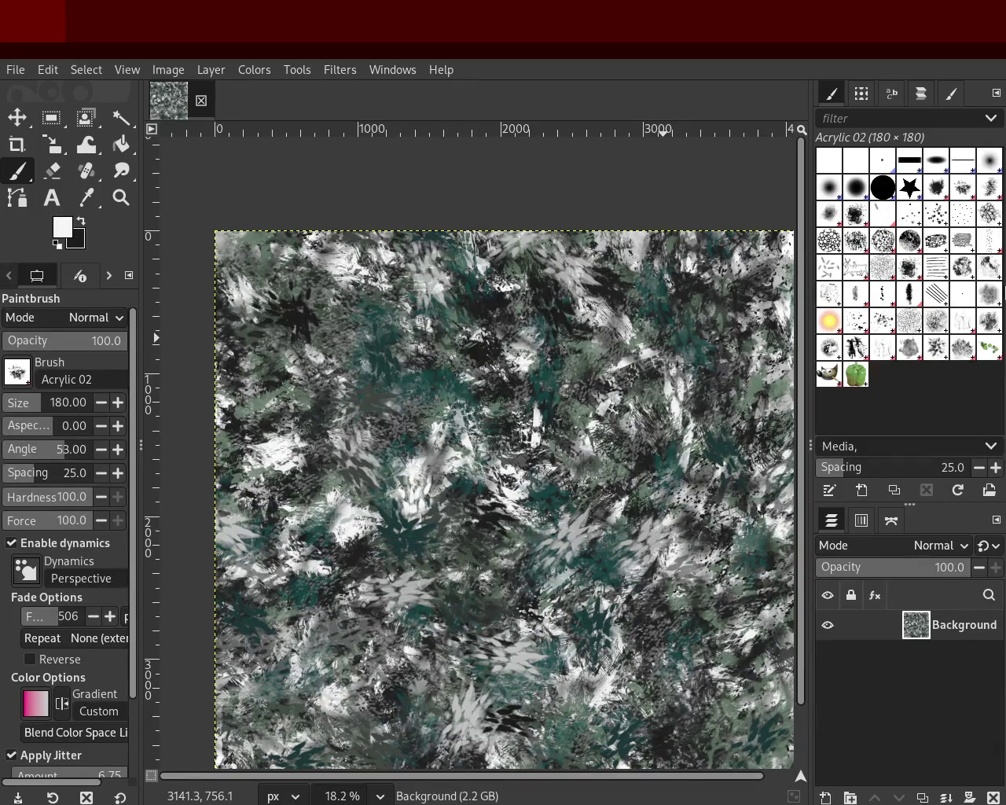
click(991, 195)
click(828, 222)
click(911, 214)
click(936, 213)
click(989, 216)
Step through the Charcoal 01–03 brushes and settle on Hatch Pen 01.
click(830, 240)
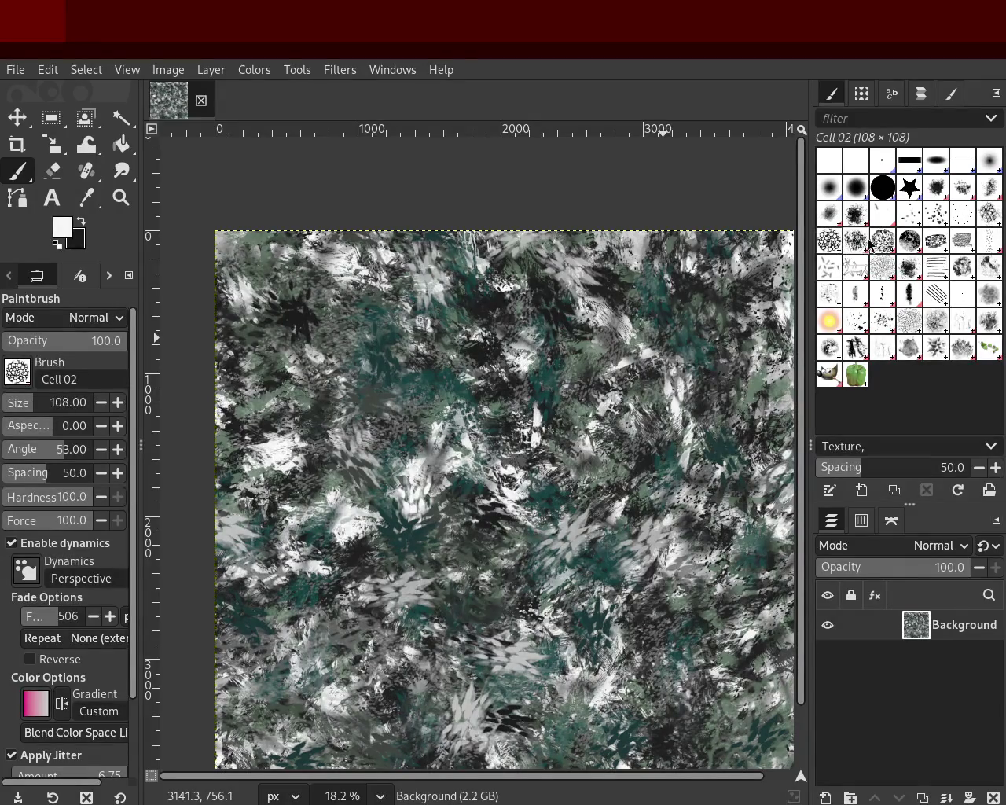
click(856, 241)
click(909, 241)
click(937, 244)
click(962, 240)
click(990, 242)
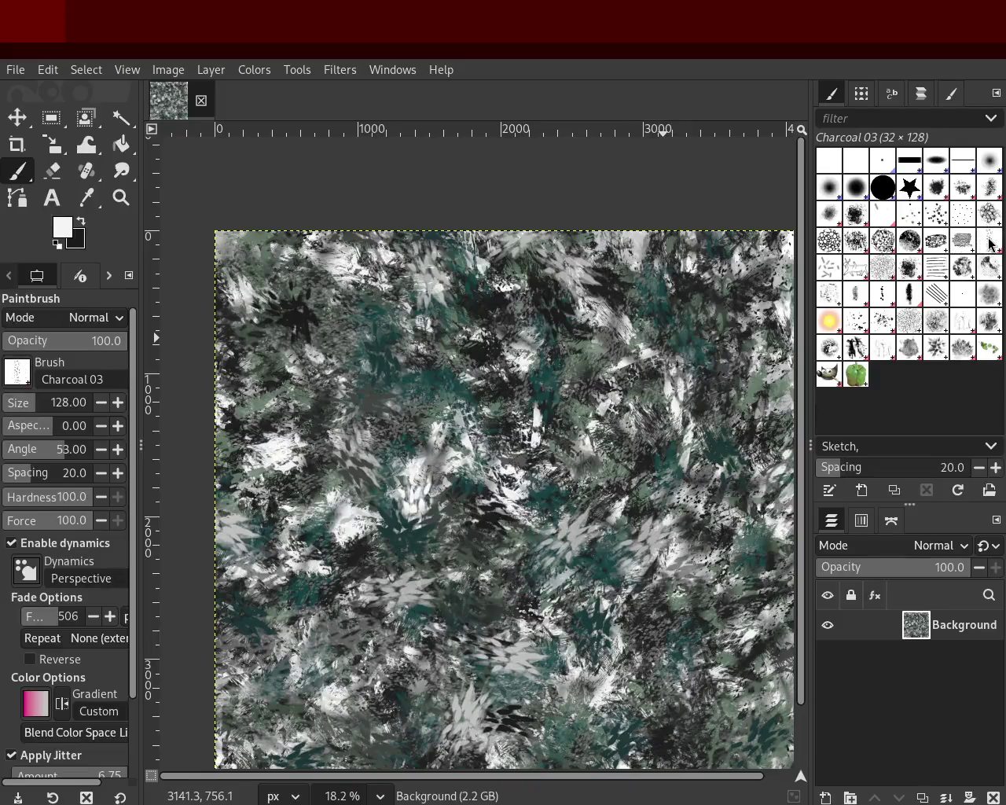
click(943, 271)
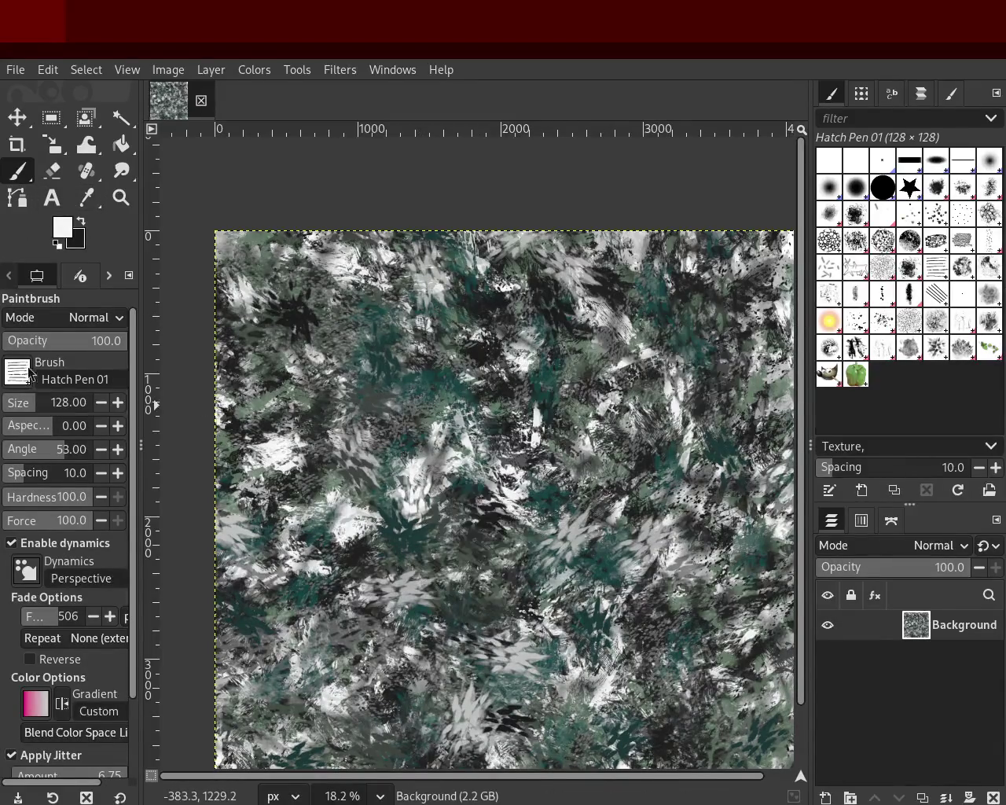
Sample dark green and paint hatch strokes on the left, undoing the test strokes.
drag(440, 369, 363, 380)
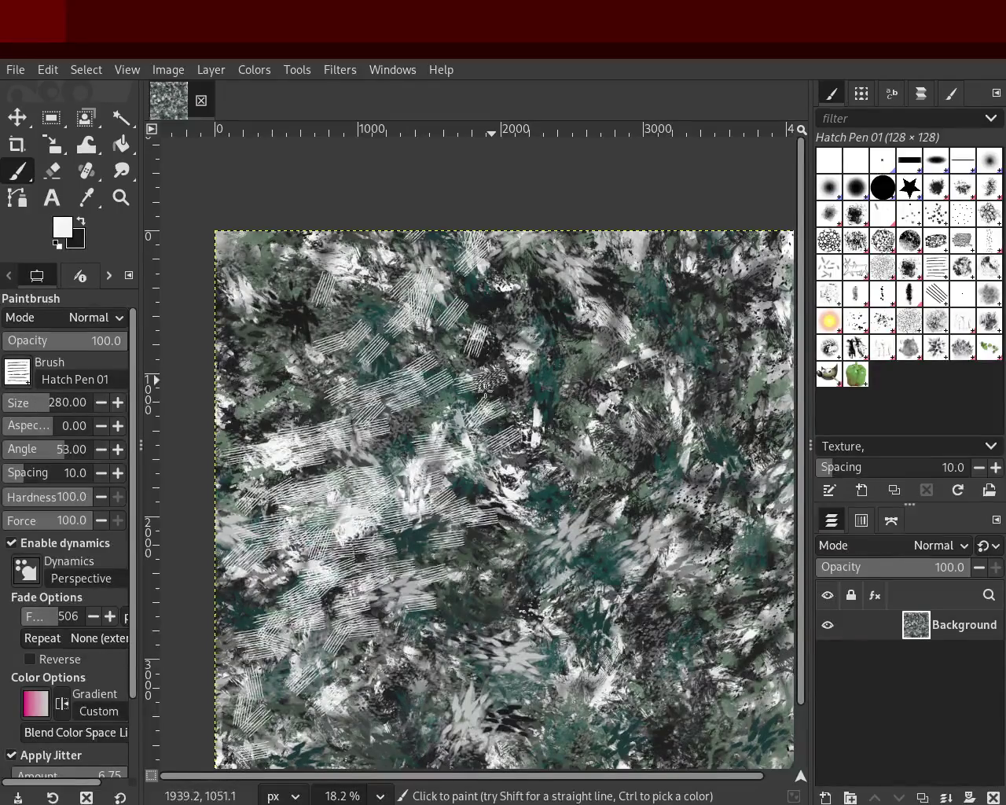
key(ctrl+z)
ctrl+click(540, 381)
mouse_move(540, 380)
mouse_down()
mouse_move(438, 334)
mouse_move(250, 474)
mouse_up()
key(ctrl+z)
Add dark-green and near-black hatch strokes across the middle and lower left.
key(ctrl+z)
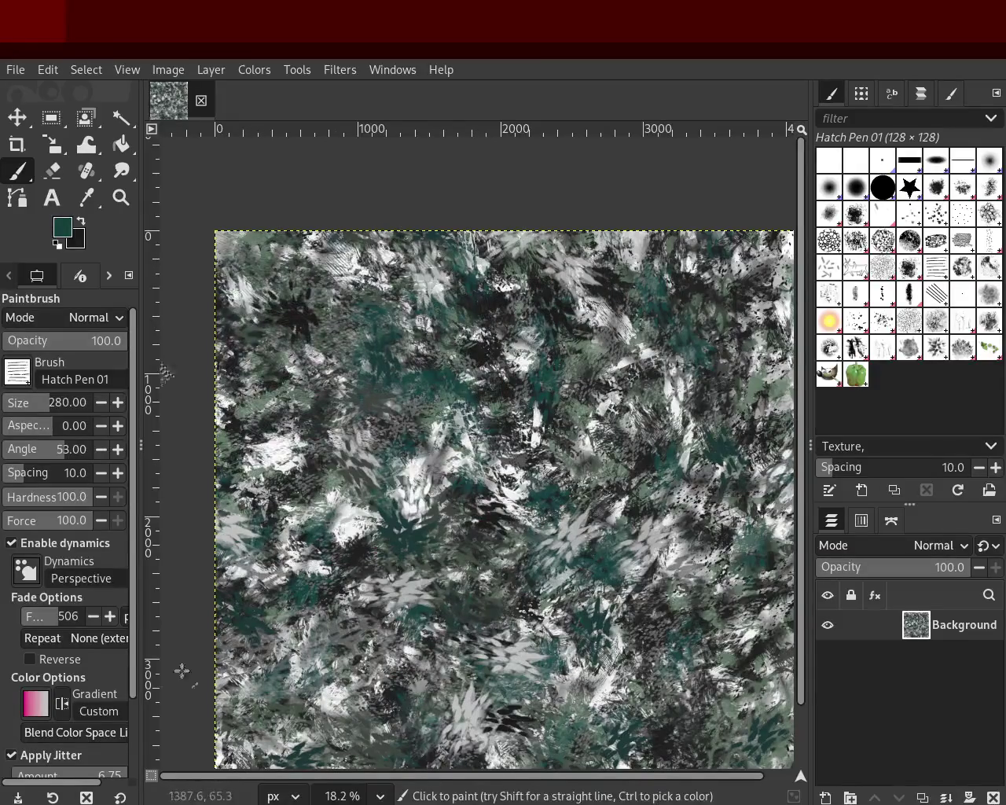
drag(674, 544, 503, 613)
drag(338, 652, 244, 676)
key(ctrl+z)
key(ctrl+z)
ctrl+click(651, 491)
drag(610, 494, 335, 522)
key(ctrl+z)
drag(387, 548, 259, 664)
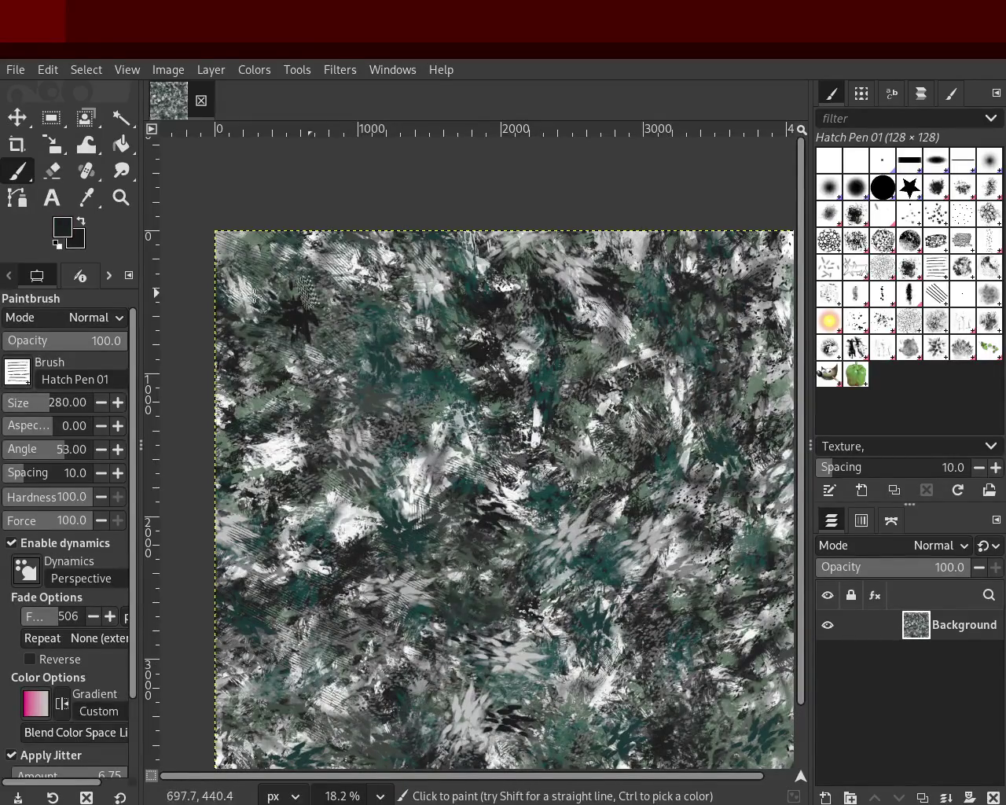
Zoom in to inspect the new hatching.
click(121, 197)
ctrl+scroll(498, 482, up, 1)
ctrl+scroll(498, 482, down, 3)
ctrl+scroll(498, 482, up, 1)
ctrl+scroll(498, 481, up, 1)
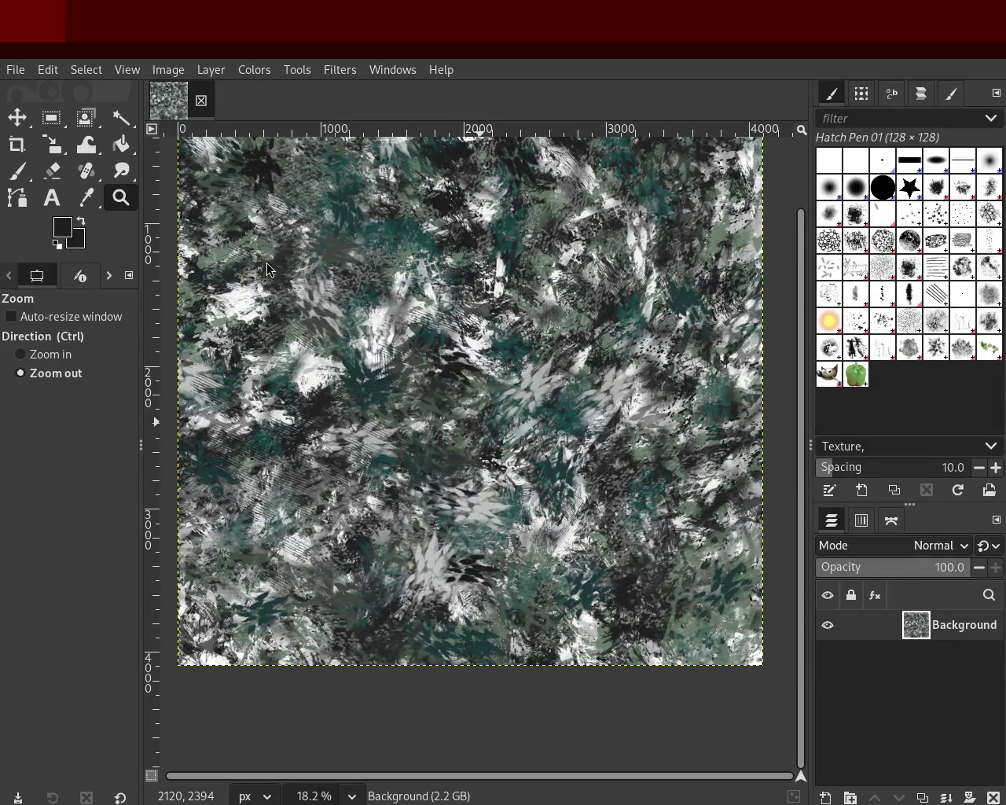
ctrl+click(503, 509)
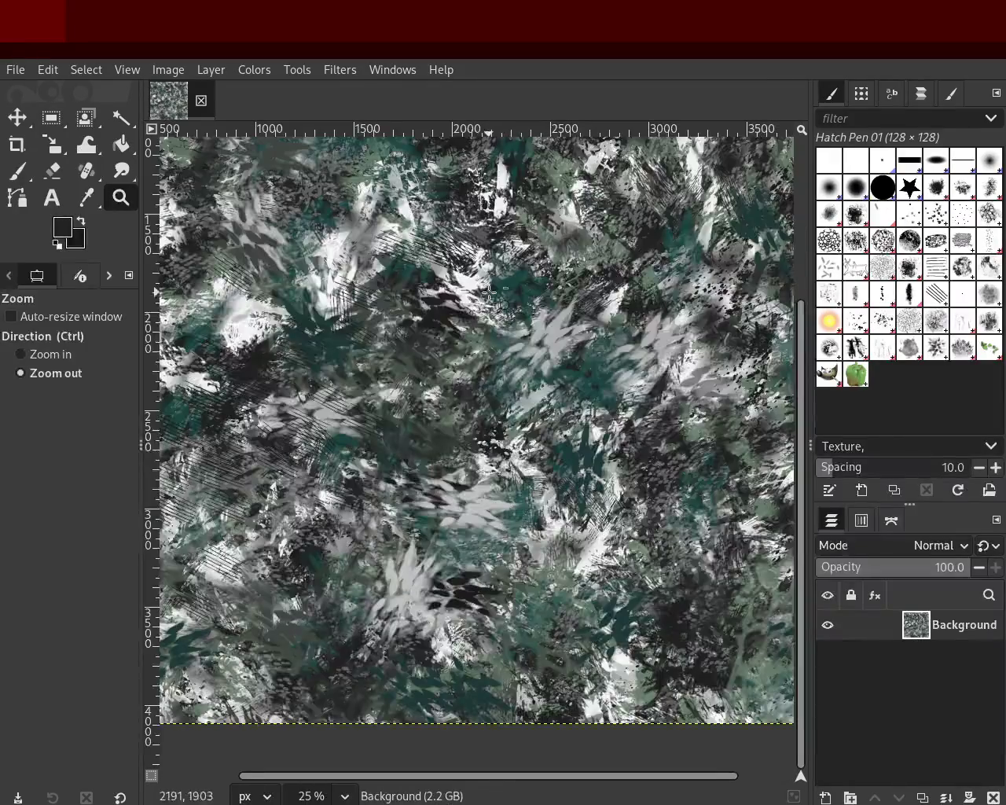
Try a light-grey hatch stroke sampled from the texture, then undo it.
click(17, 170)
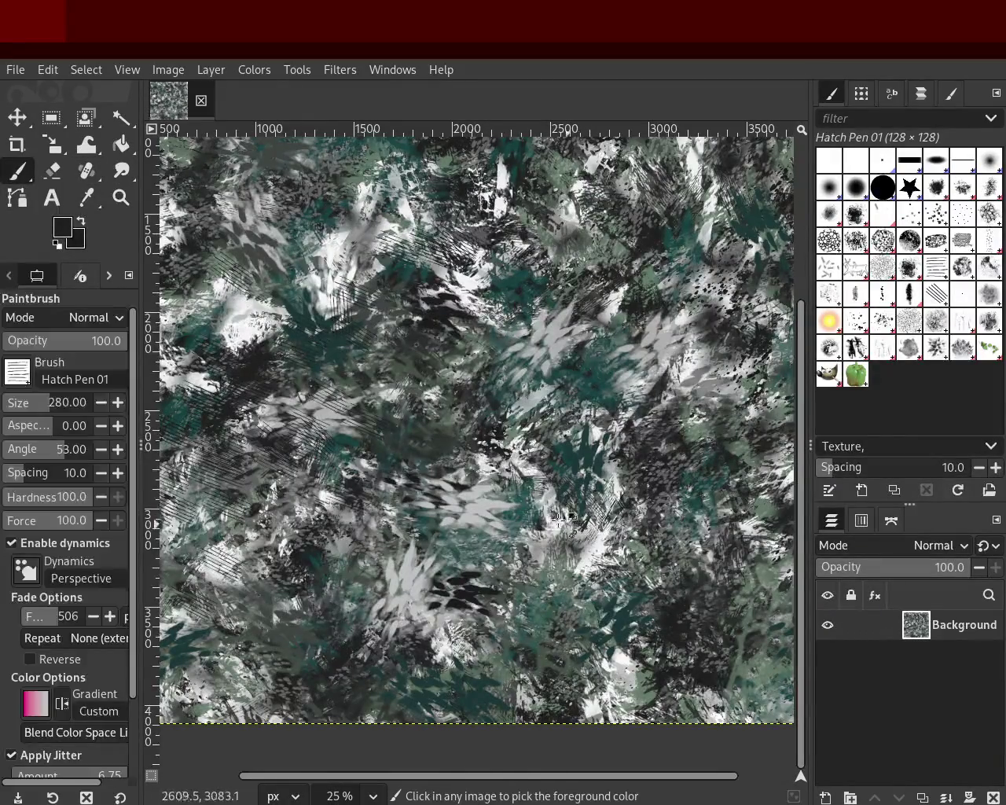
ctrl+click(472, 491)
mouse_move(471, 491)
mouse_down()
mouse_move(469, 199)
mouse_move(492, 233)
mouse_up()
key(ctrl+z)
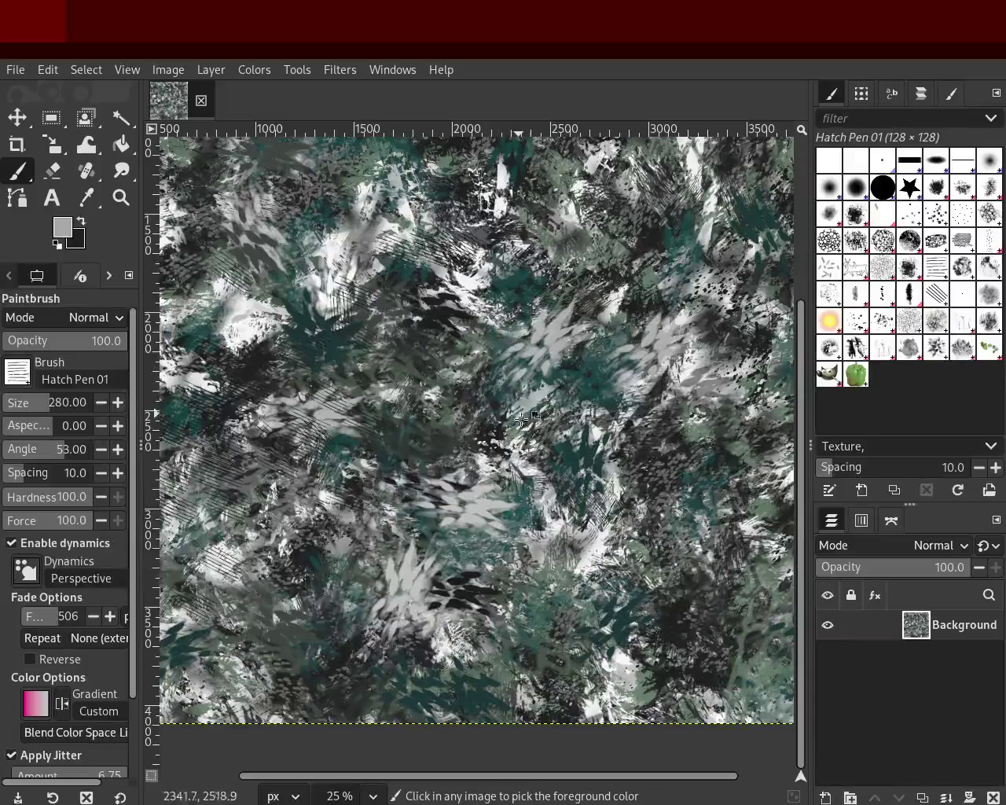
Zoom in on the middle of the texture, then return the view to 18.2%.
click(121, 197)
ctrl+click(576, 443)
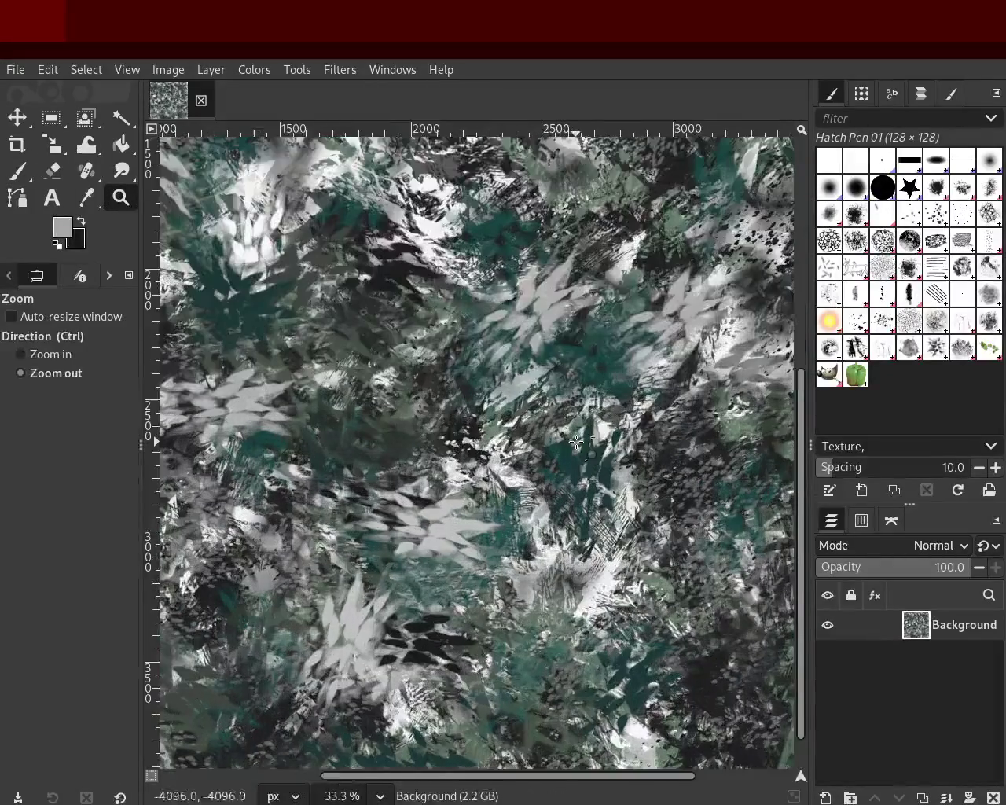
ctrl+scroll(576, 442, down, 3)
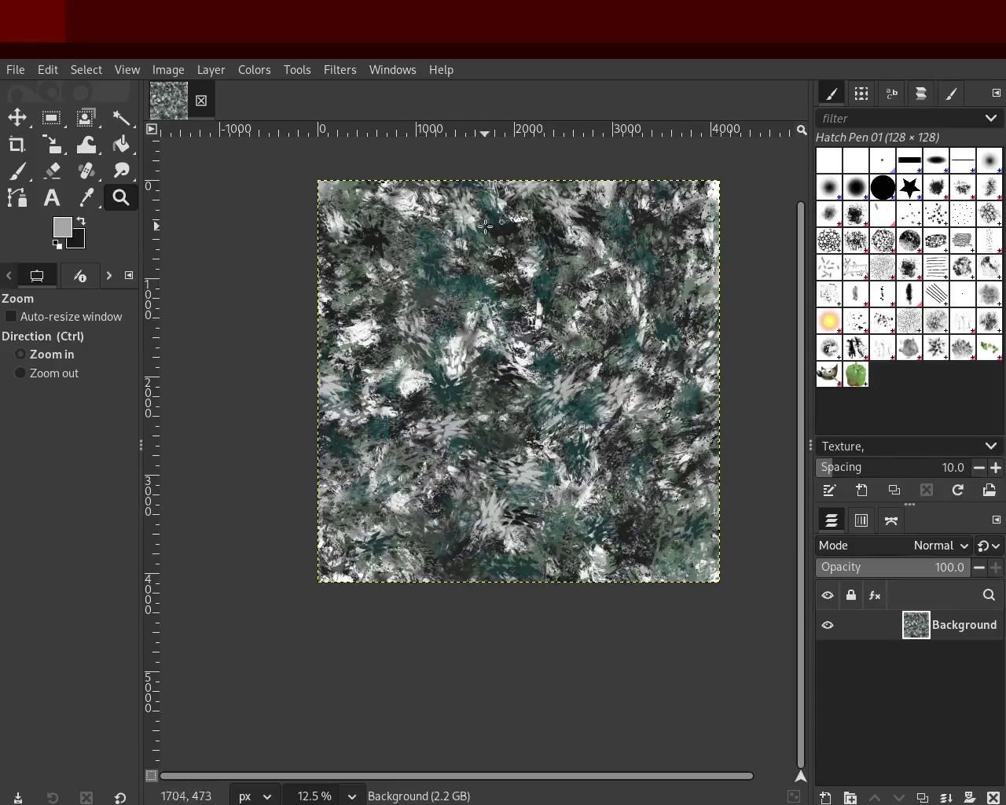
click(443, 215)
click(442, 213)
ctrl+click(442, 212)
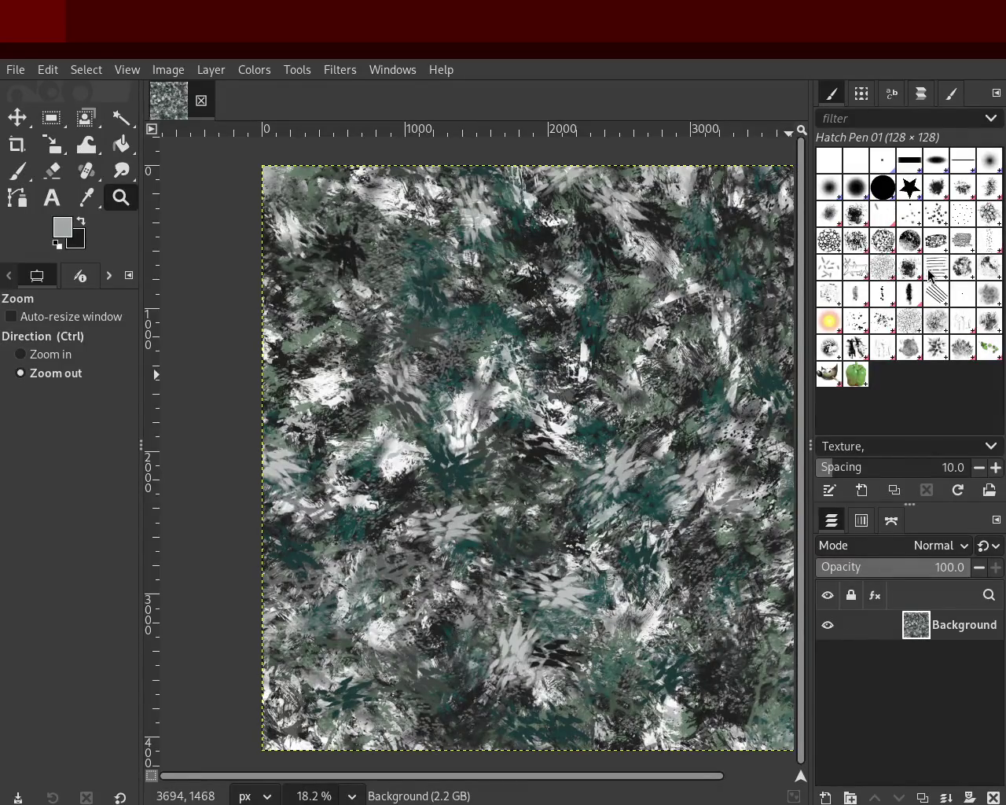
key(p)
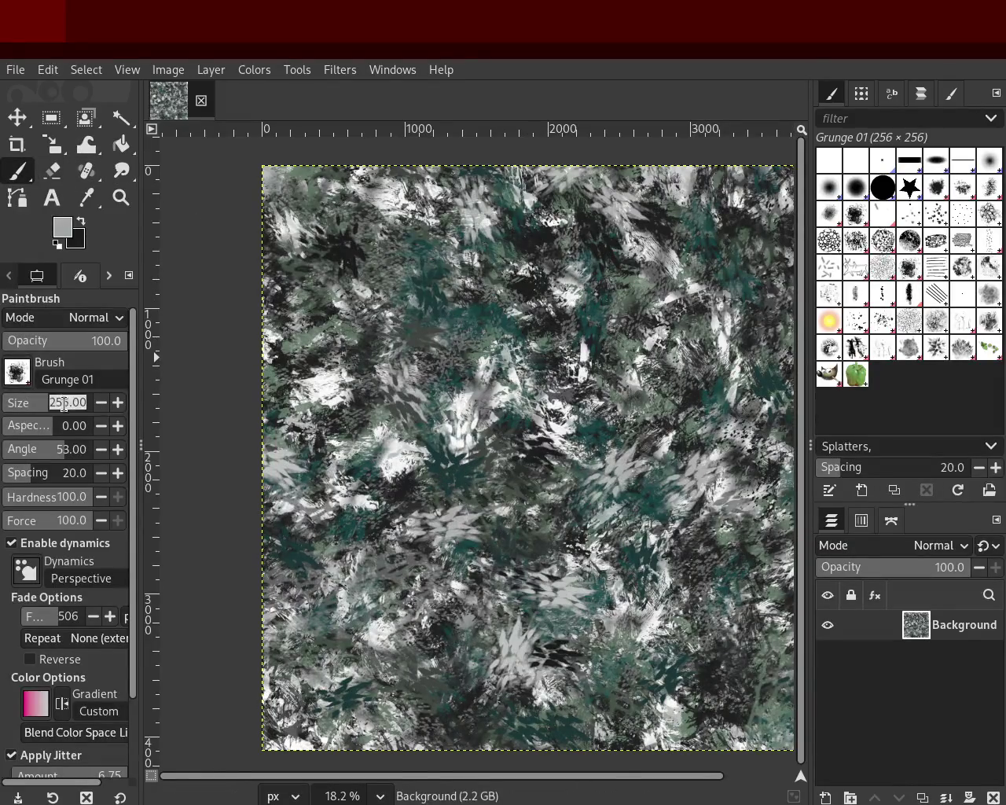
Enlarge the Grunge 01 brush to 611 and stamp near-black dabs, undoing the last.
ctrl+click(368, 258)
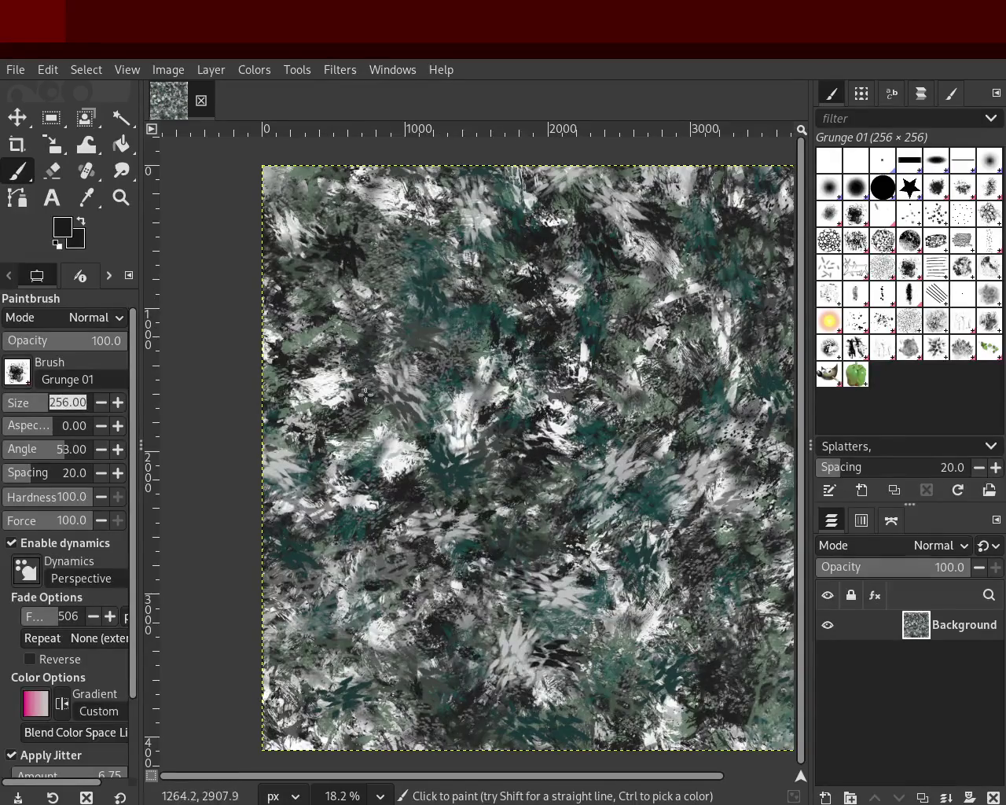
text(620)
drag(69, 405, 66, 405)
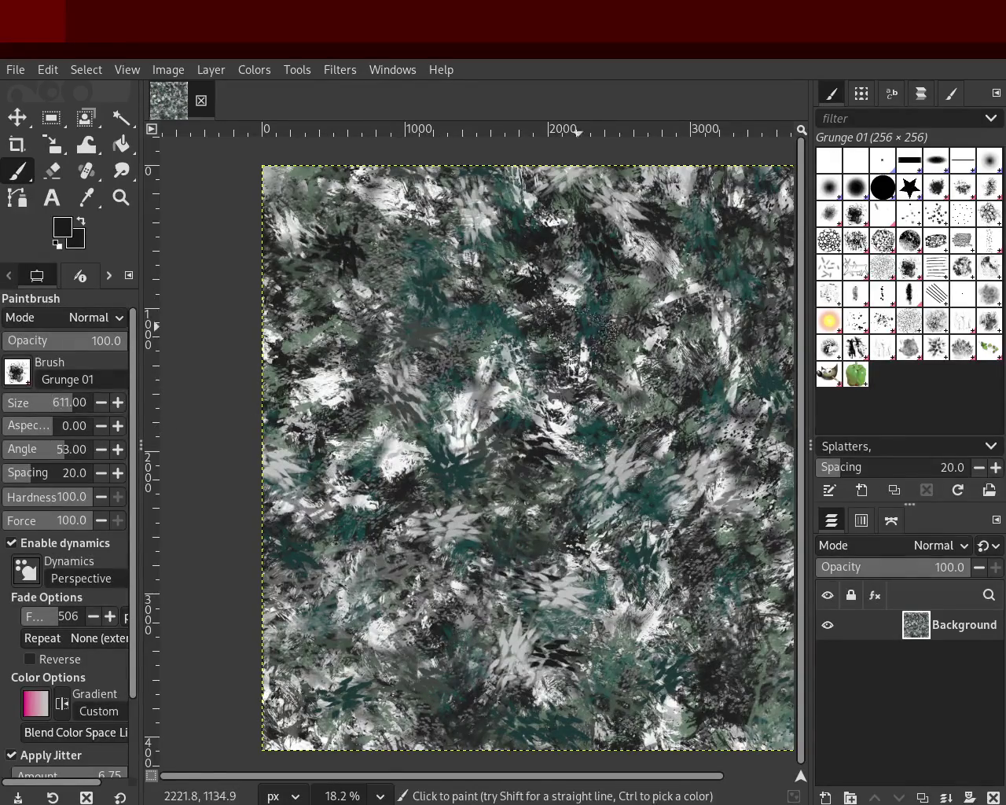
click(580, 329)
click(332, 503)
click(377, 283)
click(364, 553)
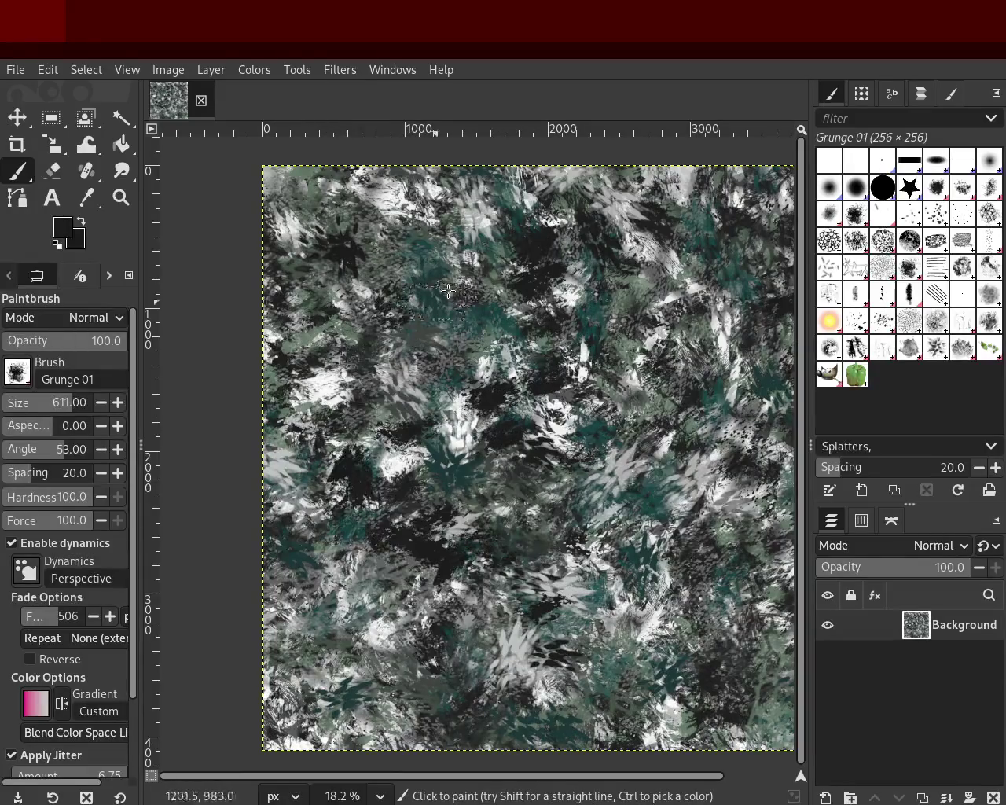
key(ctrl+z)
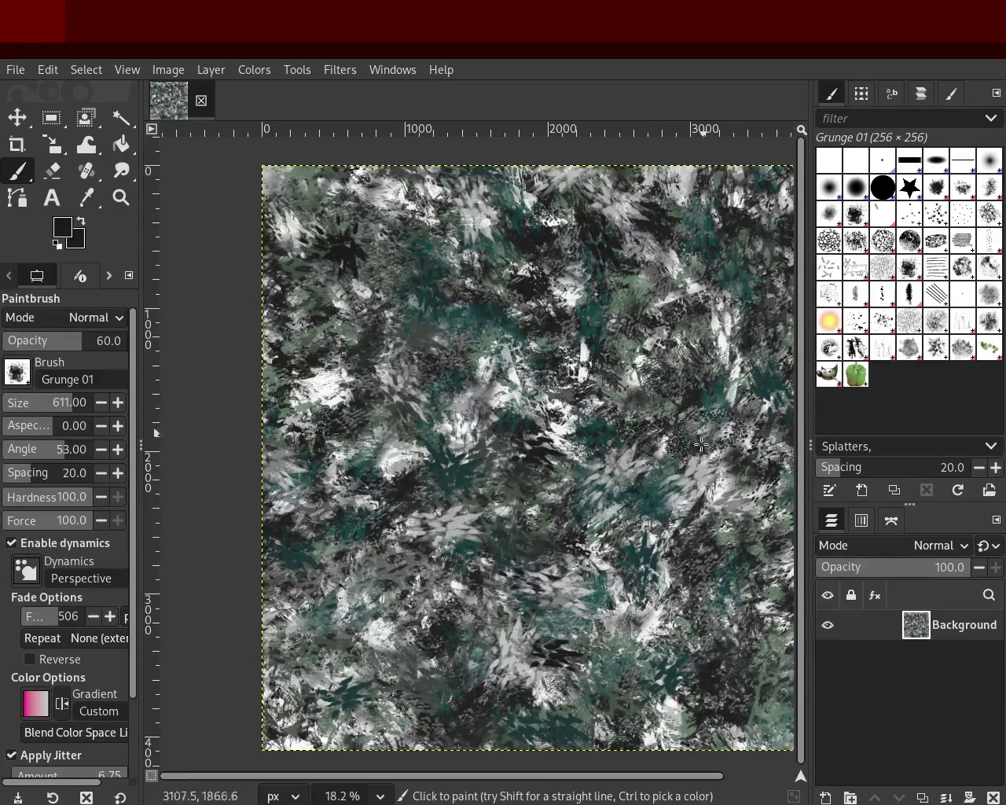
Raise opacity to 82 and dab near-white grunge patches across the image.
drag(87, 350, 105, 350)
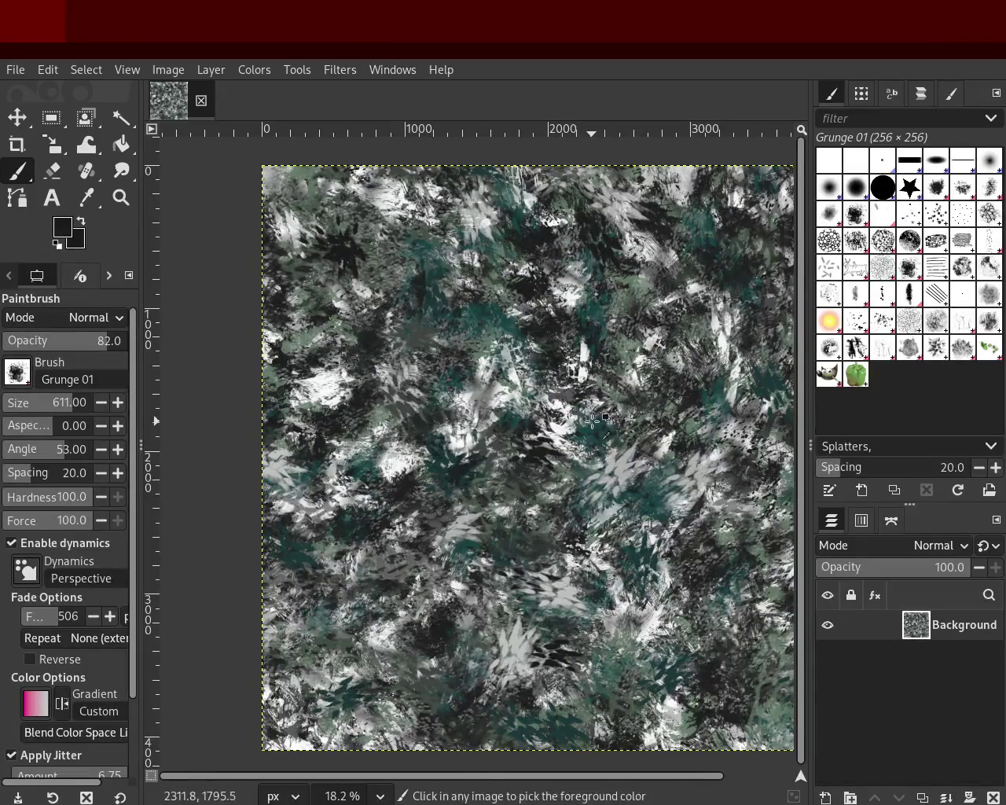
key(ctrl+z)
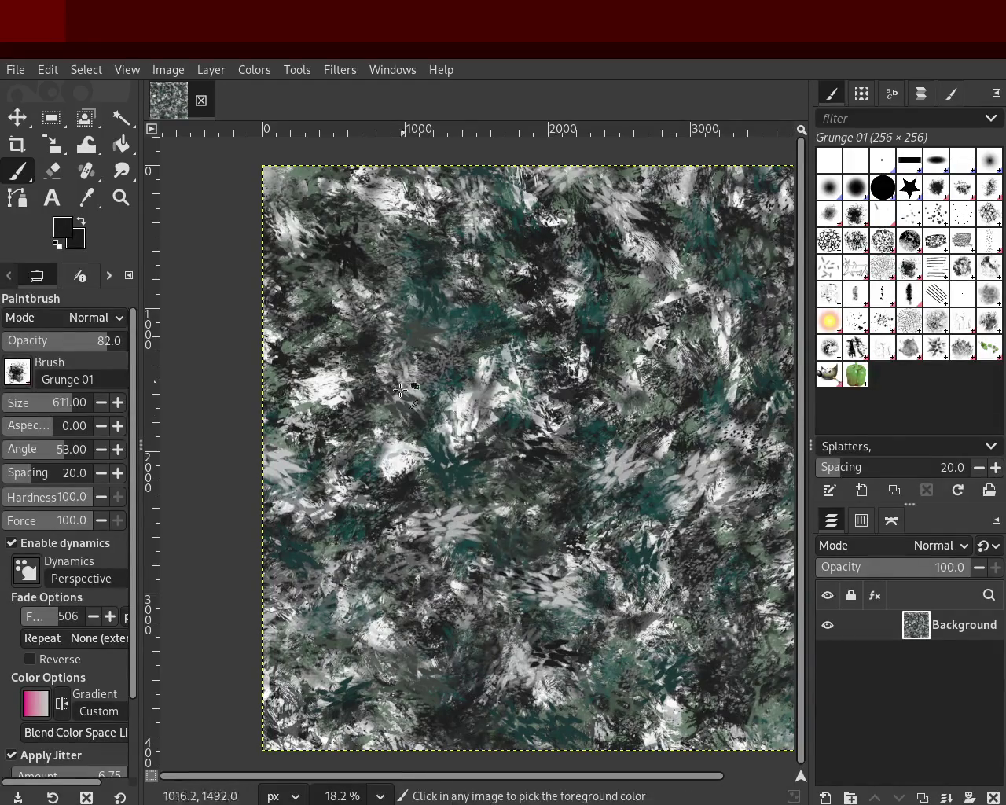
ctrl+click(469, 408)
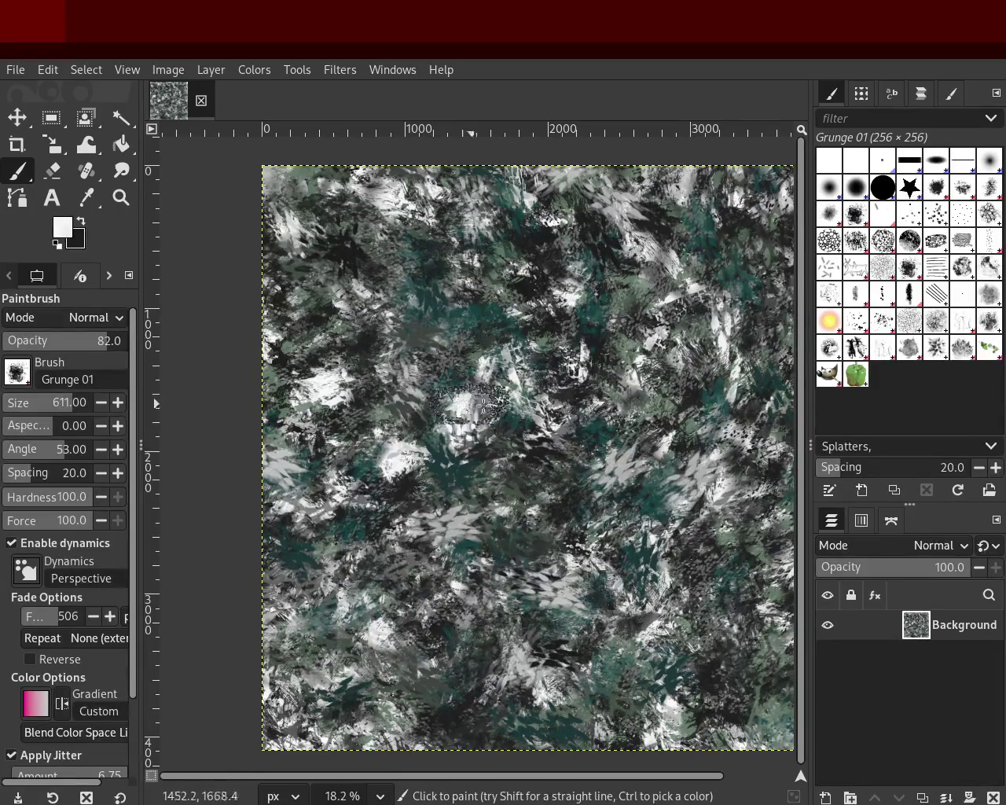
mouse_move(488, 563)
mouse_down()
mouse_move(642, 304)
mouse_move(696, 266)
mouse_move(539, 611)
mouse_move(545, 706)
mouse_move(136, 328)
mouse_up()
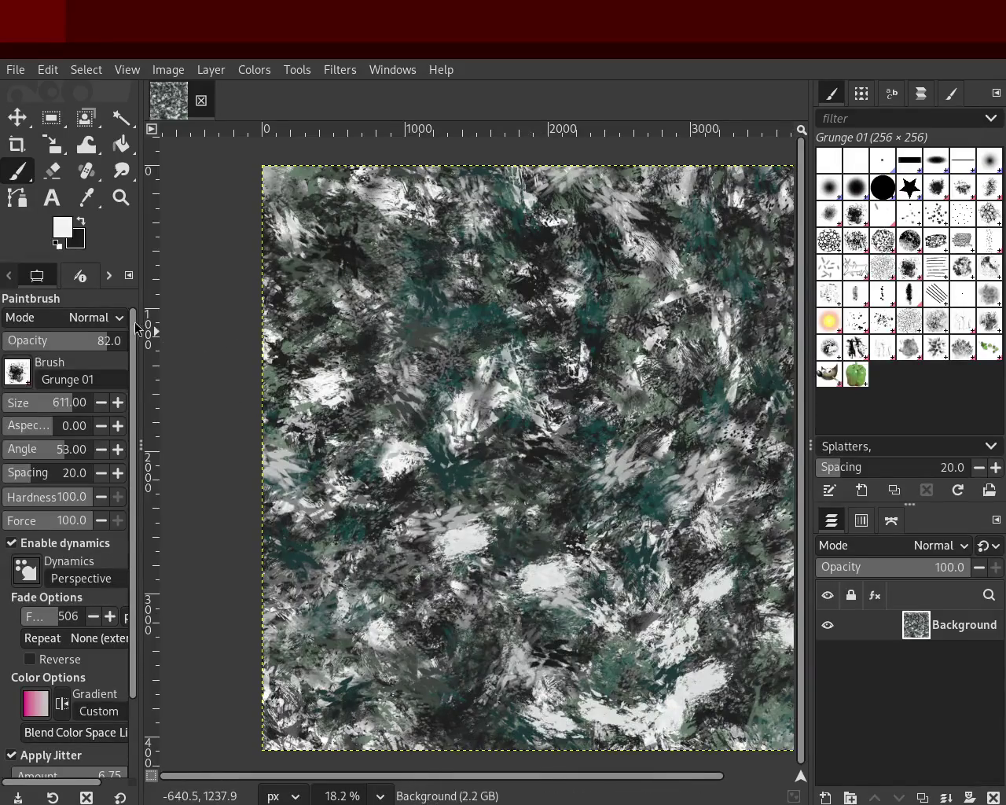
Zoom out to view the whole texture.
click(116, 203)
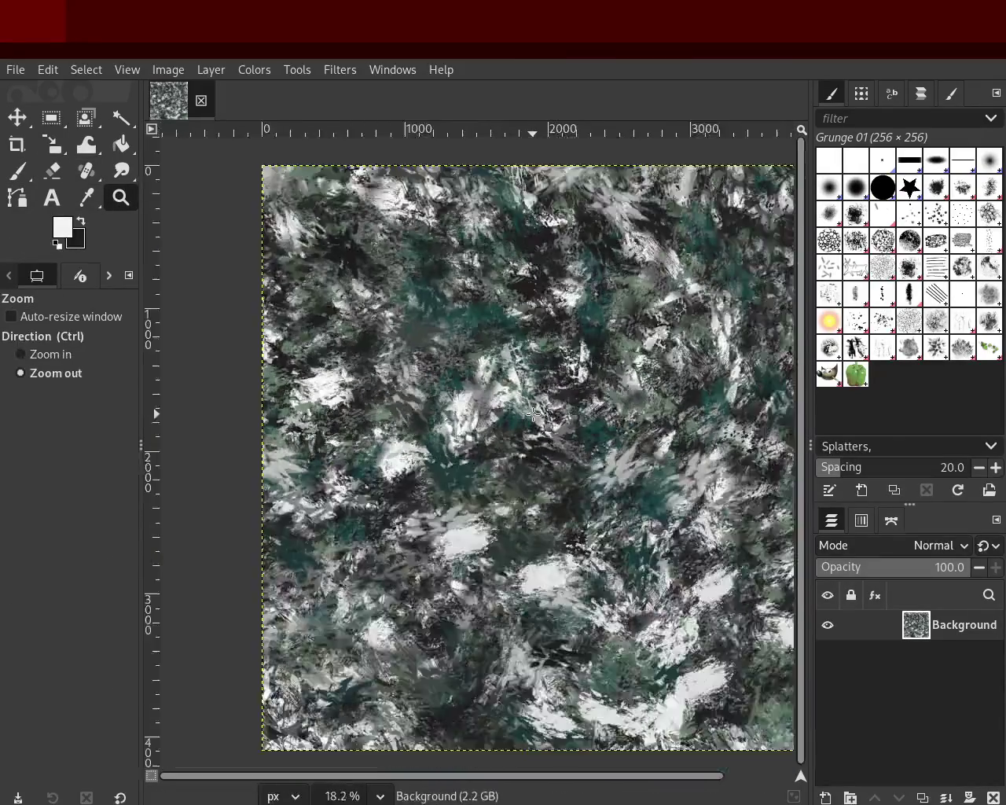
ctrl+click(597, 450)
ctrl+click(598, 450)
click(597, 450)
click(597, 449)
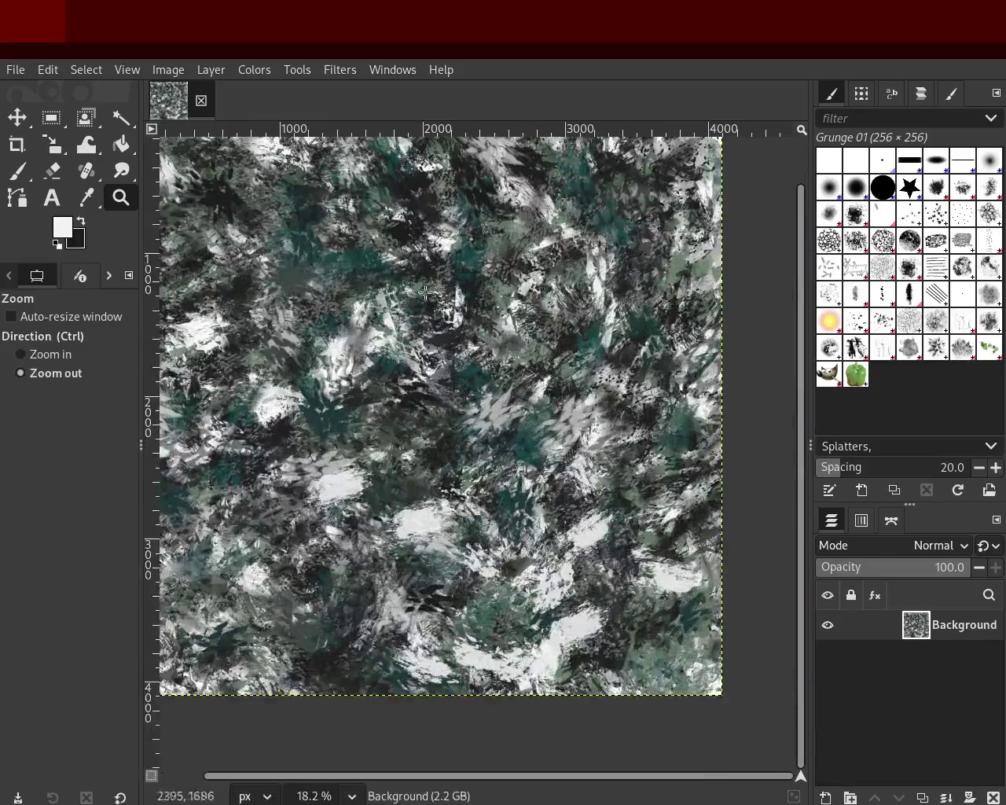
click(18, 171)
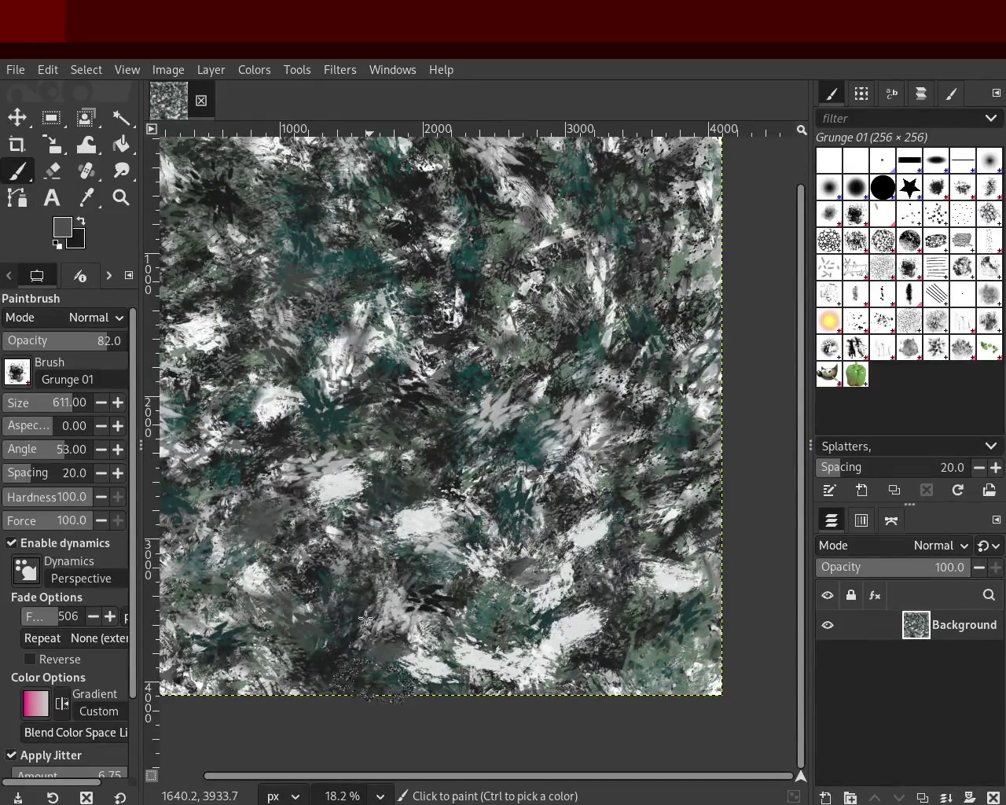
Paint dark and grey grunge strokes across the texture, plus one bright dab.
ctrl+click(566, 344)
mouse_move(566, 345)
mouse_down()
mouse_move(473, 497)
mouse_move(230, 409)
mouse_move(591, 394)
mouse_move(258, 359)
mouse_move(581, 401)
mouse_move(617, 578)
mouse_move(542, 303)
mouse_move(546, 608)
mouse_up()
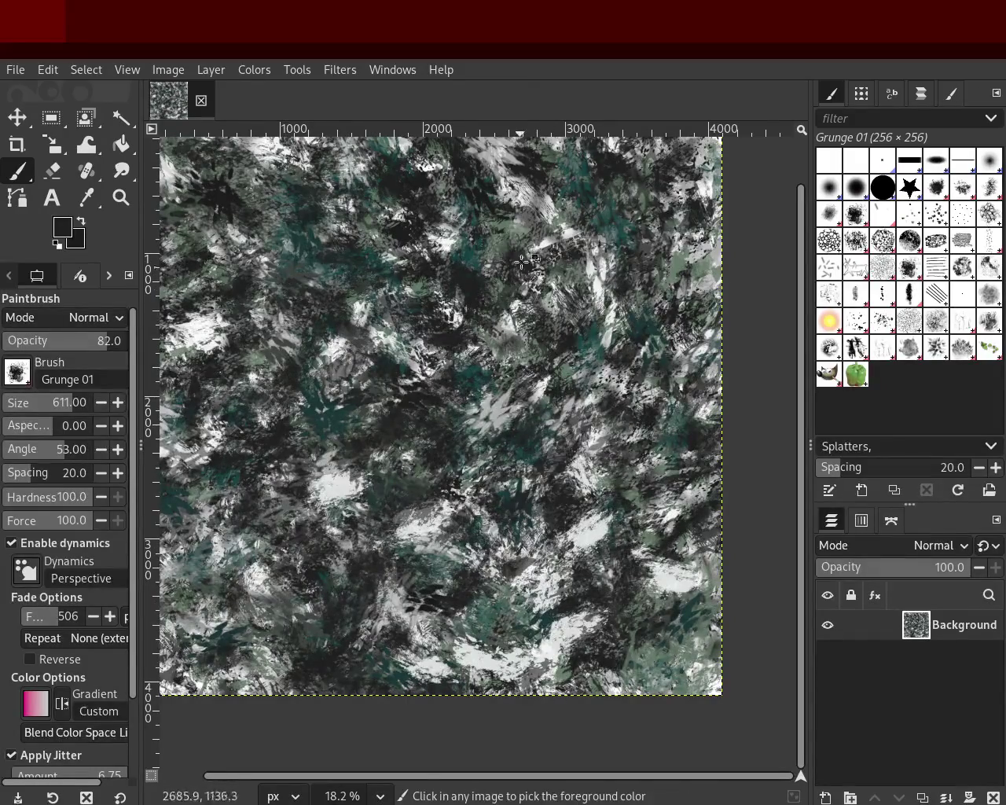
mouse_move(573, 233)
mouse_down()
mouse_move(302, 247)
mouse_move(469, 237)
mouse_move(293, 474)
mouse_move(389, 344)
mouse_up()
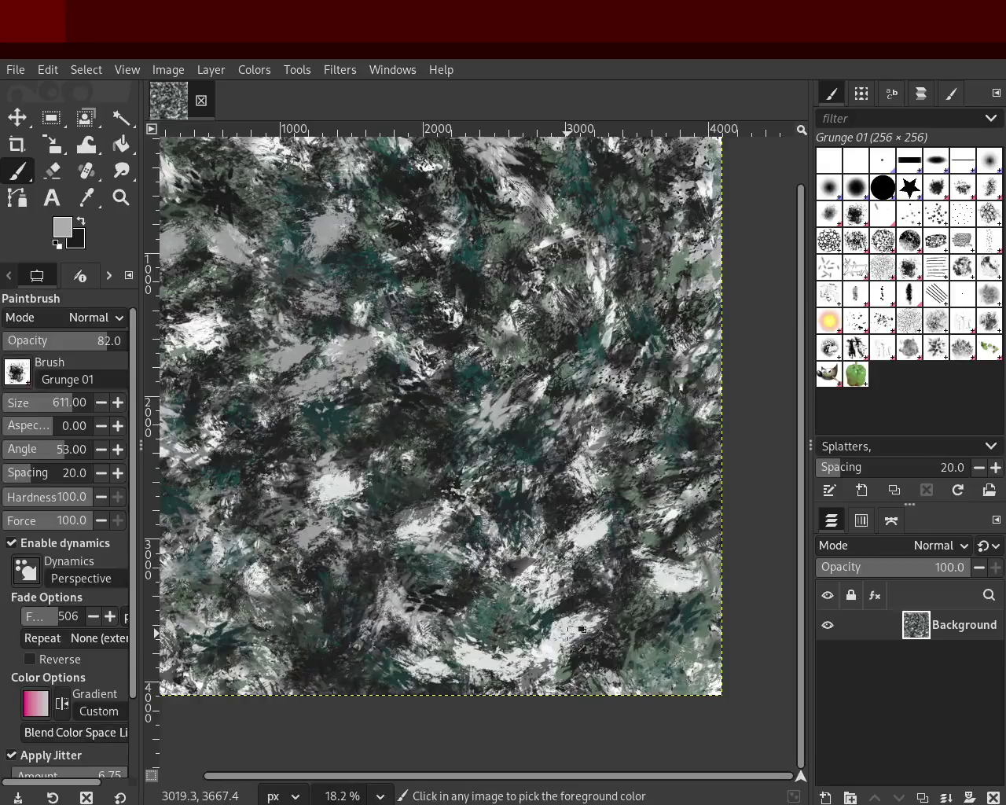
mouse_move(560, 642)
mouse_down()
mouse_move(275, 291)
mouse_move(389, 442)
mouse_move(290, 254)
mouse_move(385, 492)
mouse_up()
drag(315, 314, 417, 378)
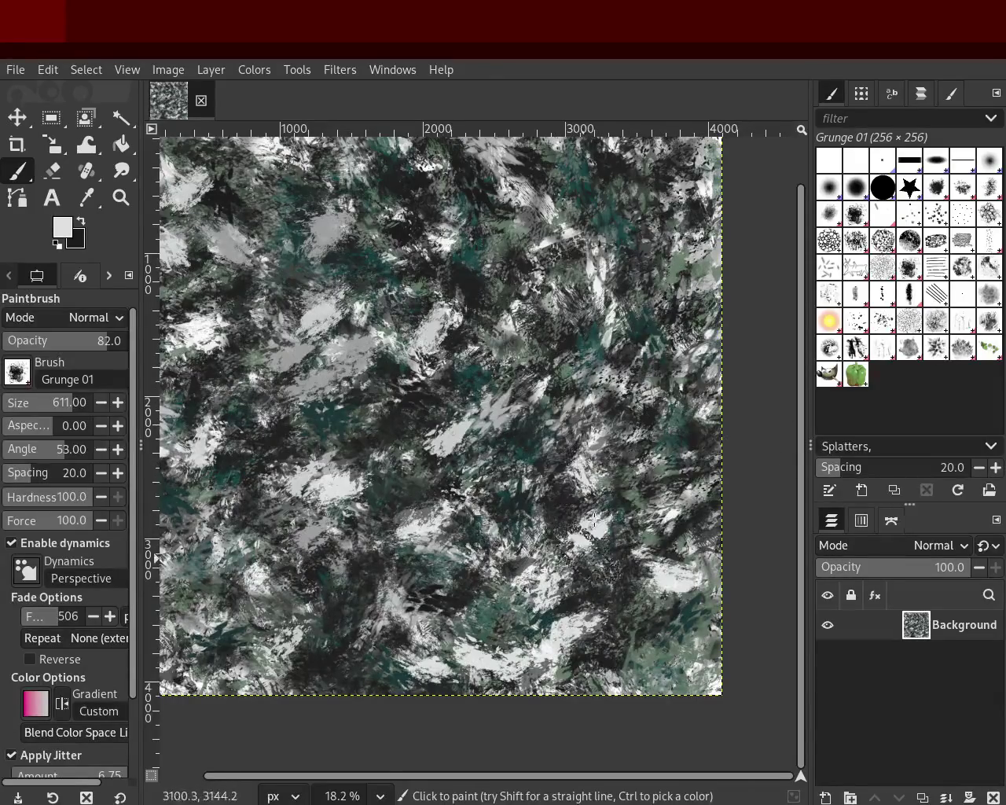
click(652, 279)
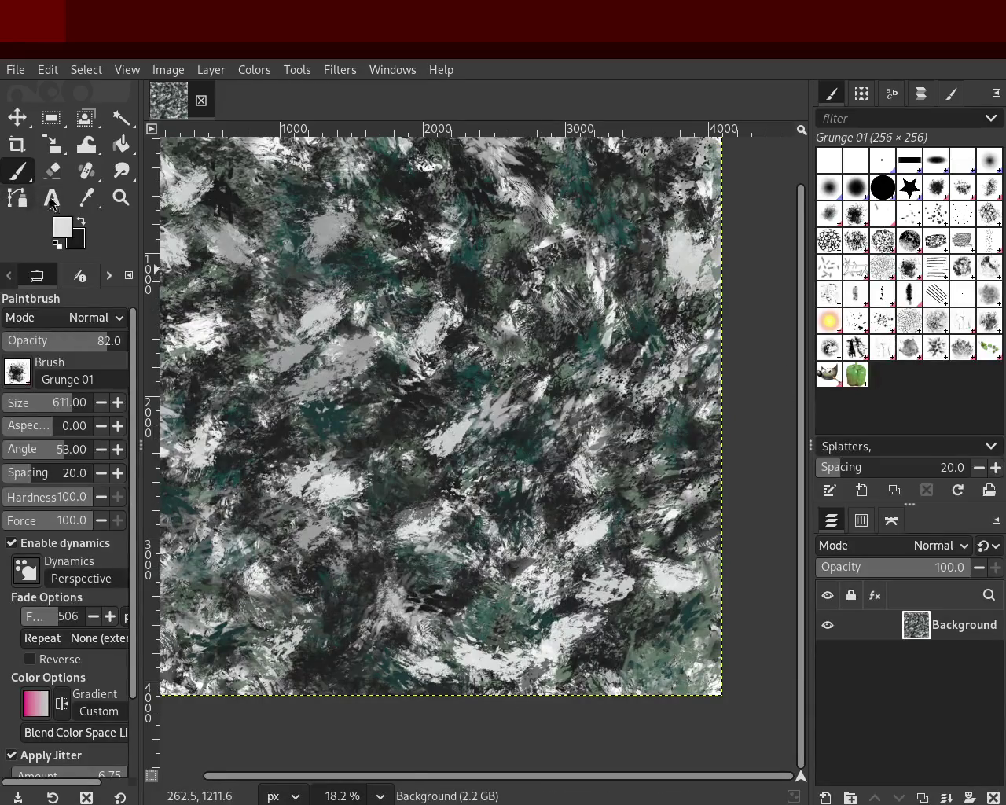
click(121, 198)
click(423, 307)
Reframe the view so the whole texture shows at 18.2%.
ctrl+click(423, 306)
double_click(423, 307)
click(423, 307)
ctrl+click(536, 339)
ctrl+click(542, 342)
double_click(600, 346)
click(600, 346)
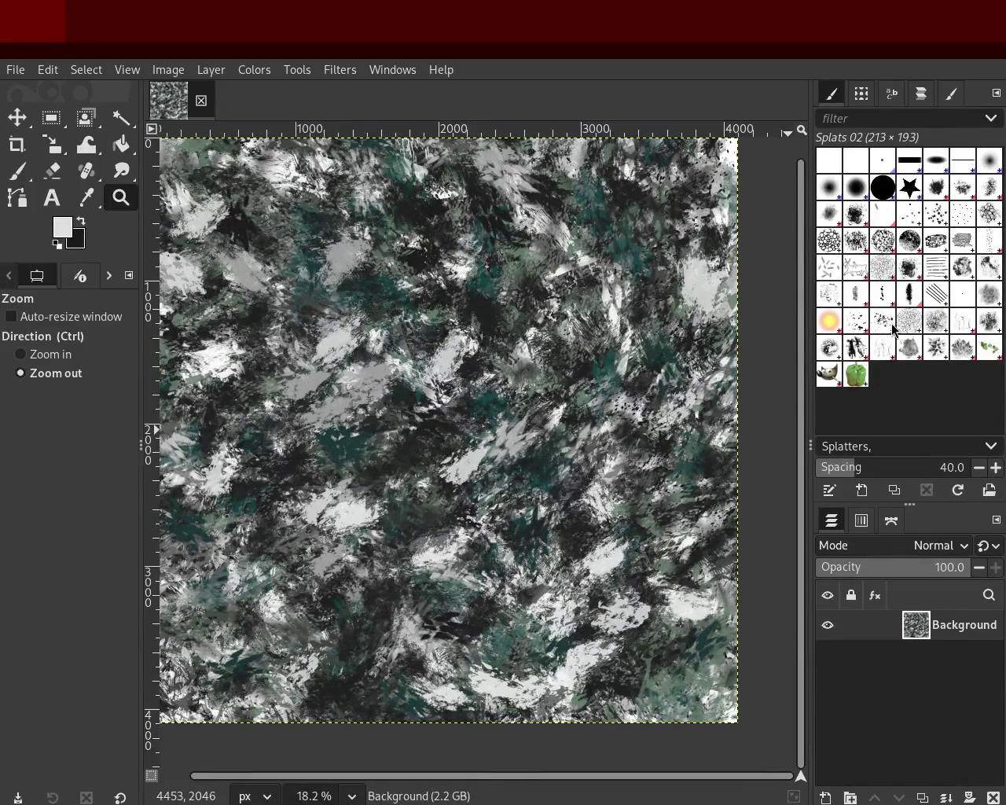
Set the Splats 02 brush size to 579 and paint splatters from the right toward the upper left.
click(6, 180)
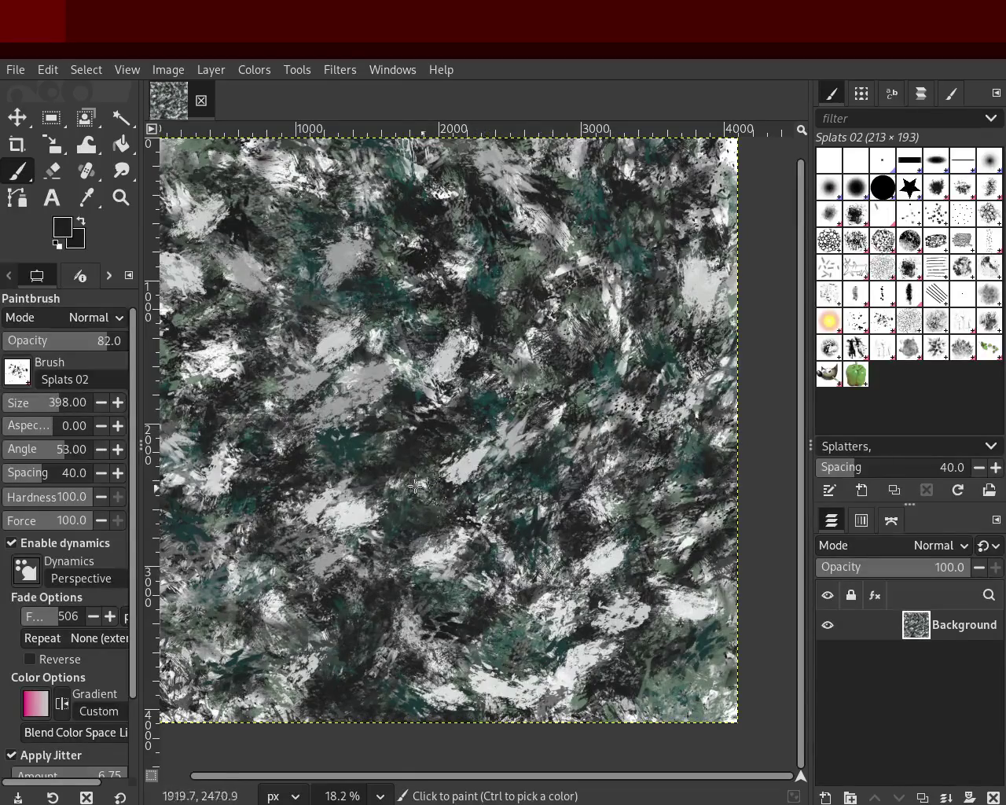
click(66, 404)
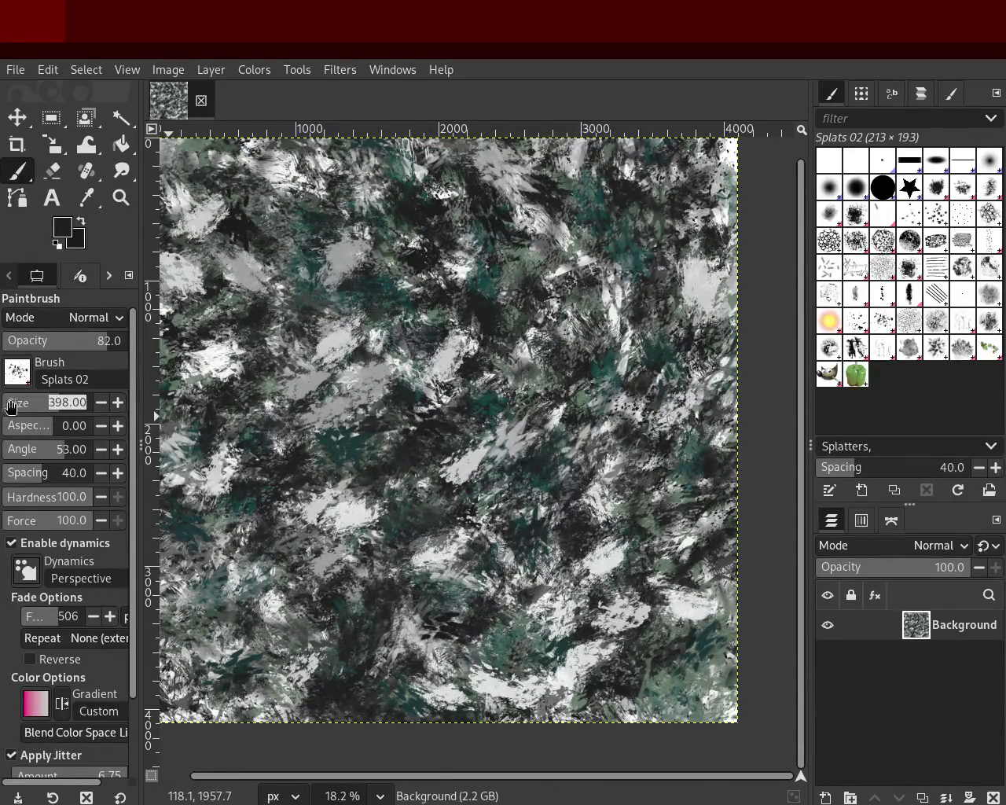
drag(65, 408, 69, 409)
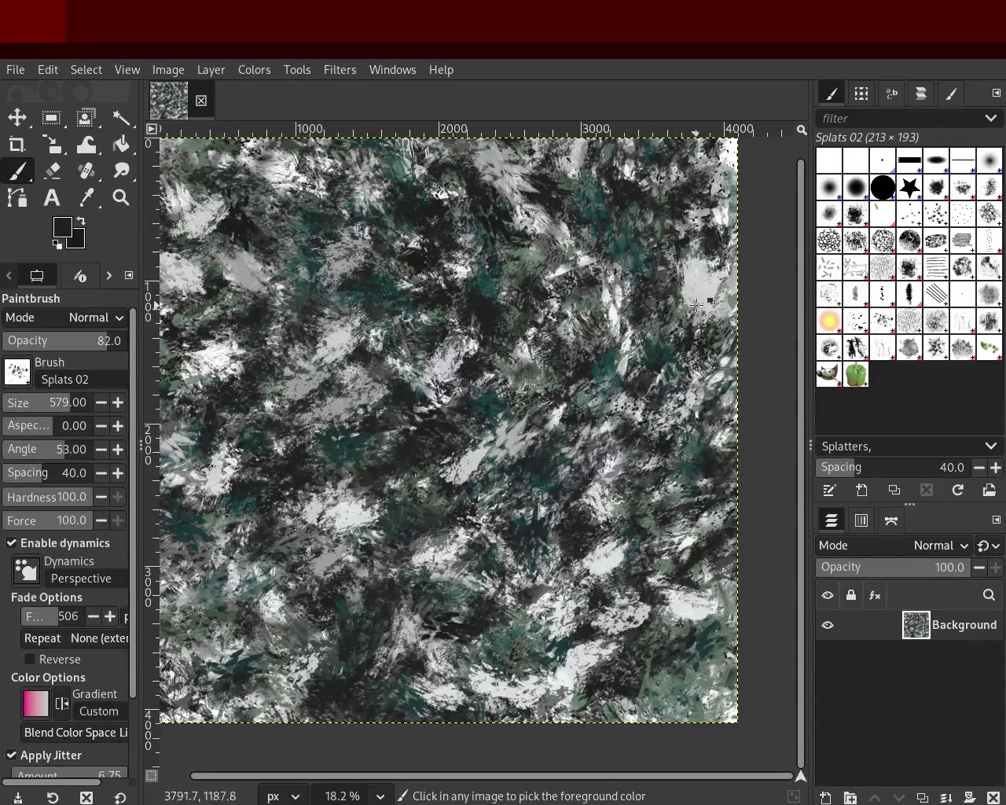
mouse_move(712, 291)
mouse_down()
mouse_move(251, 262)
mouse_move(694, 191)
mouse_move(543, 186)
mouse_move(305, 387)
mouse_move(320, 424)
mouse_up()
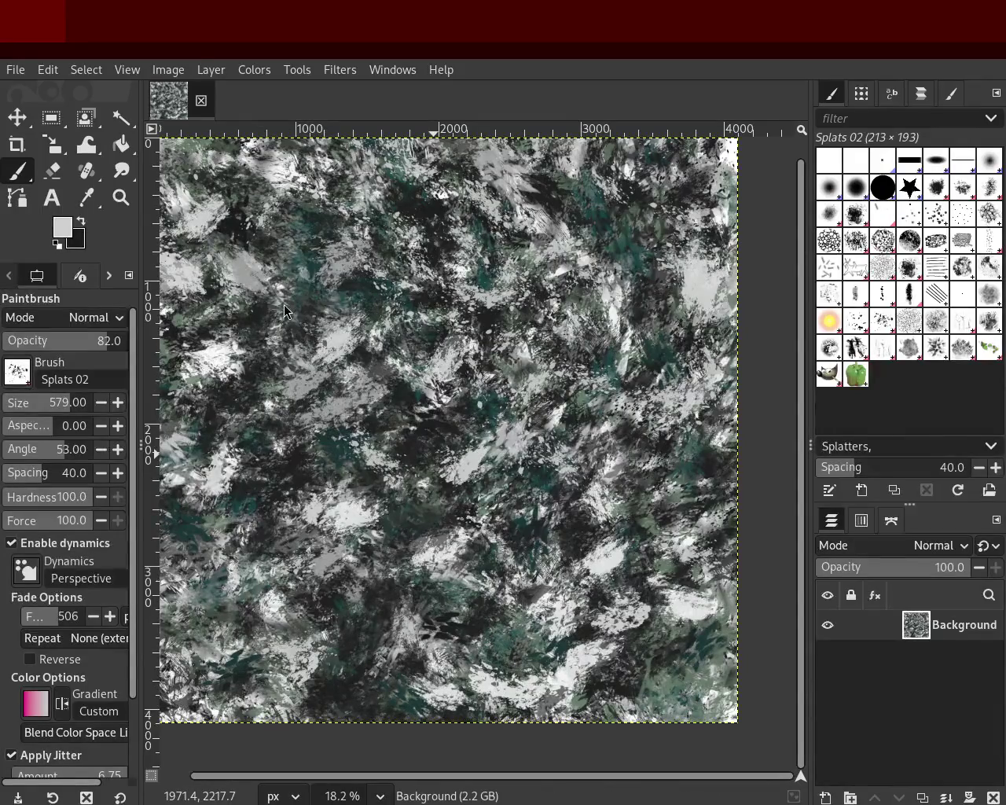
Sample a dark colour and paint dark splats over the upper left.
ctrl+click(431, 231)
mouse_move(303, 209)
mouse_down()
mouse_move(166, 256)
mouse_move(260, 315)
mouse_move(336, 221)
mouse_move(375, 285)
mouse_move(327, 353)
mouse_move(339, 403)
mouse_move(161, 155)
mouse_up()
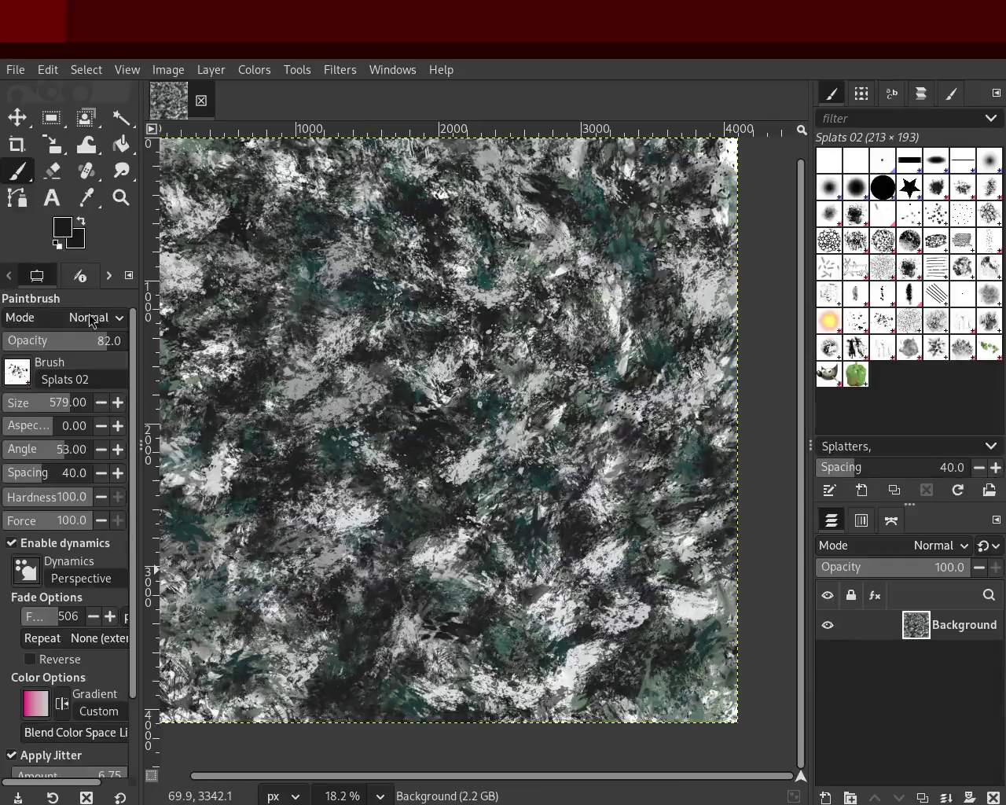
click(121, 197)
Zoom in and out over the texture to inspect it closely and as a whole.
ctrl+scroll(462, 427, up, 1)
ctrl+scroll(462, 427, down, 3)
ctrl+scroll(462, 428, up, 1)
ctrl+scroll(463, 428, up, 1)
ctrl+scroll(471, 416, up, 1)
ctrl+scroll(550, 314, up, 1)
ctrl+scroll(552, 311, down, 1)
ctrl+scroll(552, 311, down, 1)
ctrl+scroll(474, 434, up, 2)
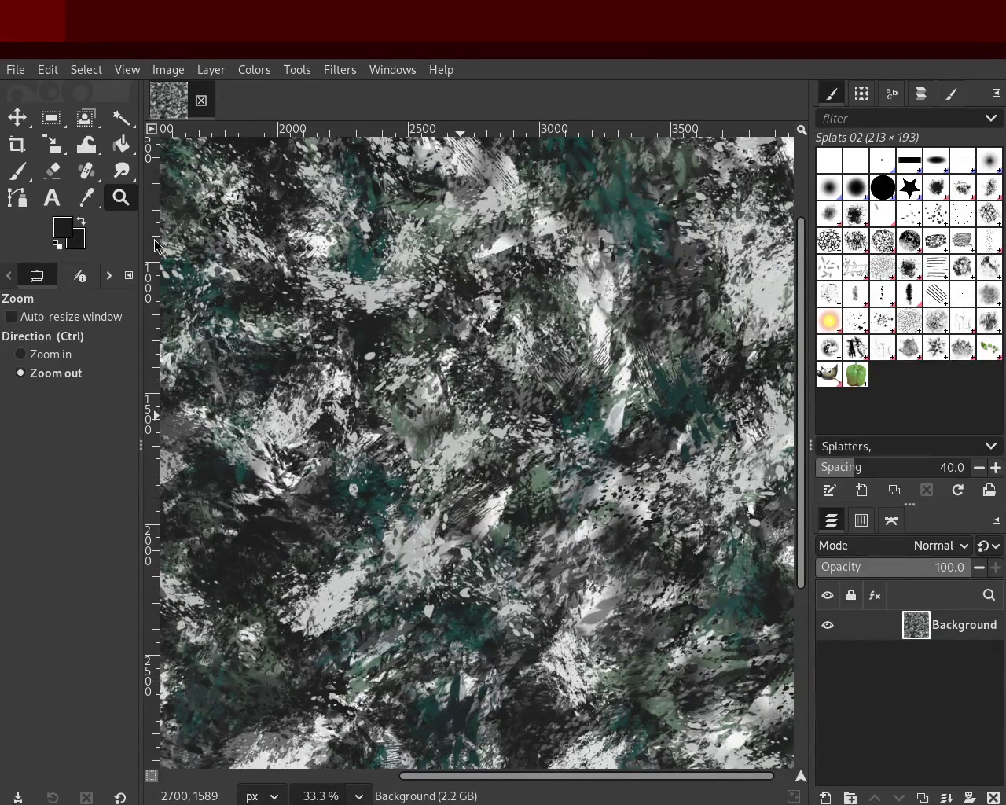
ctrl+scroll(545, 477, up, 1)
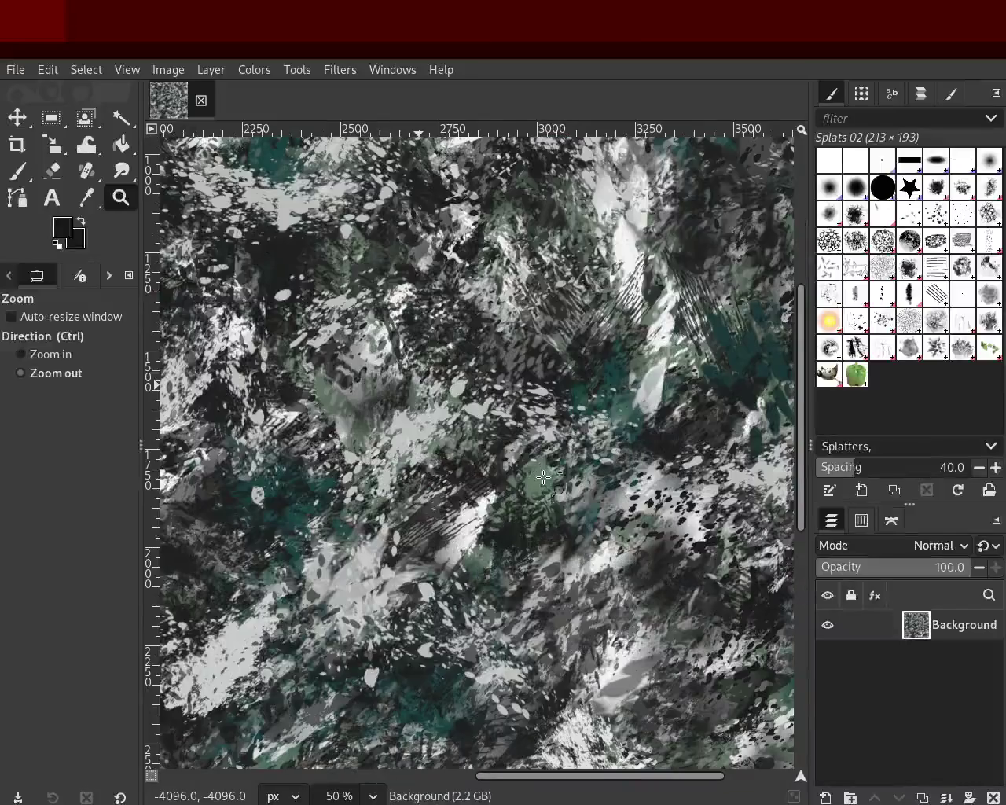
ctrl+scroll(534, 464, down, 2)
ctrl+scroll(518, 452, down, 2)
ctrl+scroll(509, 442, up, 1)
ctrl+scroll(509, 442, up, 1)
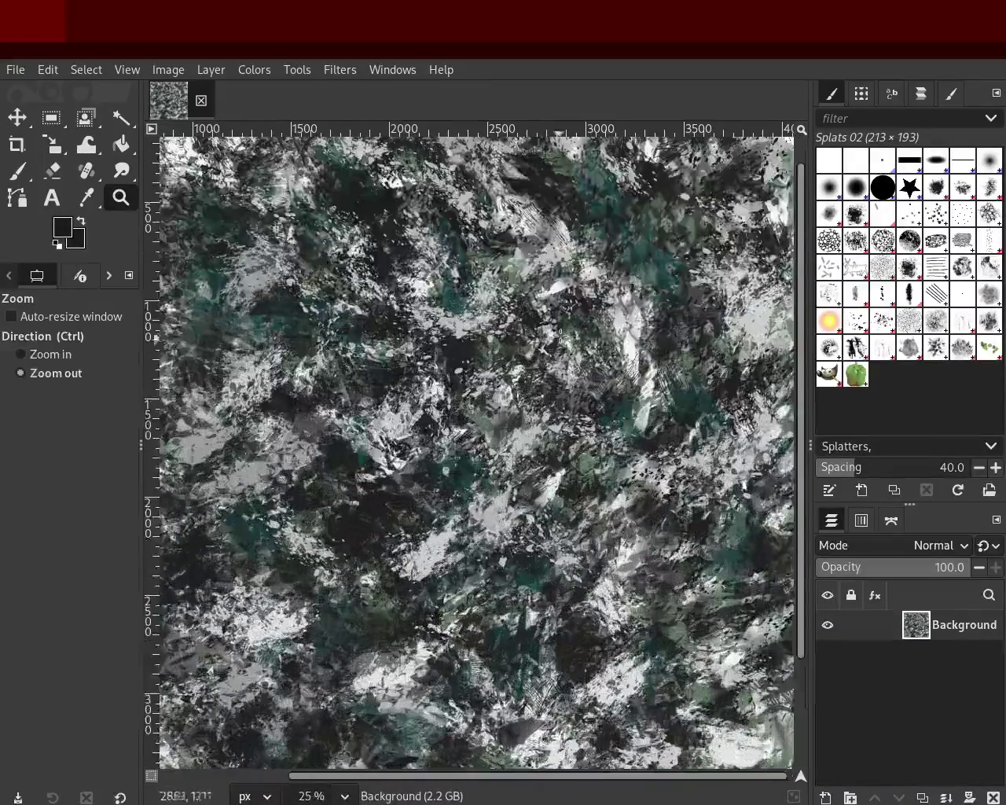
ctrl+scroll(503, 487, down, 2)
ctrl+scroll(495, 507, up, 2)
Stamp dark splats onto the speckled patch after checking it at closer zoom.
click(17, 170)
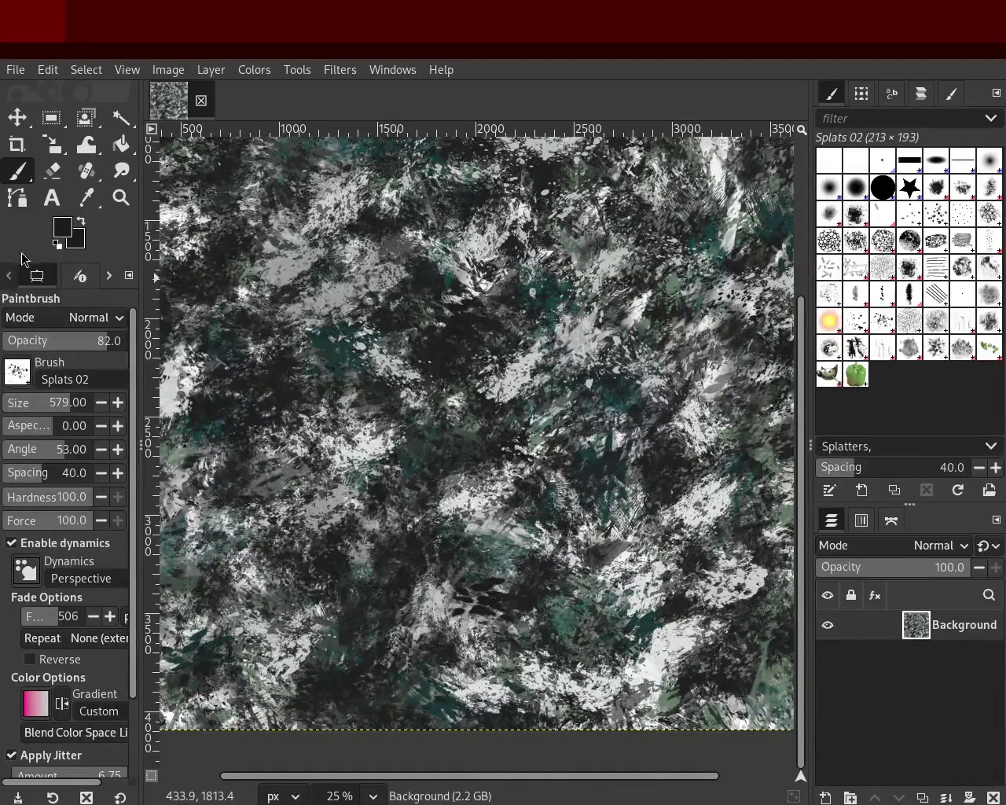
click(121, 198)
click(428, 187)
ctrl+scroll(429, 187, down, 3)
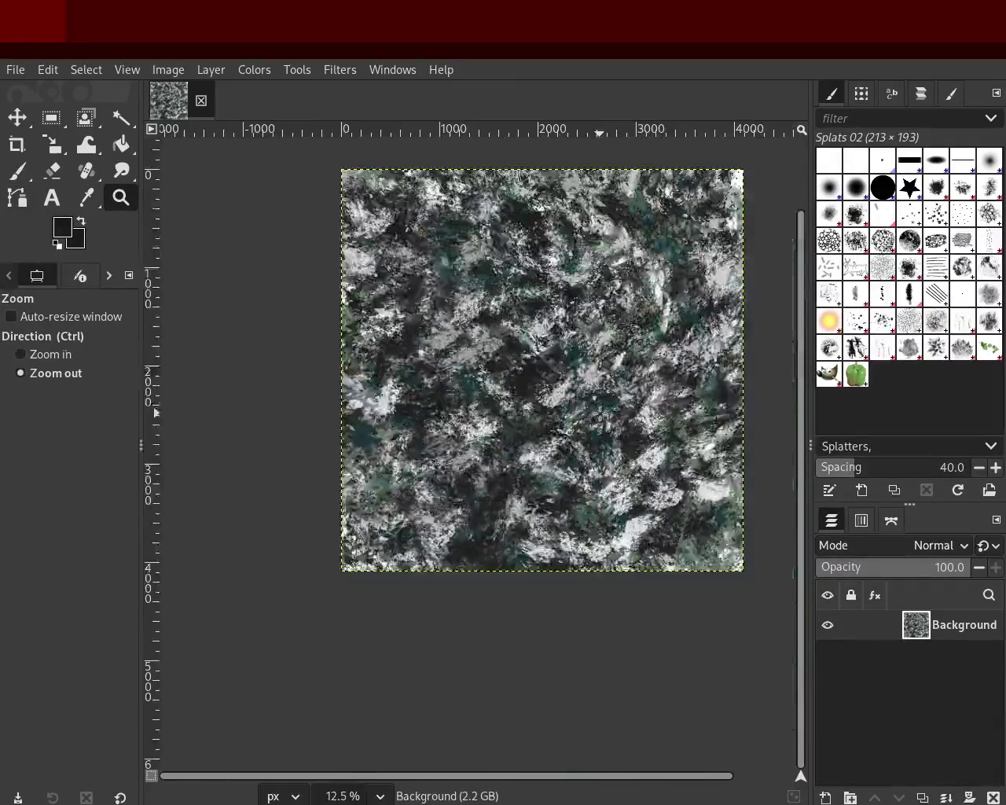
click(428, 187)
key(ctrl)
click(15, 175)
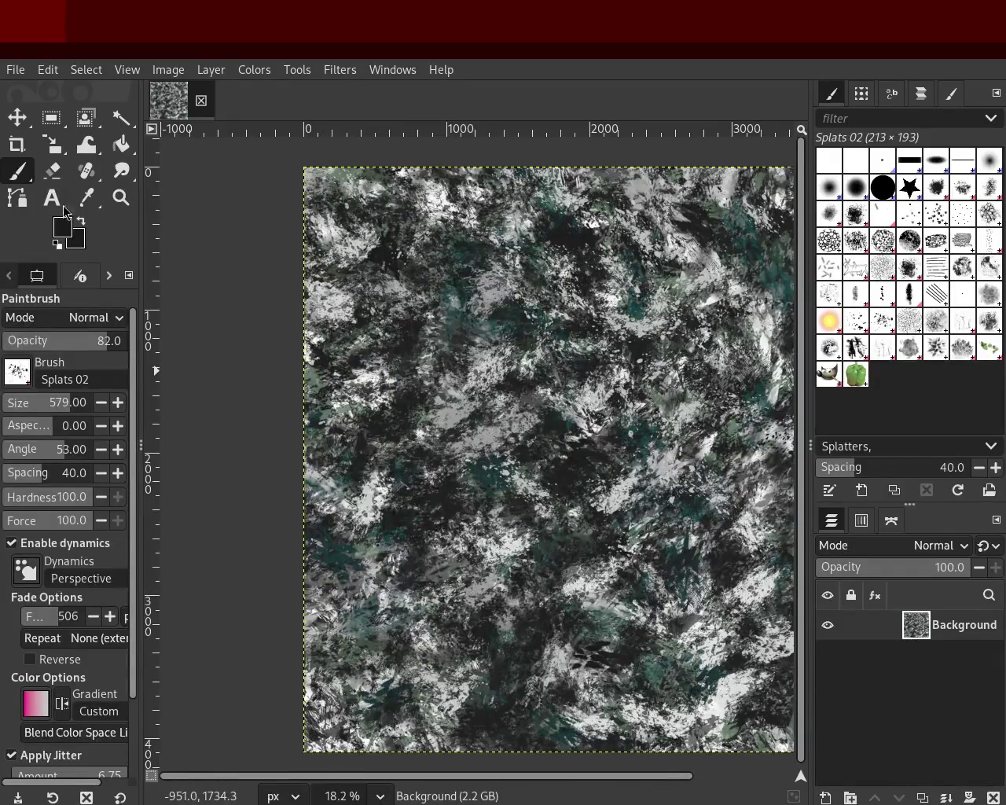
click(121, 197)
ctrl+scroll(511, 610, up, 1)
ctrl+scroll(511, 610, down, 3)
ctrl+scroll(511, 610, up, 2)
ctrl+scroll(511, 610, up, 1)
click(11, 176)
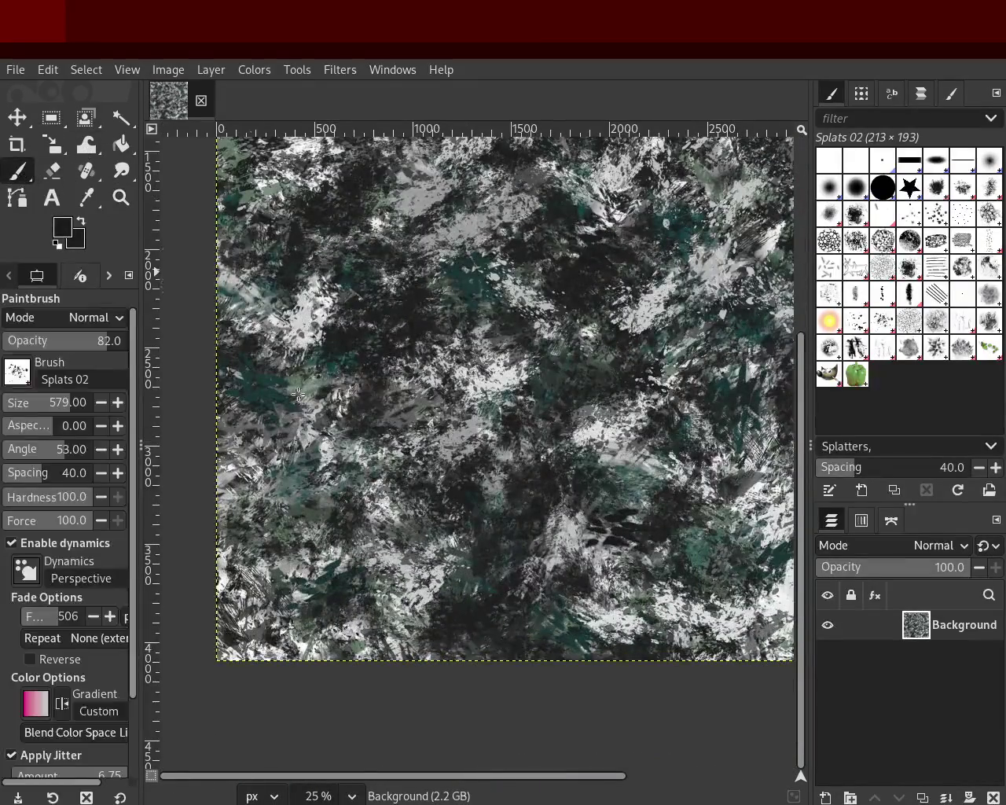
click(402, 287)
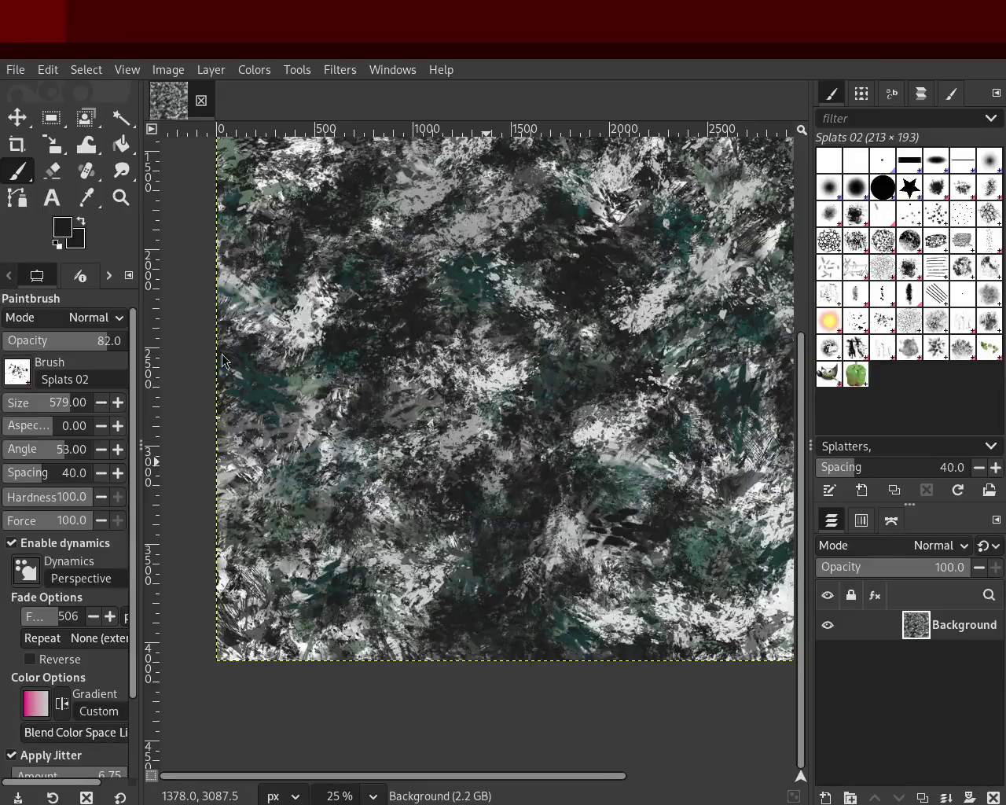
Zoom far in to inspect pixel detail of the new splats, then save the image.
click(120, 197)
ctrl+scroll(643, 295, up, 1)
ctrl+scroll(643, 295, down, 2)
ctrl+scroll(642, 295, down, 2)
ctrl+scroll(643, 295, up, 3)
ctrl+scroll(464, 393, up, 1)
ctrl+scroll(464, 393, down, 2)
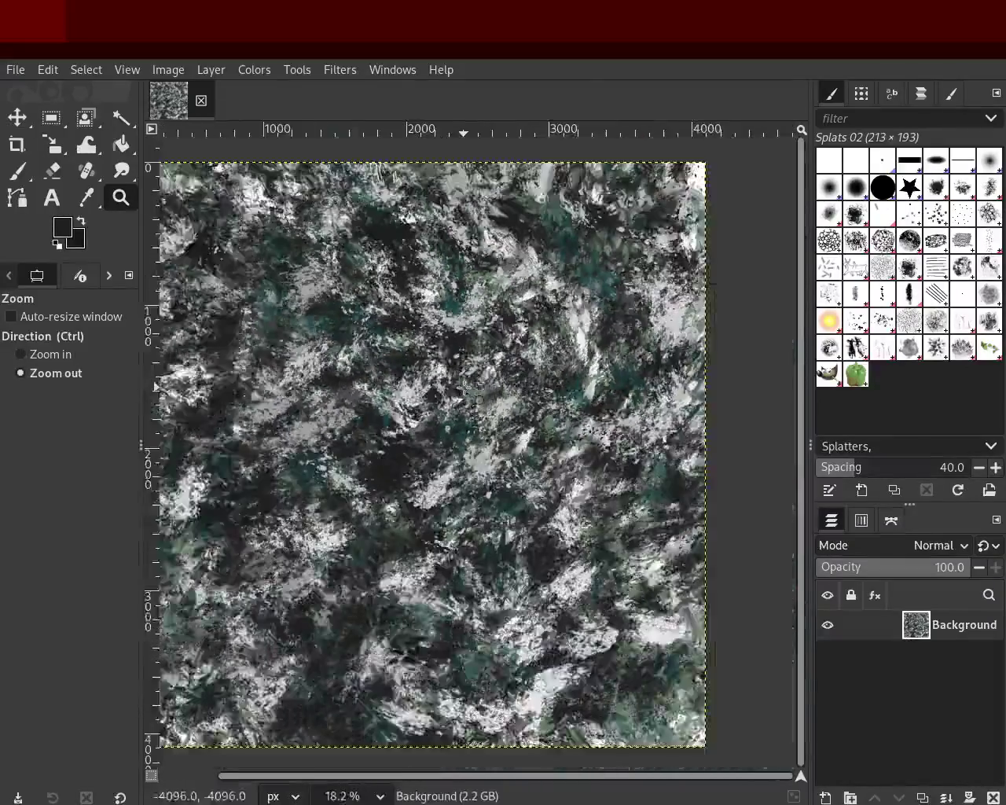
ctrl+scroll(487, 353, down, 1)
ctrl+scroll(382, 398, up, 1)
drag(382, 399, 391, 406)
ctrl+scroll(539, 464, down, 2)
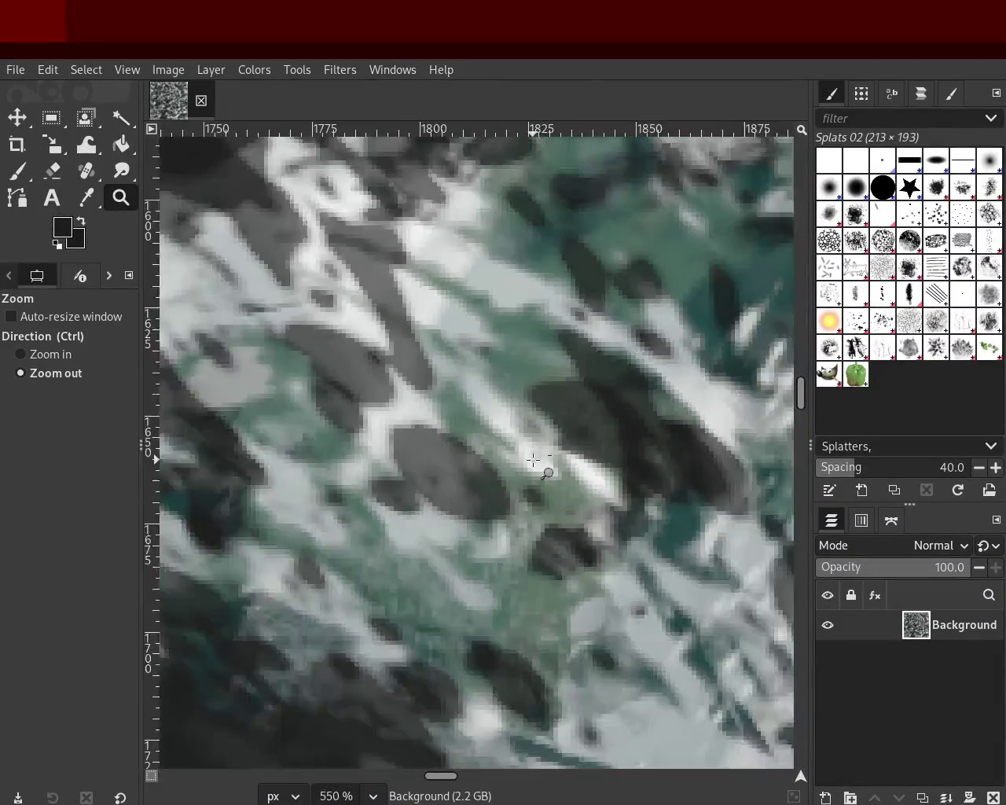
ctrl+scroll(539, 465, down, 3)
ctrl+scroll(534, 460, down, 3)
ctrl+scroll(534, 459, down, 1)
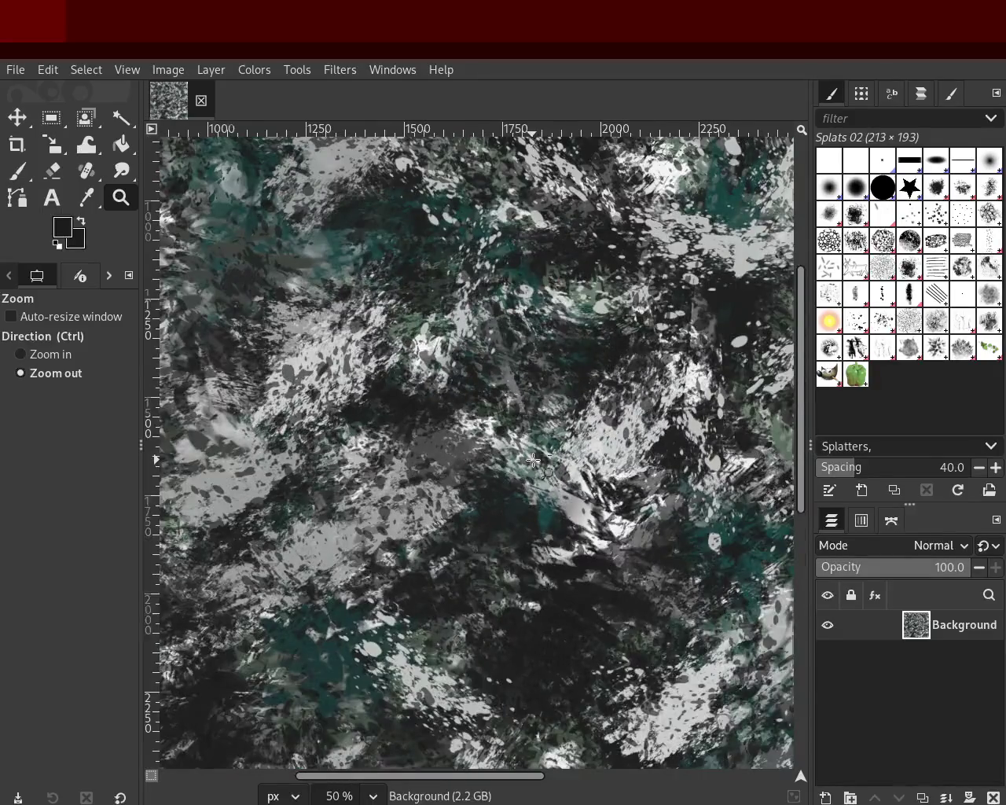
ctrl+scroll(534, 460, down, 2)
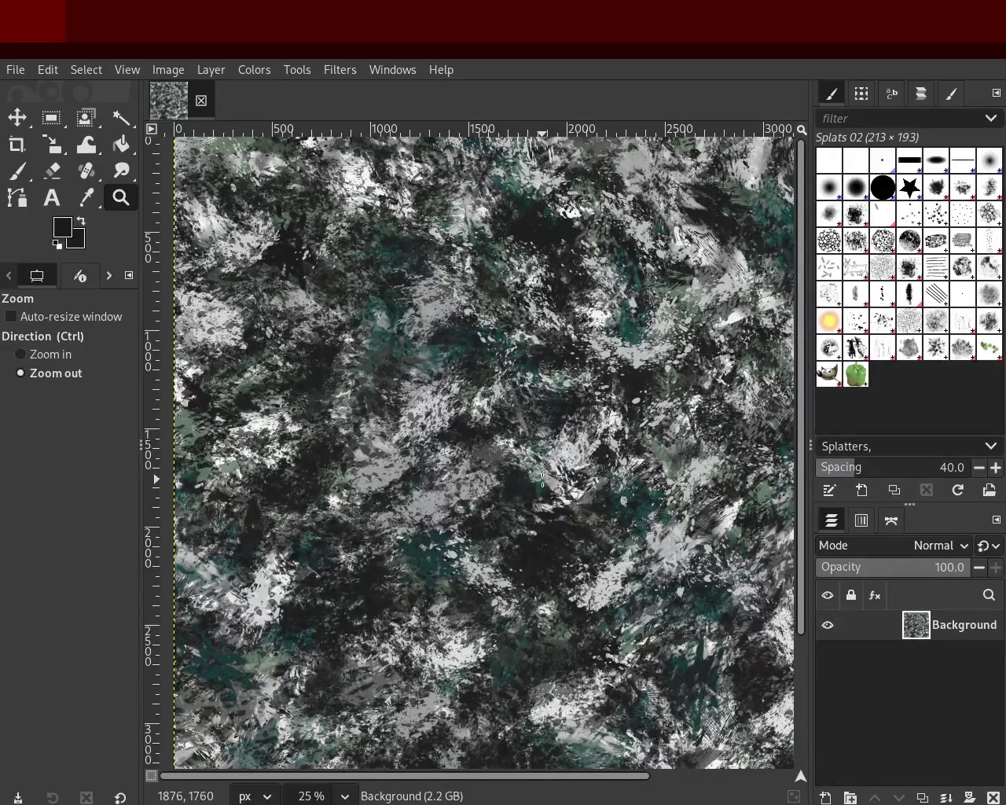
ctrl+scroll(496, 392, up, 1)
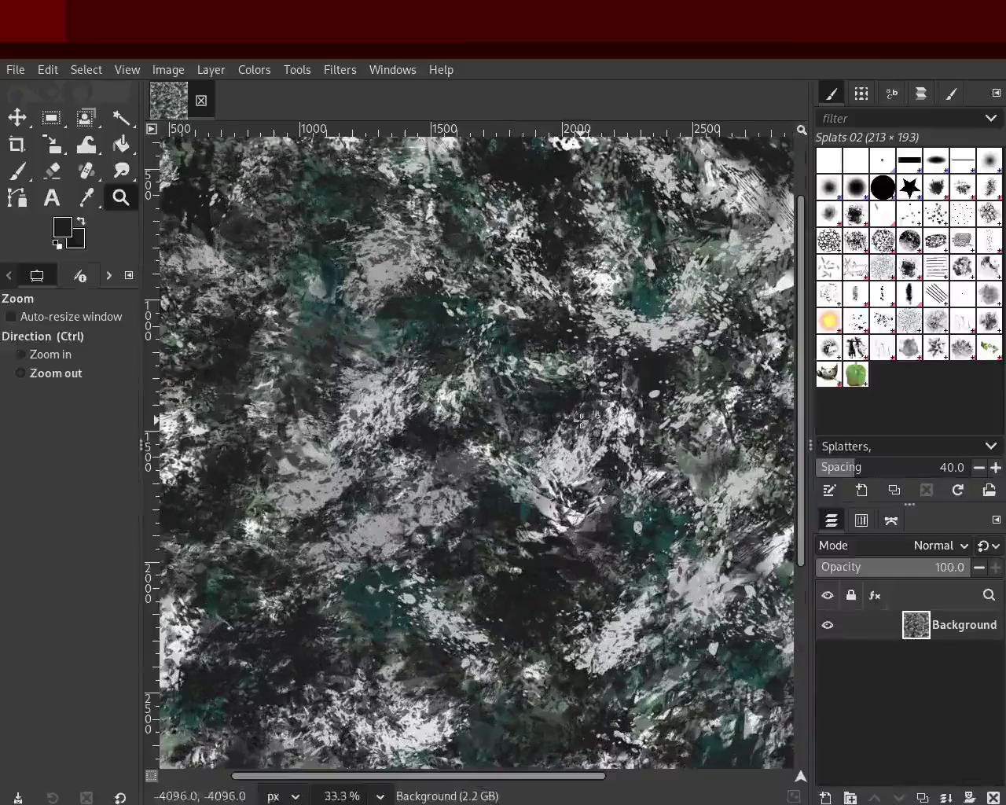
ctrl+scroll(550, 424, down, 2)
ctrl+scroll(755, 485, down, 2)
ctrl+scroll(611, 481, up, 2)
ctrl+scroll(611, 481, down, 1)
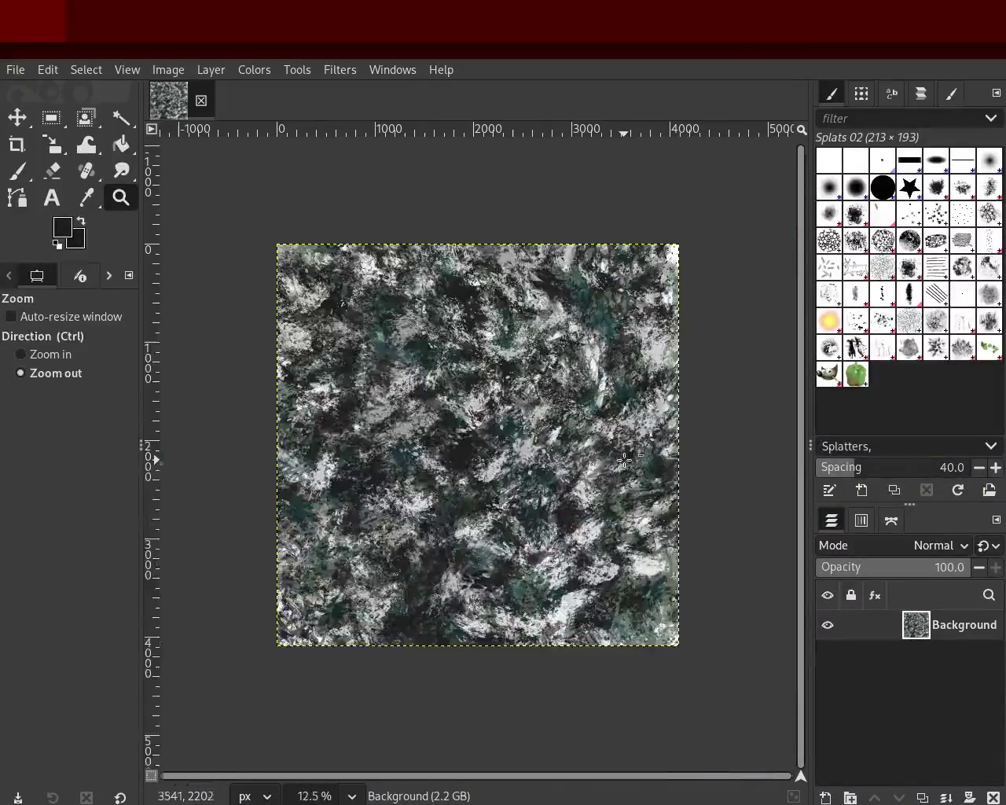
ctrl+scroll(441, 418, up, 1)
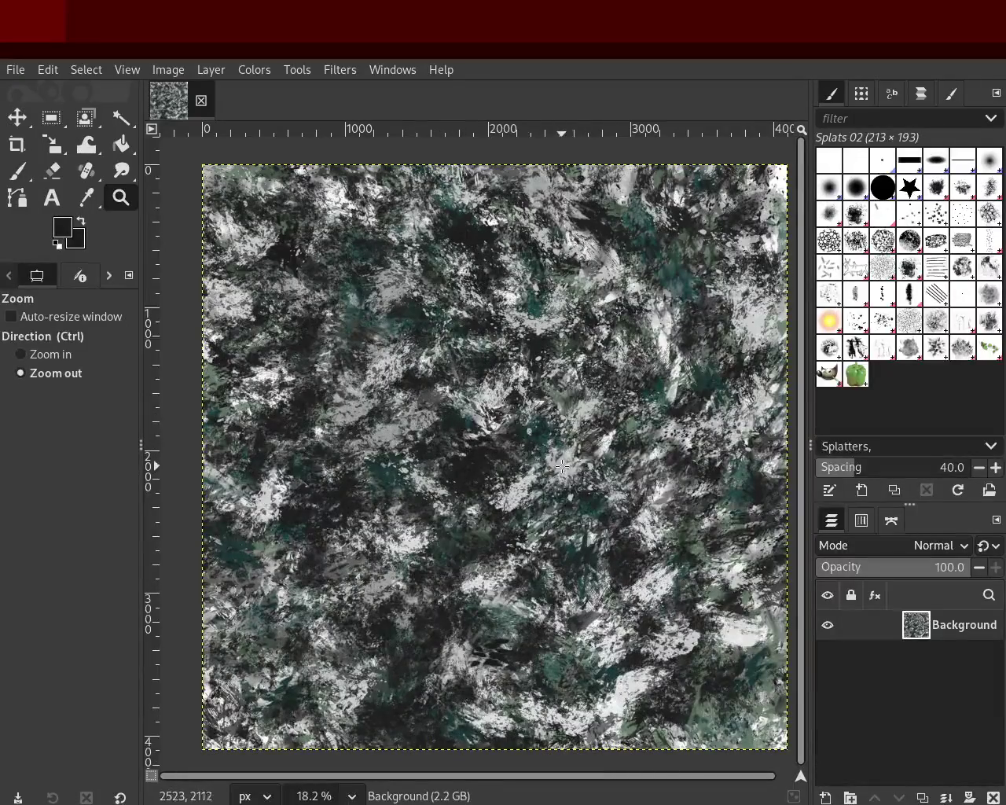
ctrl+scroll(550, 487, down, 1)
ctrl+scroll(598, 511, up, 1)
ctrl+scroll(663, 531, down, 1)
ctrl+scroll(629, 393, up, 1)
ctrl+scroll(610, 323, down, 1)
ctrl+scroll(597, 326, up, 1)
ctrl+scroll(586, 329, down, 1)
ctrl+scroll(574, 332, up, 1)
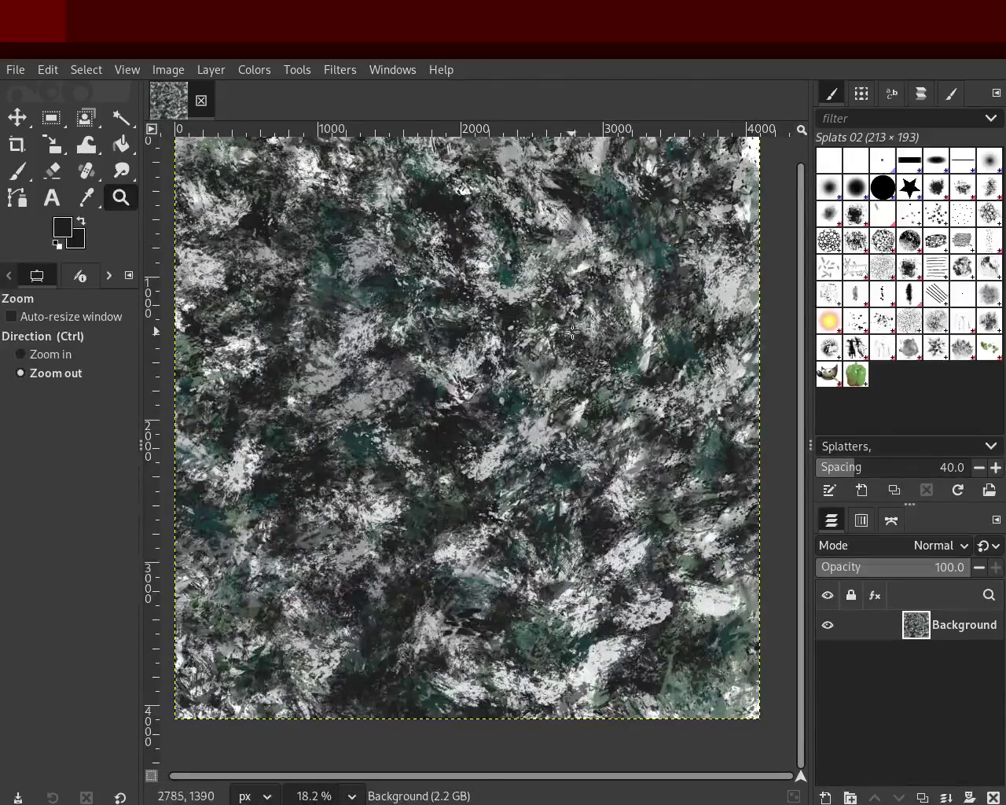
ctrl+scroll(550, 342, down, 1)
ctrl+scroll(522, 349, up, 1)
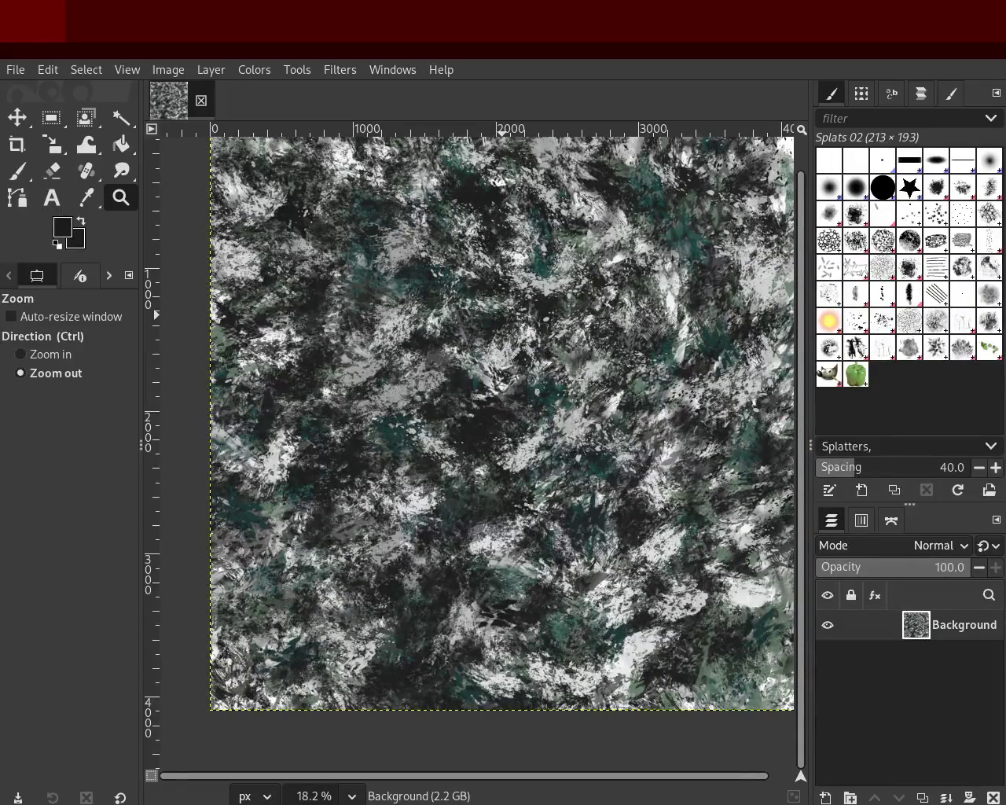
key(ctrl+s)
Bring Blender's terrain view onscreen, then return the texture to full screen.
key(super+Left)
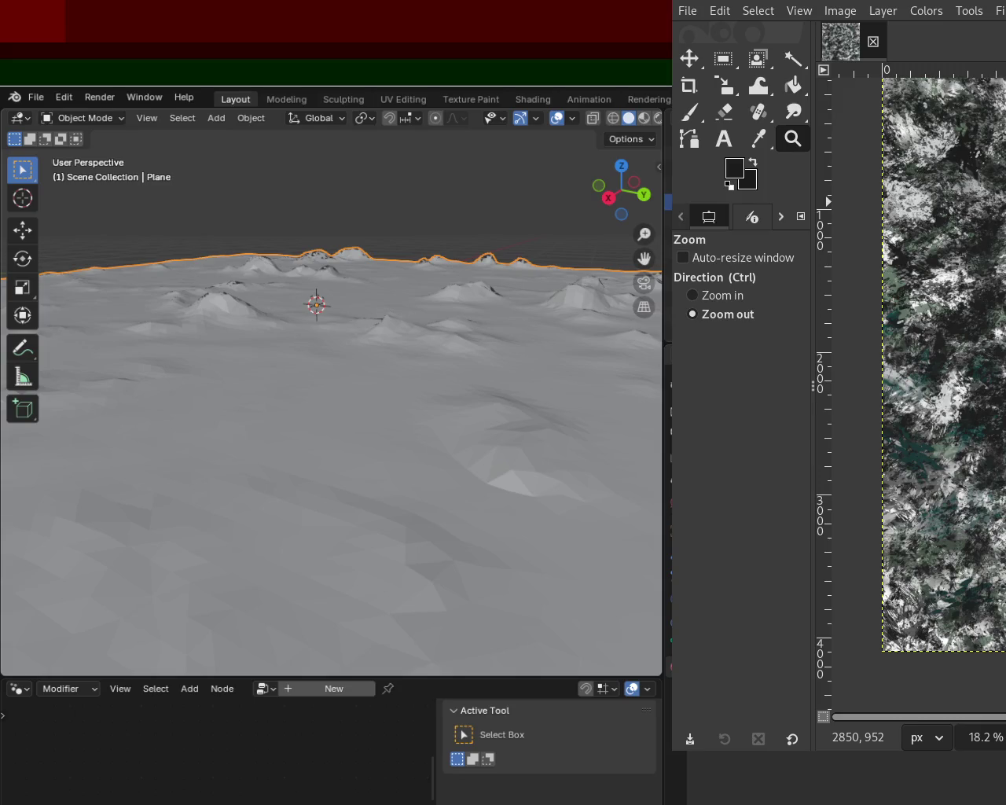
key(super+Right)
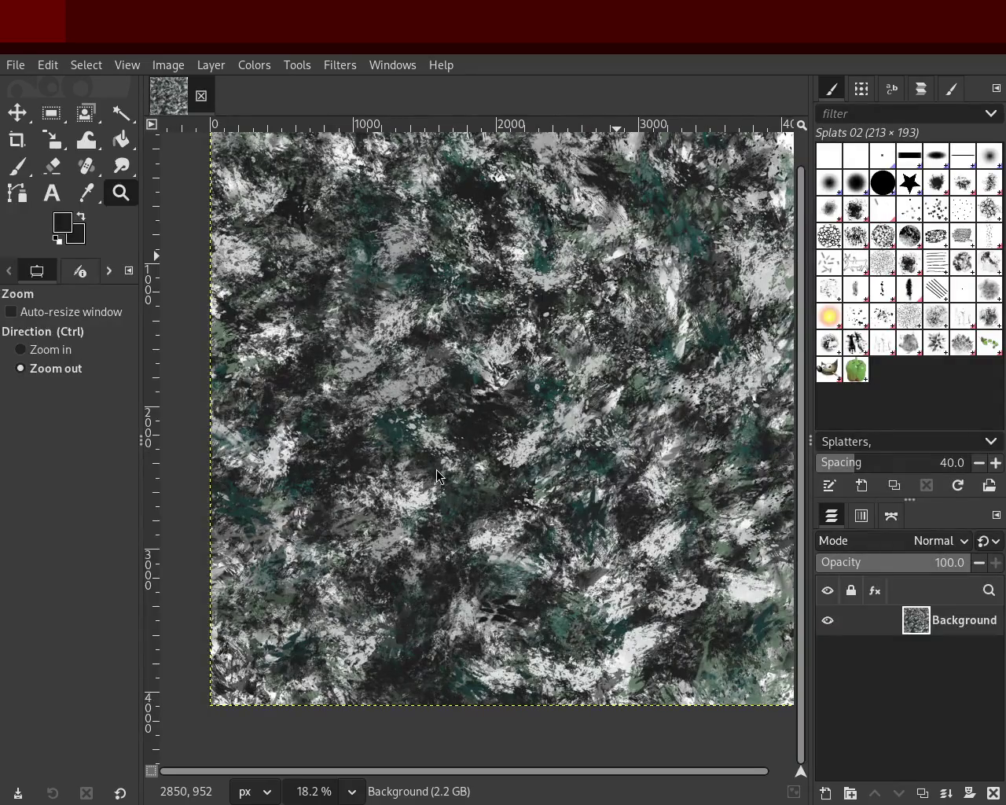
Zoom in and out on the whole texture, then place Blender's terrain view beside it.
ctrl+click(445, 311)
click(456, 311)
triple_click(472, 310)
ctrl+double_click(484, 309)
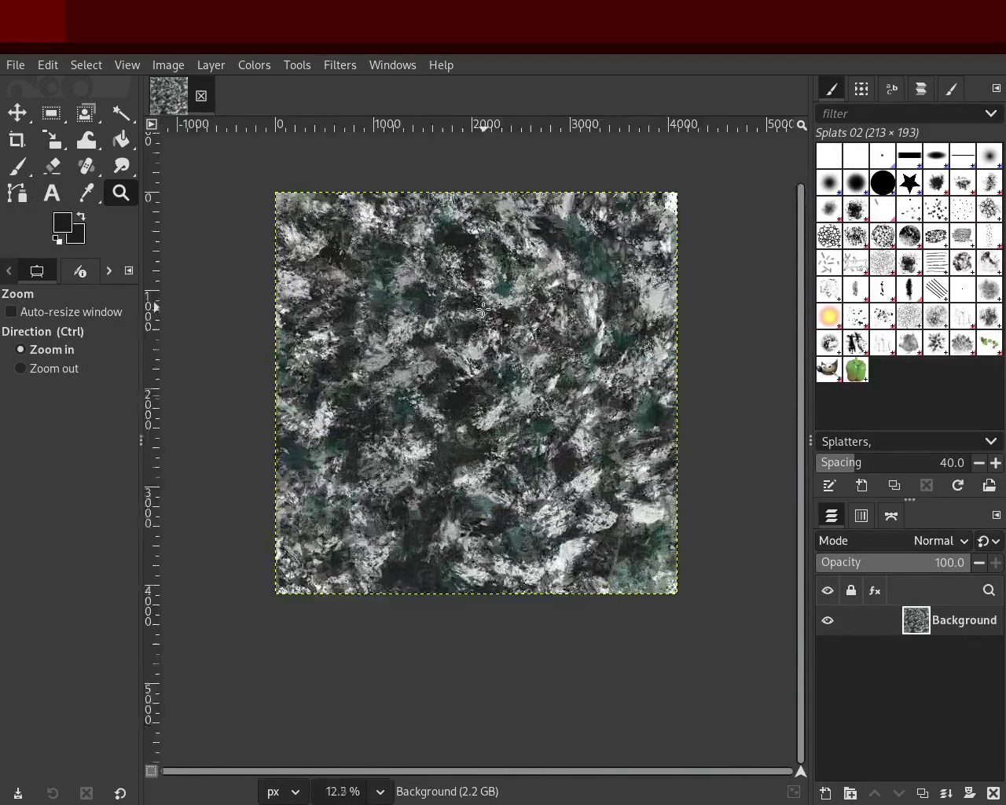
triple_click(484, 309)
click(484, 308)
ctrl+click(483, 308)
ctrl+triple_click(484, 309)
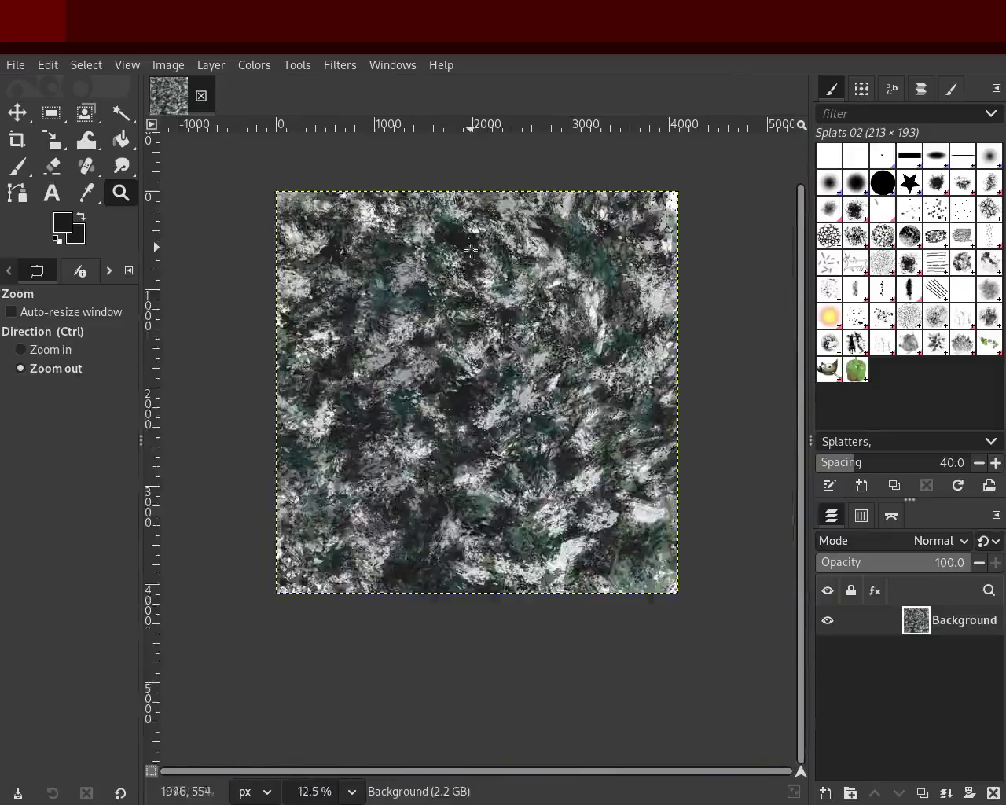
click(487, 355)
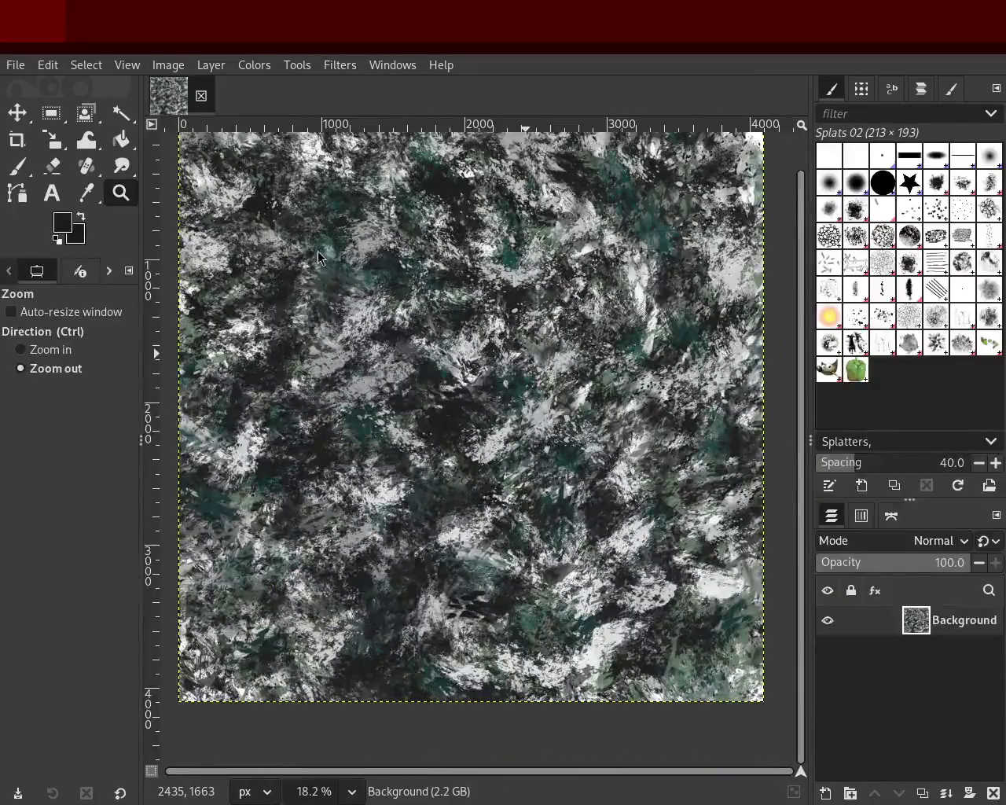
key(super+Right)
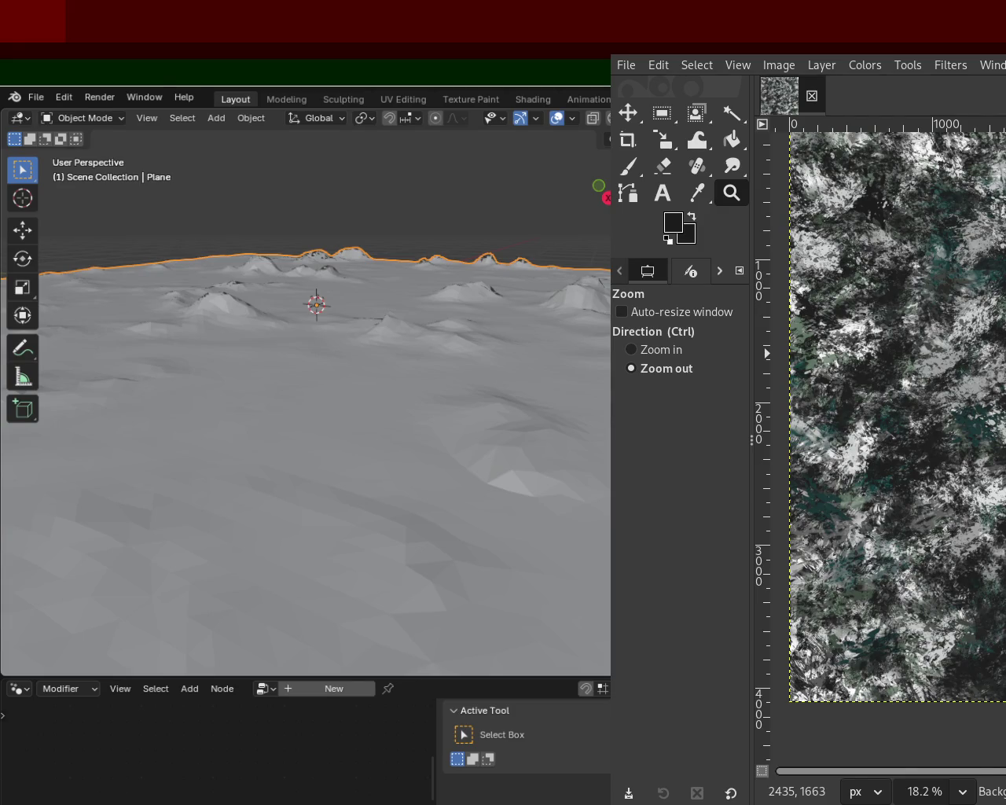
Make the GIMP texture window fill the screen again over Blender.
key(super+Up)
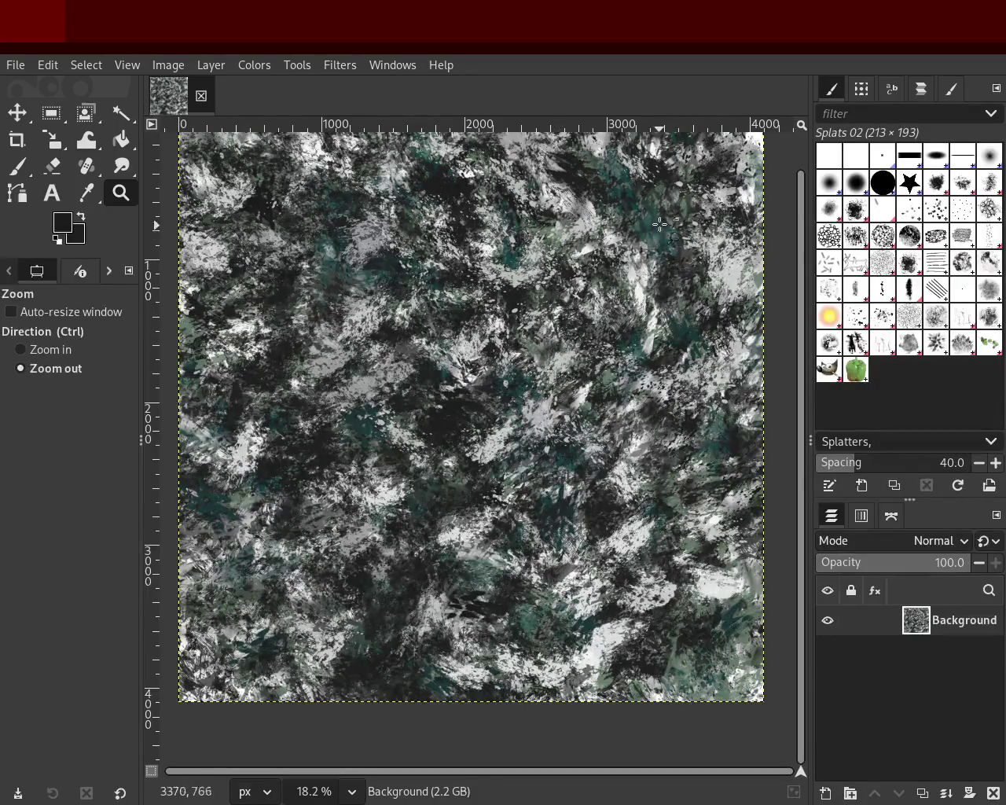
Try Pencil 02, Oils 01 and Smoke tips, settling on Texture 01 enlarged to size 342.
click(20, 168)
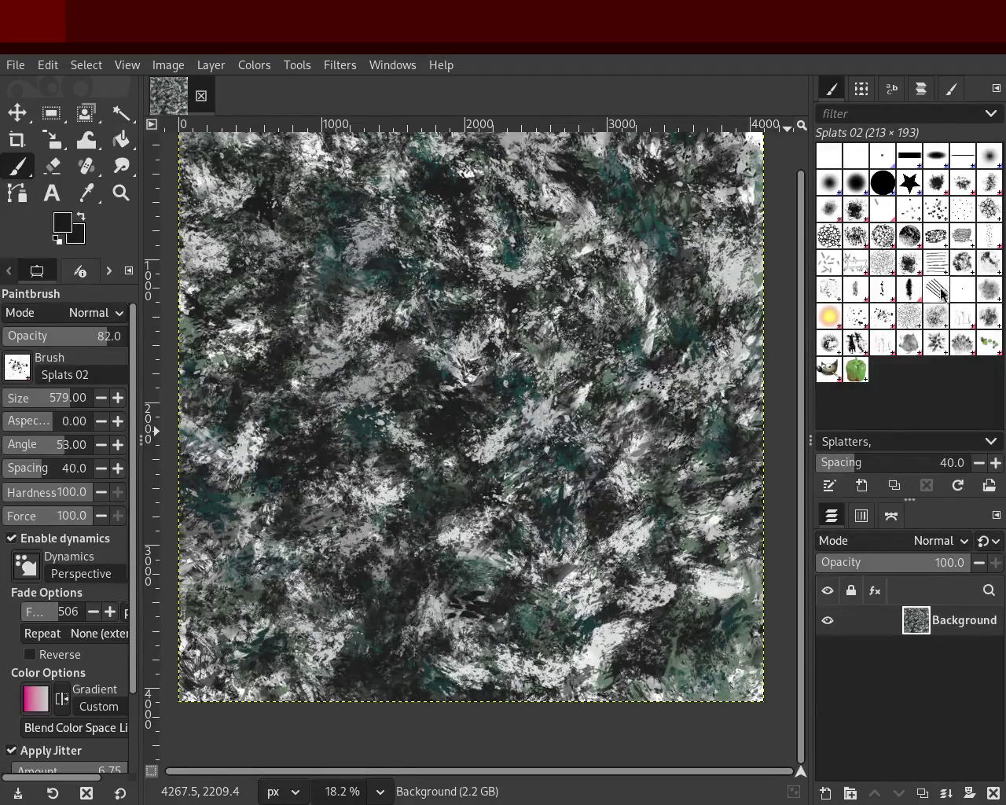
click(884, 291)
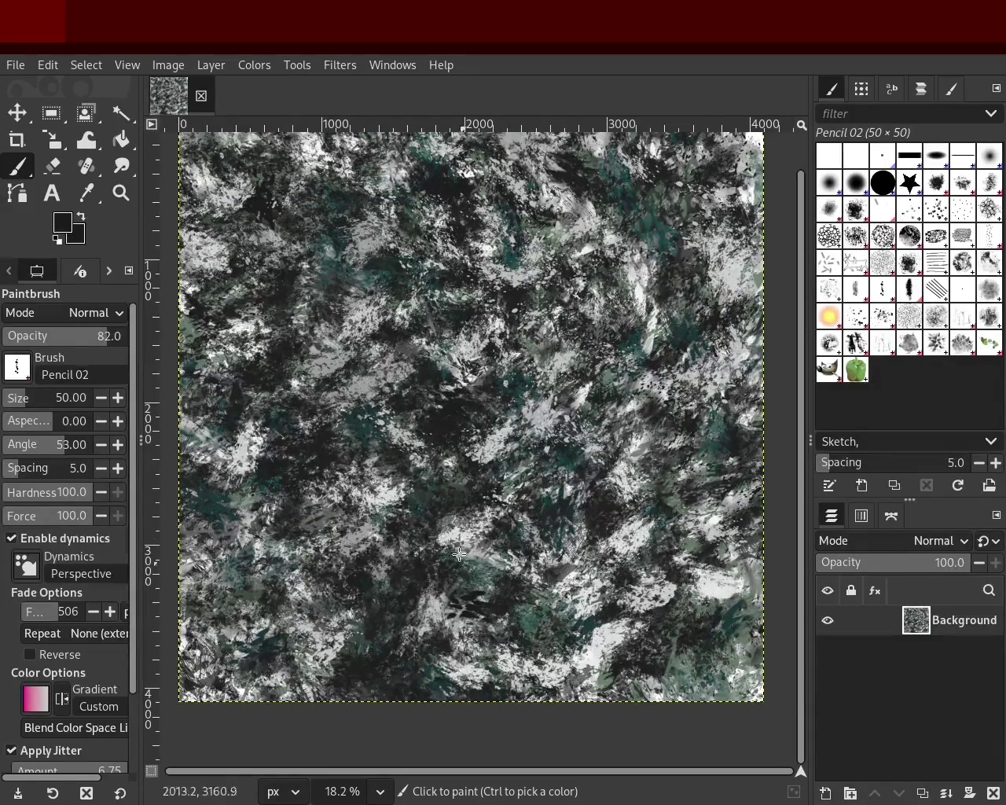
click(537, 402)
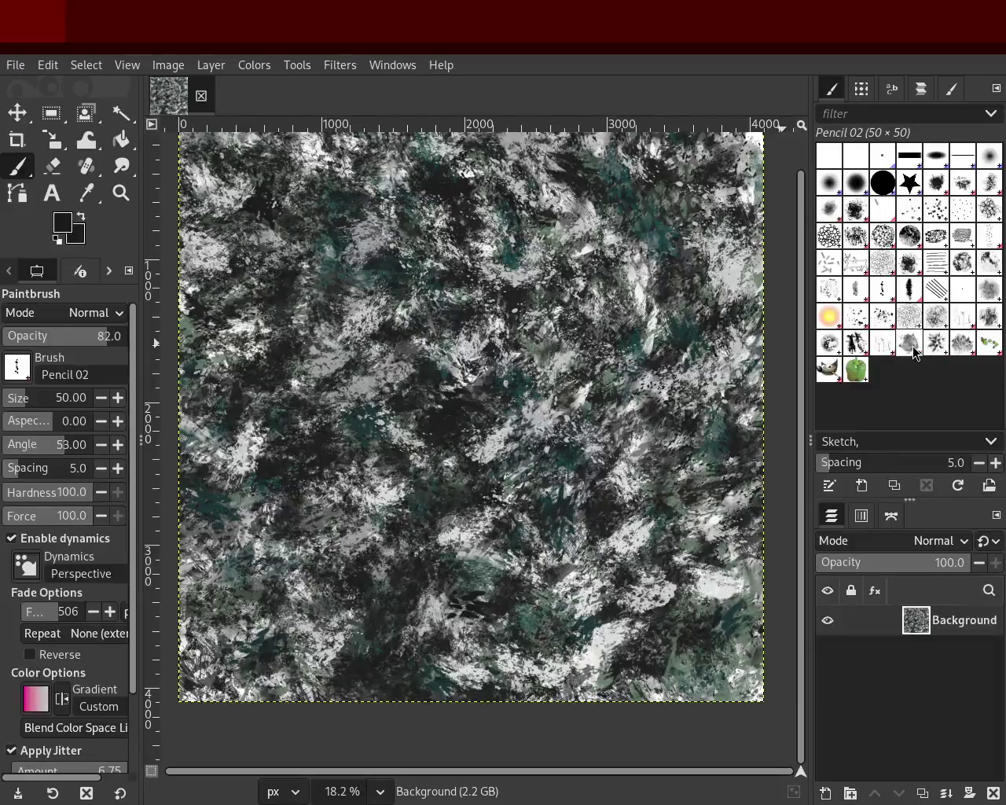
click(963, 264)
click(989, 289)
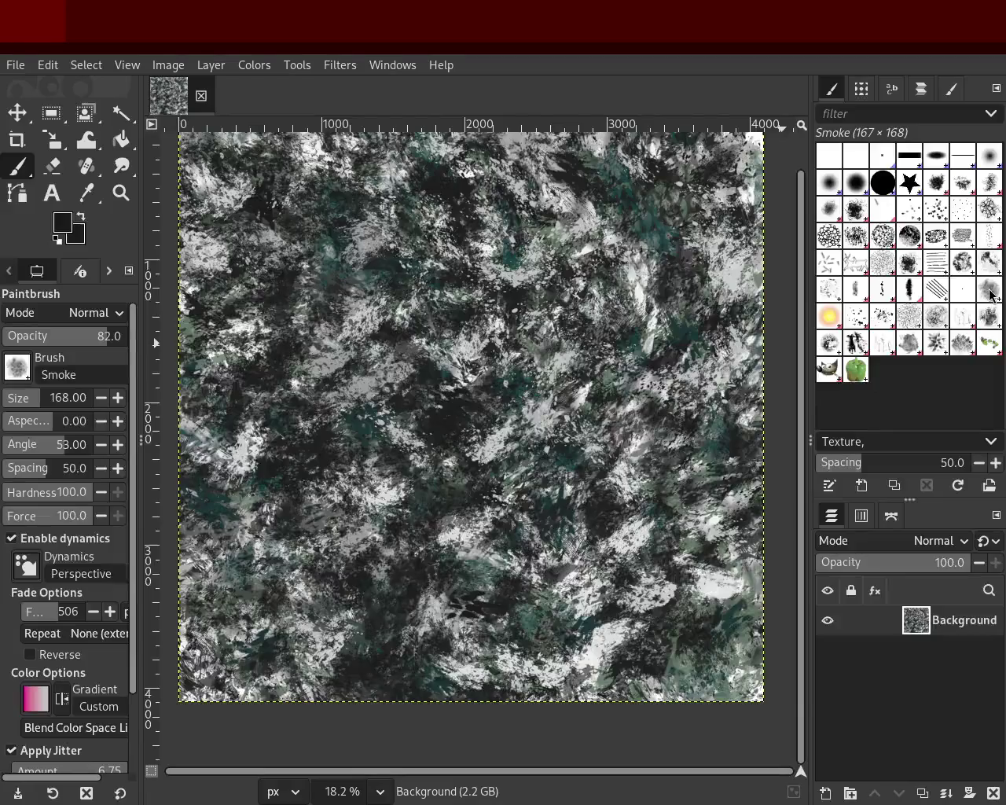
click(989, 317)
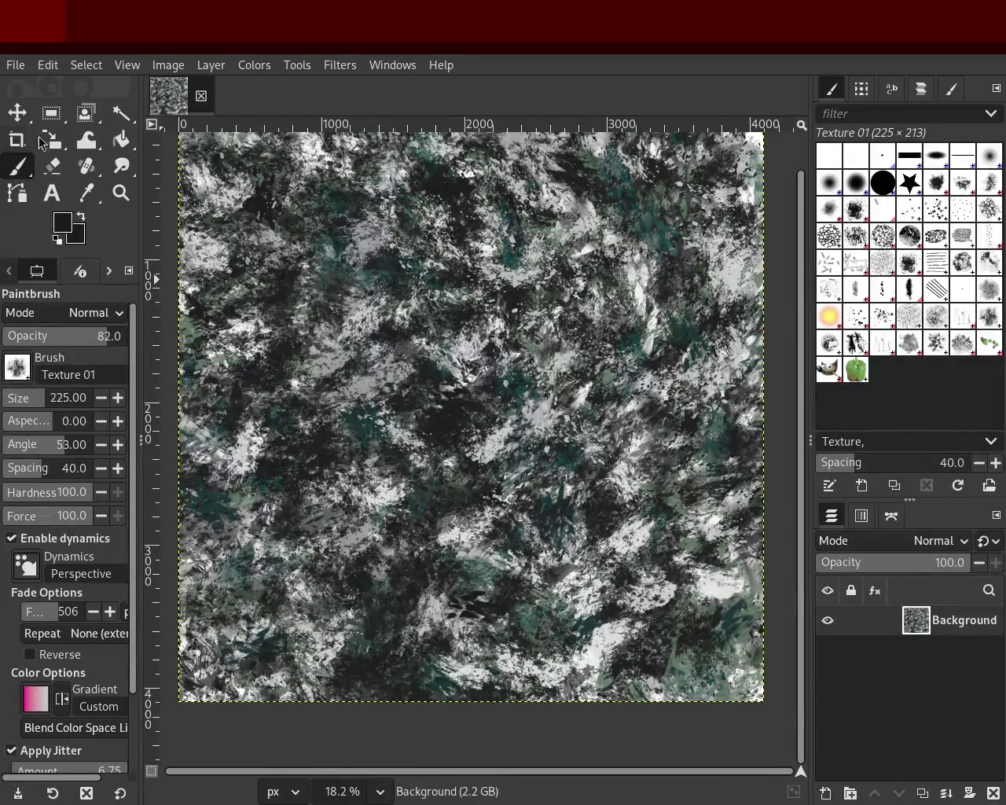
drag(31, 398, 67, 398)
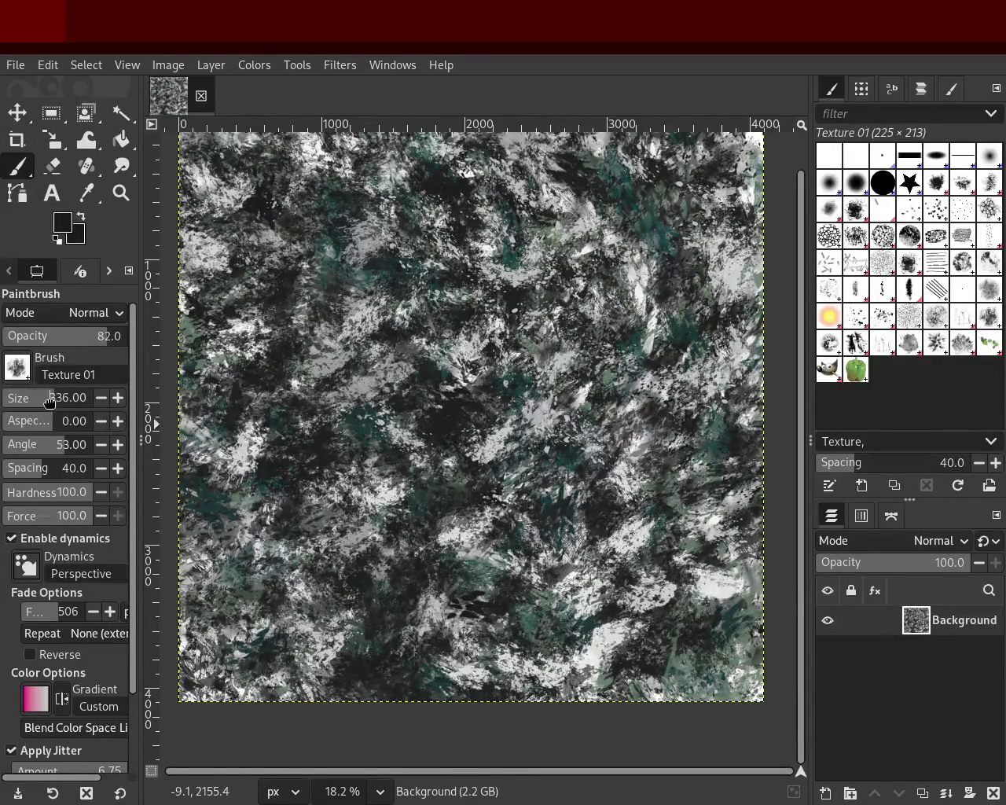
Sample olive and brown colours, test orange and faint 12-opacity brown dabs, and undo both.
key(ctrl+z)
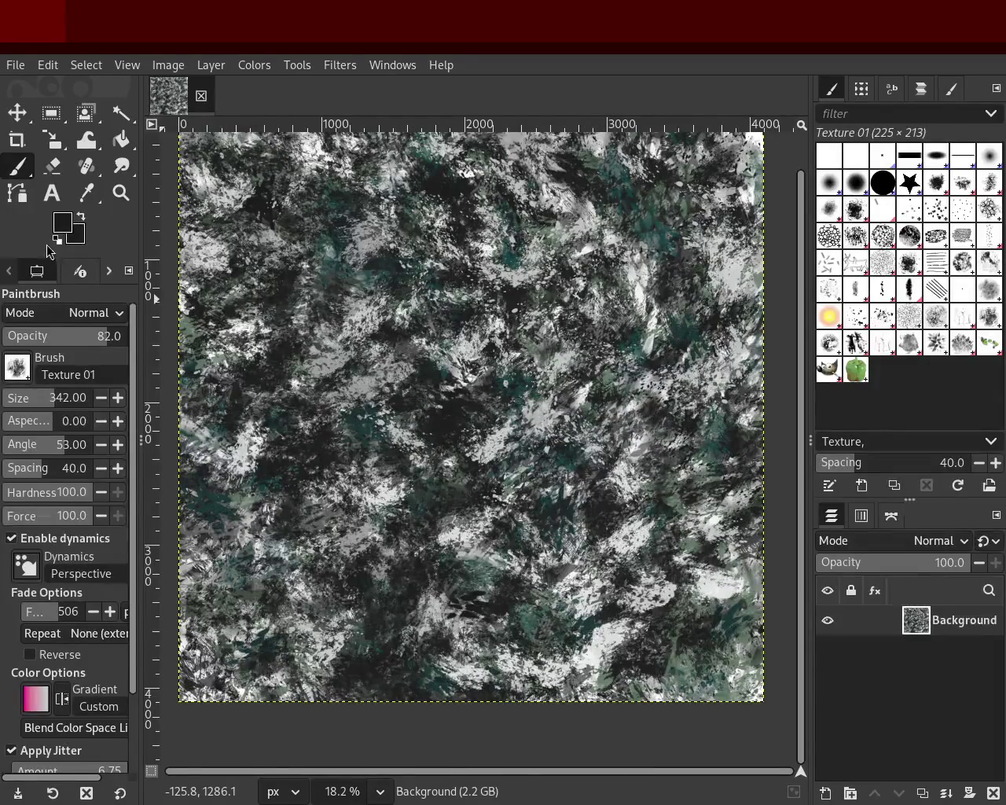
ctrl+click(405, 430)
ctrl+click(465, 524)
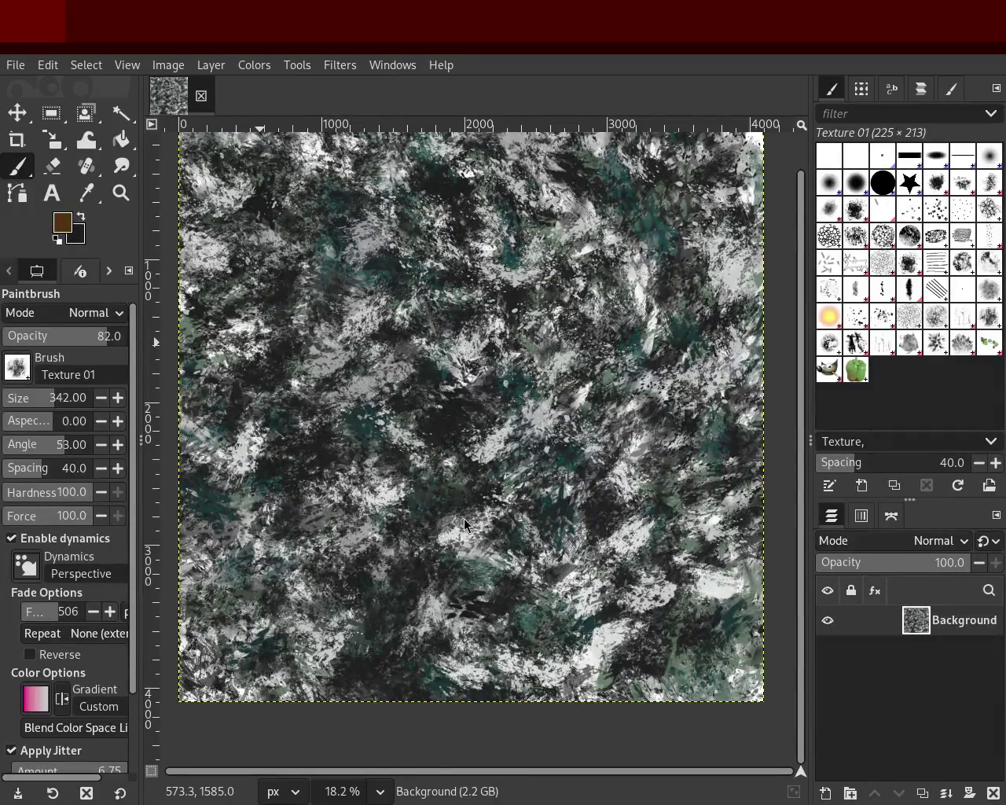
ctrl+click(389, 392)
mouse_move(576, 447)
mouse_down()
mouse_move(290, 457)
mouse_move(446, 442)
mouse_up()
key(ctrl+z)
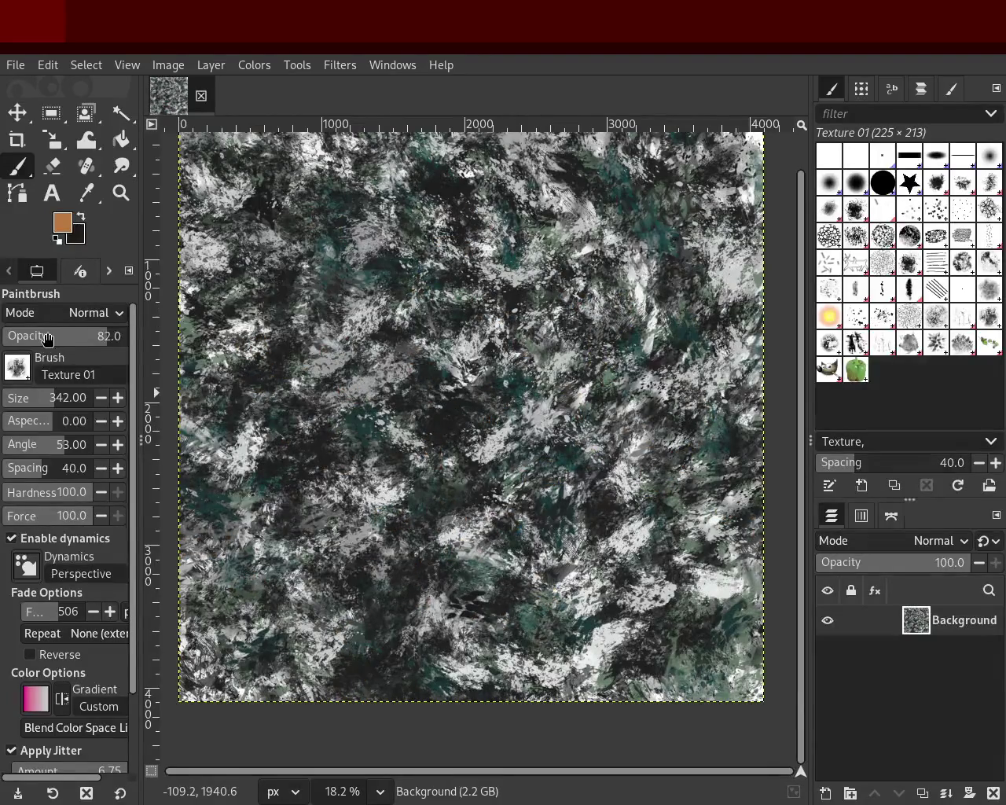
click(17, 336)
mouse_move(463, 497)
mouse_down()
mouse_move(231, 508)
mouse_move(474, 525)
mouse_move(653, 293)
mouse_move(588, 638)
mouse_move(664, 267)
mouse_move(600, 300)
mouse_move(589, 268)
mouse_move(683, 429)
mouse_move(632, 287)
mouse_move(572, 520)
mouse_up()
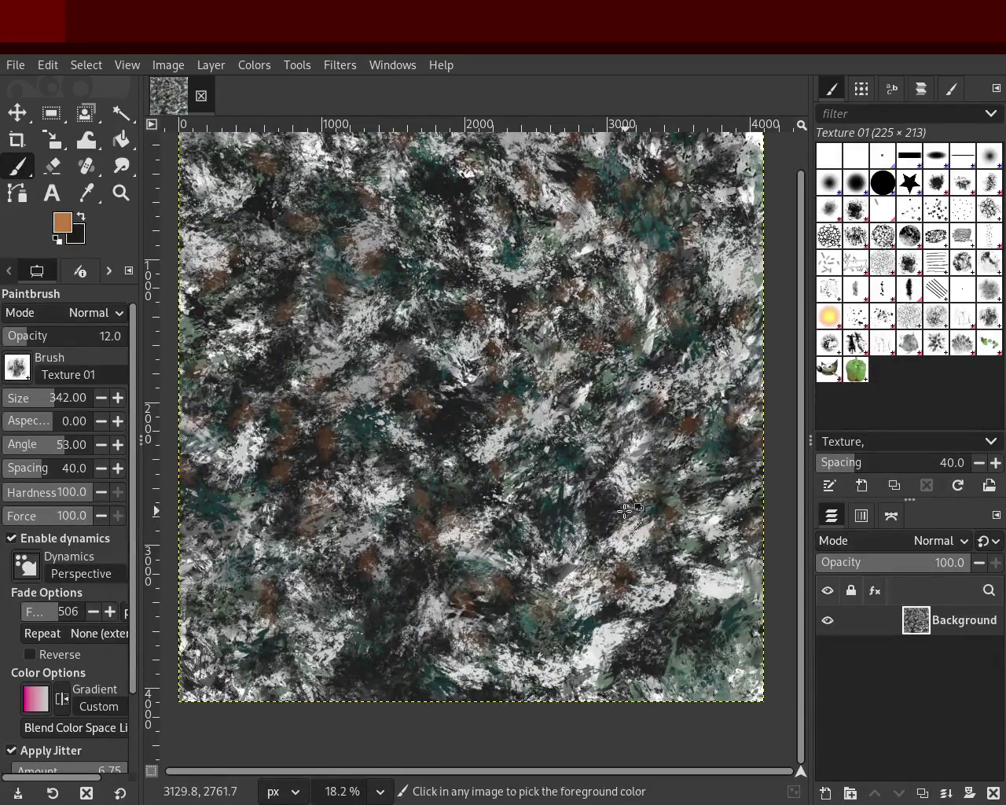
key(ctrl+z)
key(ctrl+z)
key(ctrl+z)
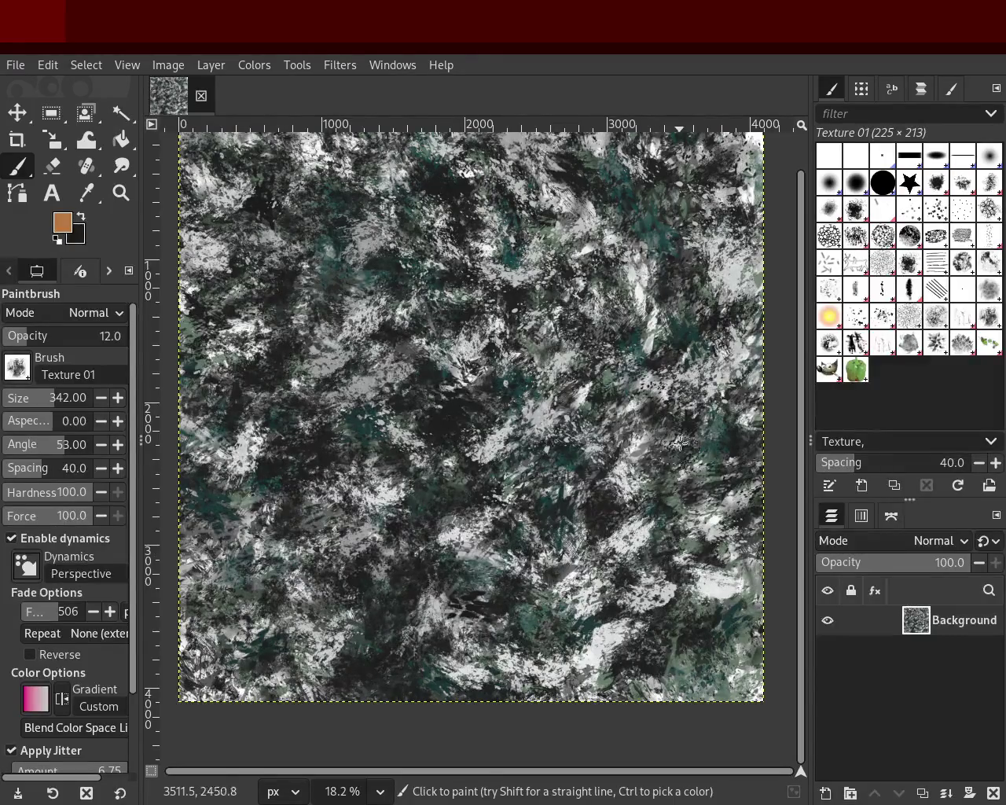
Sample light grey and dark colours, set opacity 39 and size 788, and paint textured dabs.
ctrl+click(737, 351)
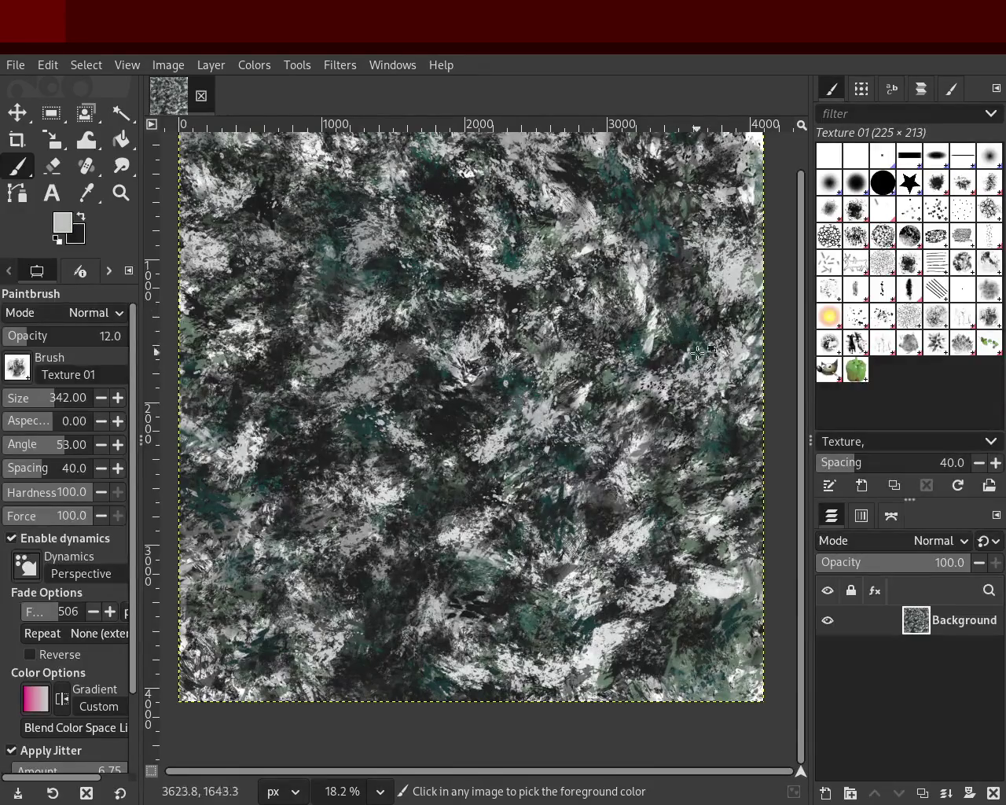
ctrl+click(725, 318)
click(53, 339)
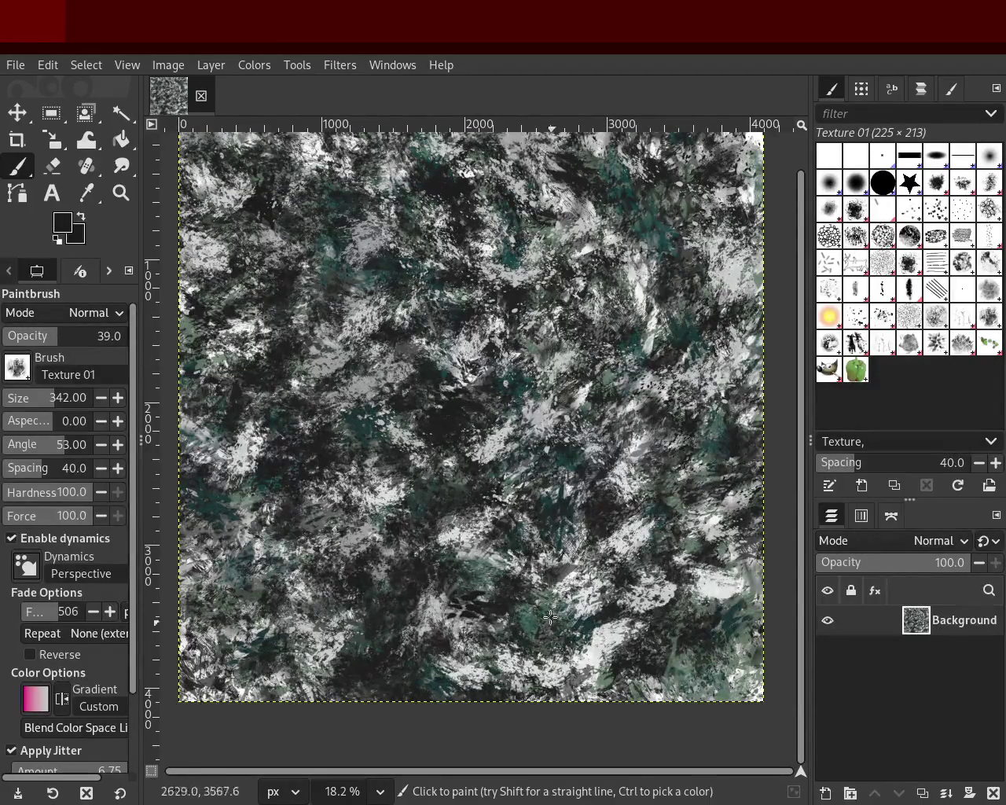
ctrl+click(705, 579)
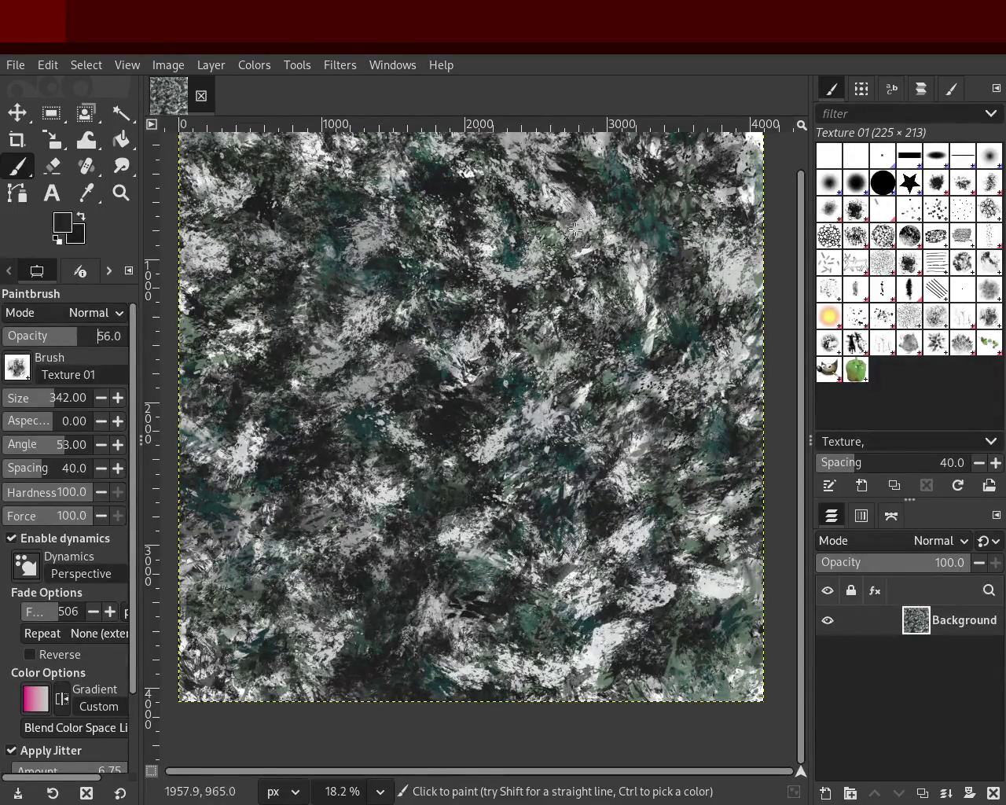
click(71, 403)
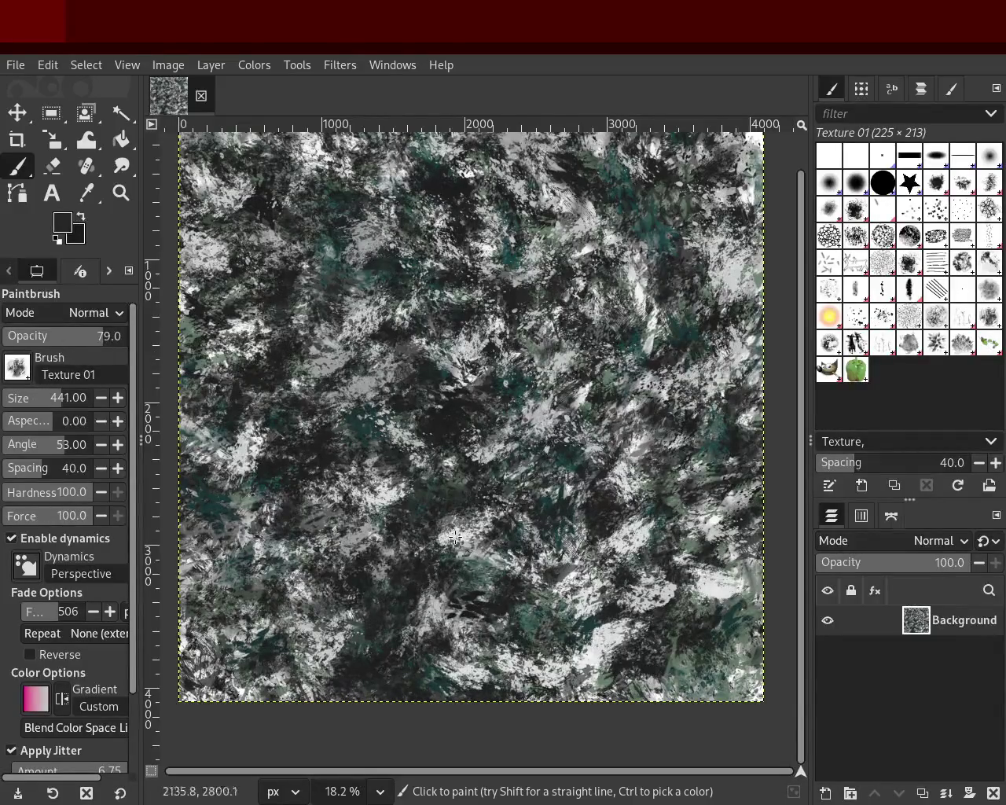
mouse_move(398, 424)
mouse_down()
mouse_move(425, 534)
mouse_move(640, 400)
mouse_move(578, 404)
mouse_move(396, 628)
mouse_move(669, 362)
mouse_up()
Undo the textured dabs, then test green-grey, white and light strokes at size 857, undoing each.
key(ctrl+z)
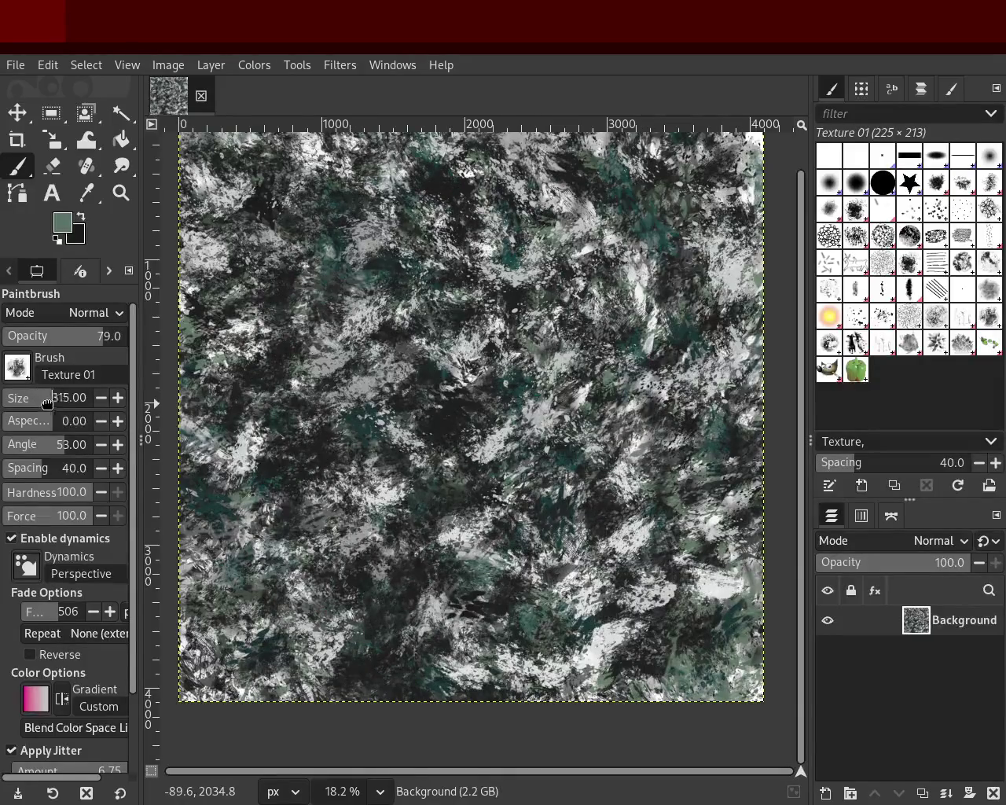
mouse_move(337, 288)
mouse_down()
mouse_move(273, 220)
mouse_move(521, 333)
mouse_up()
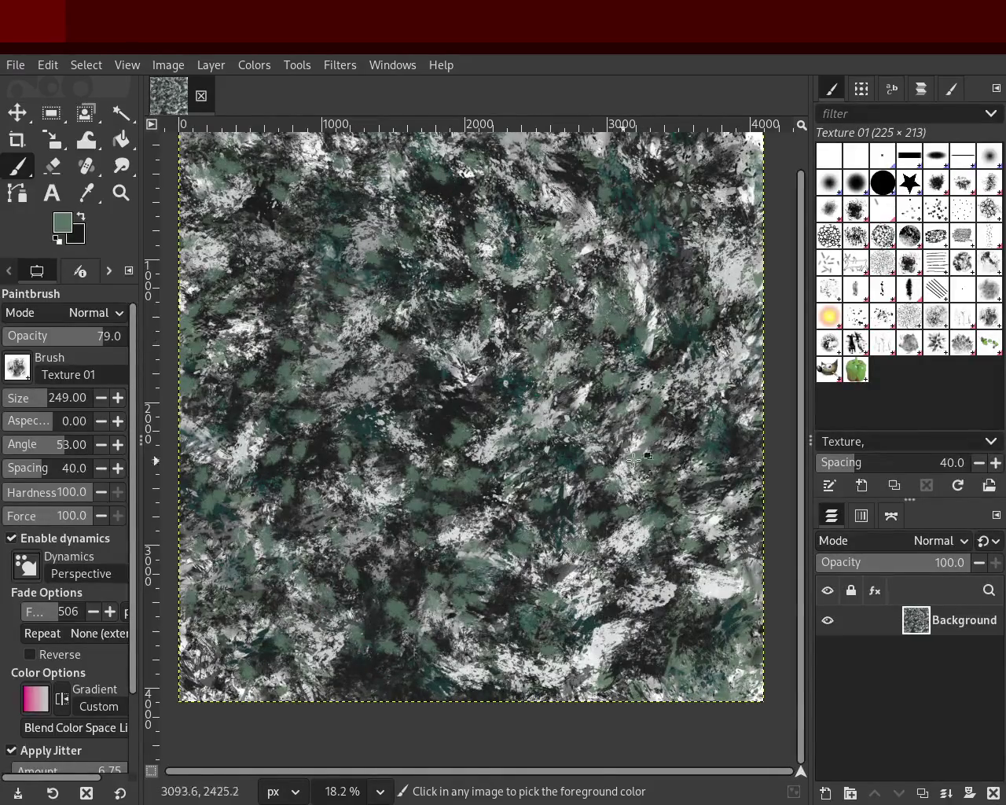
key(ctrl+z)
mouse_move(715, 385)
mouse_down()
mouse_move(278, 541)
mouse_move(302, 514)
mouse_up()
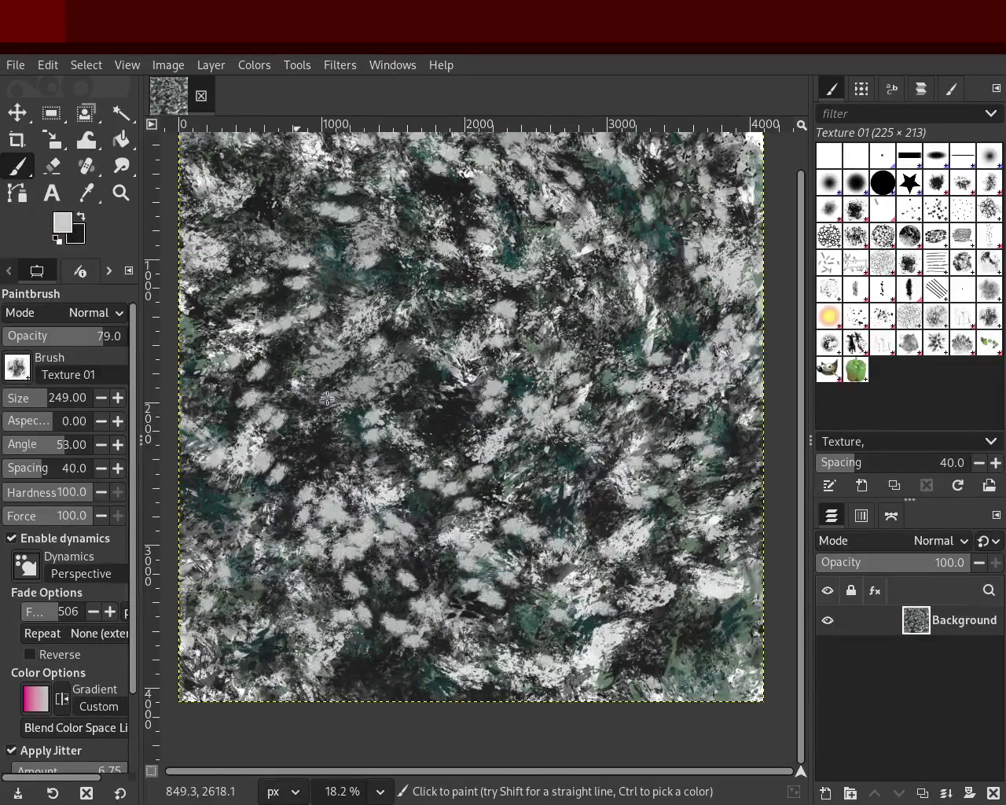
key(ctrl+z)
drag(82, 409, 75, 409)
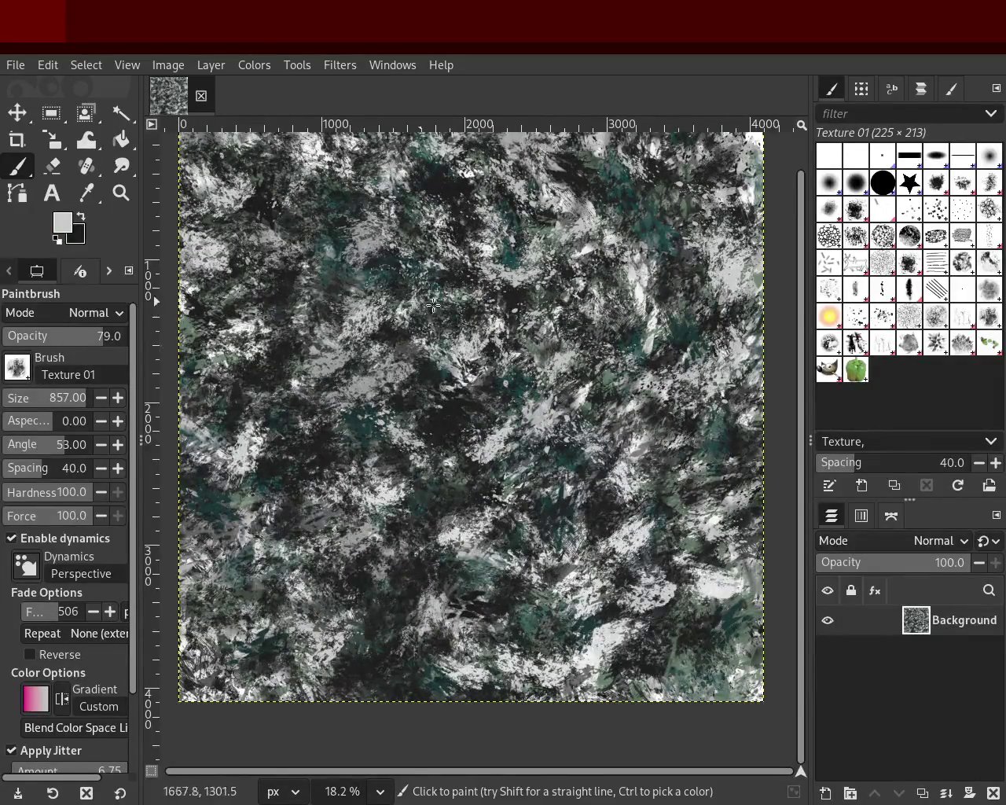
drag(452, 306, 330, 440)
key(ctrl+z)
Try light and grey dabs near the top and centre, undoing every attempt.
click(554, 321)
mouse_move(553, 322)
mouse_down()
mouse_move(370, 278)
mouse_move(351, 384)
mouse_up()
key(ctrl+z)
mouse_move(600, 330)
mouse_down()
mouse_move(538, 450)
mouse_move(524, 406)
mouse_up()
key(ctrl+z)
mouse_move(375, 423)
mouse_down()
mouse_move(523, 523)
mouse_move(528, 334)
mouse_up()
key(ctrl+z)
drag(497, 282, 582, 534)
key(ctrl+z)
Test grey dabs over the centre, lower, upper-middle and lower-left canvas, undoing each one.
drag(338, 424, 437, 540)
key(ctrl+z)
mouse_move(382, 367)
mouse_down()
mouse_move(473, 621)
mouse_move(398, 600)
mouse_up()
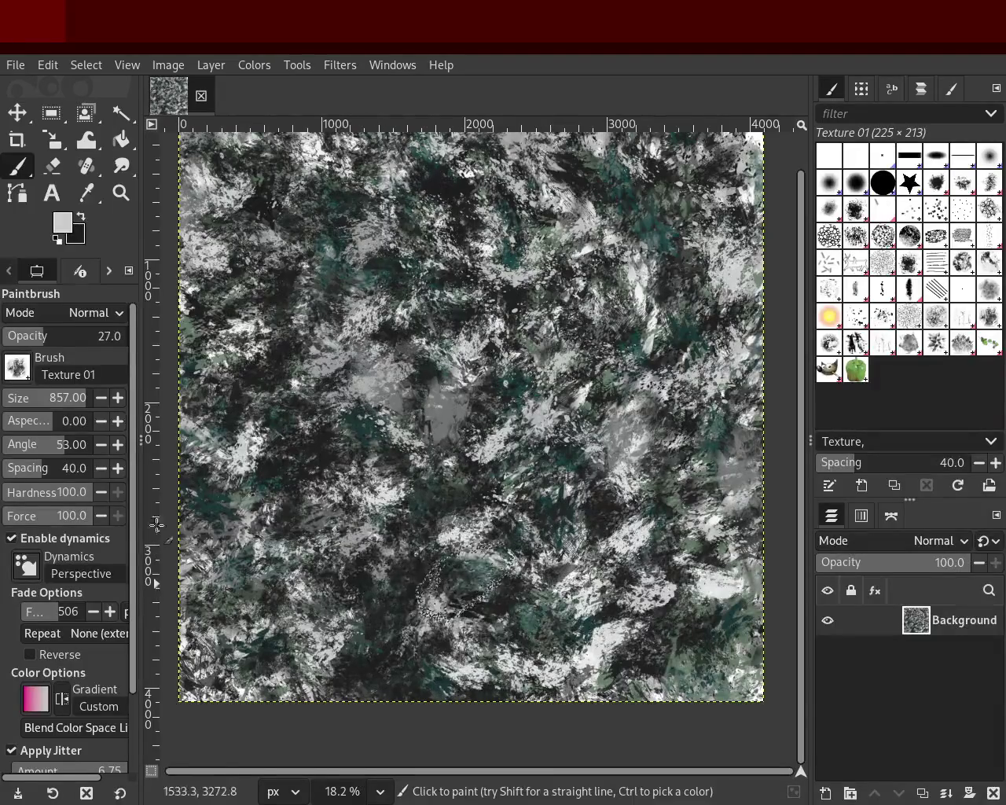
key(ctrl+z)
drag(405, 228, 401, 370)
key(ctrl+z)
drag(470, 508, 464, 592)
key(ctrl+z)
mouse_move(414, 355)
mouse_down()
mouse_move(404, 588)
mouse_move(385, 472)
mouse_up()
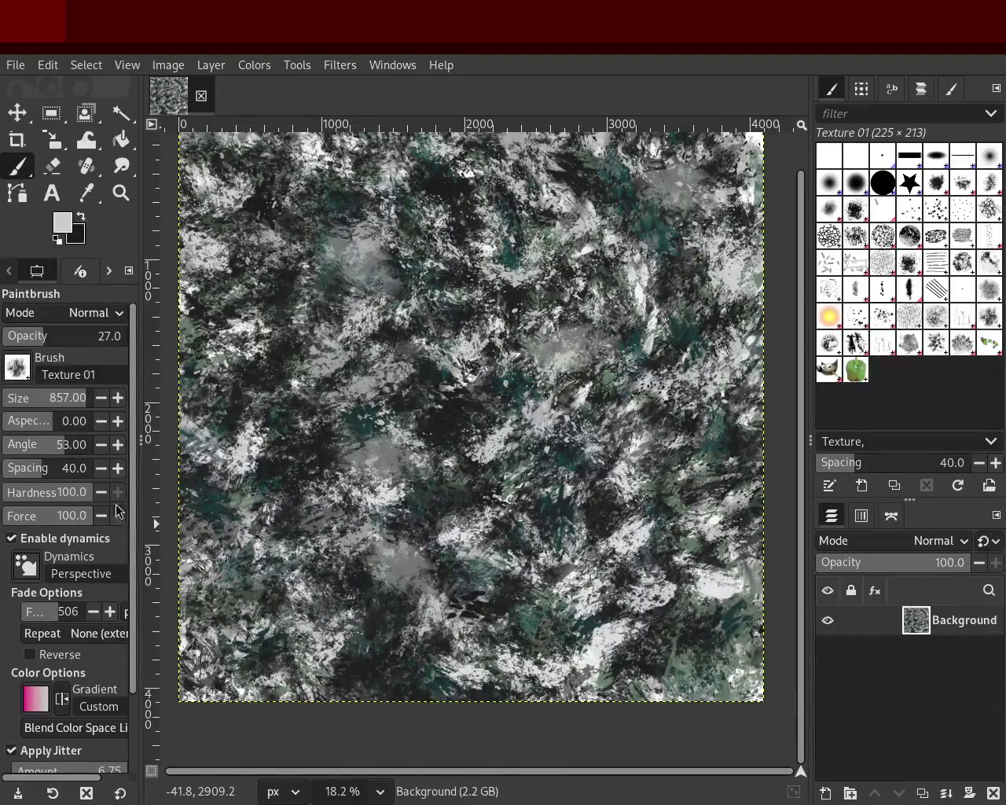
key(ctrl+z)
drag(318, 551, 449, 569)
key(ctrl+z)
drag(393, 606, 409, 673)
key(ctrl+z)
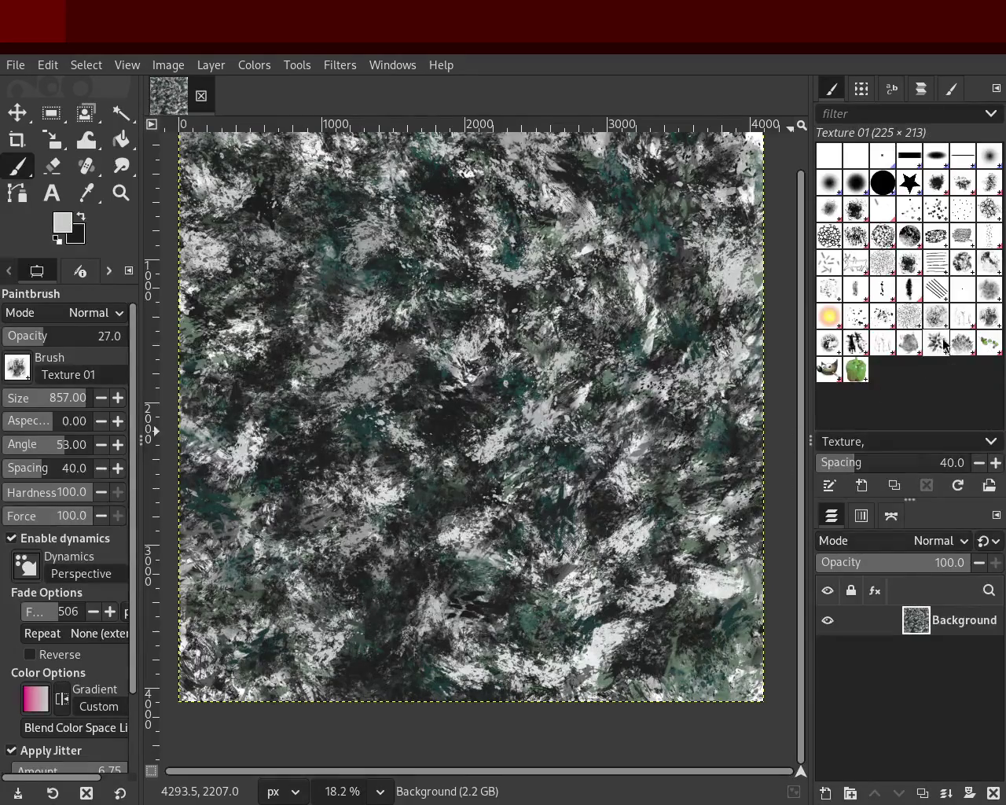
click(883, 324)
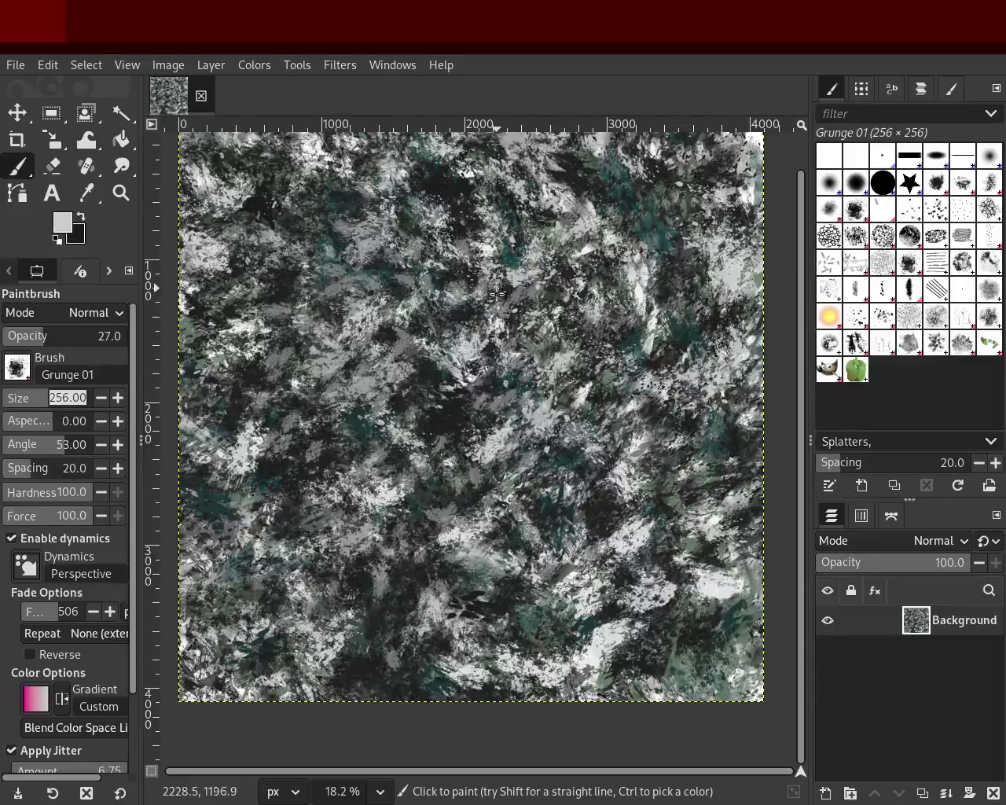
Sample near-black and dark teal, paint dark teal strokes, then undo them.
ctrl+click(448, 393)
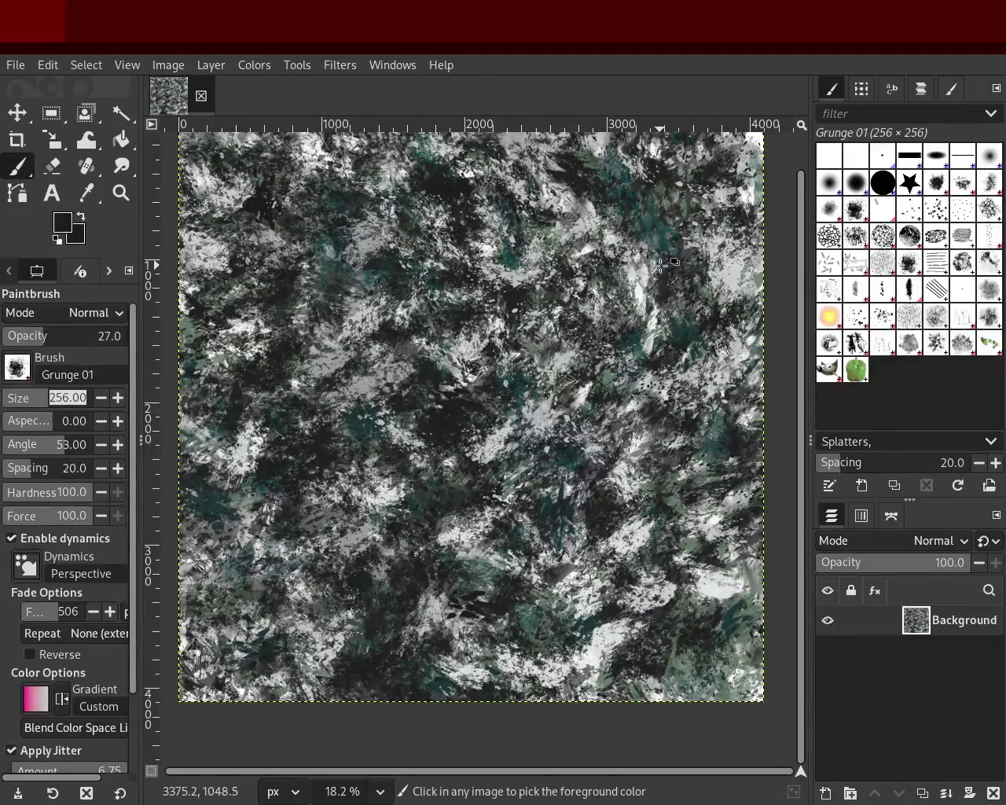
ctrl+click(643, 227)
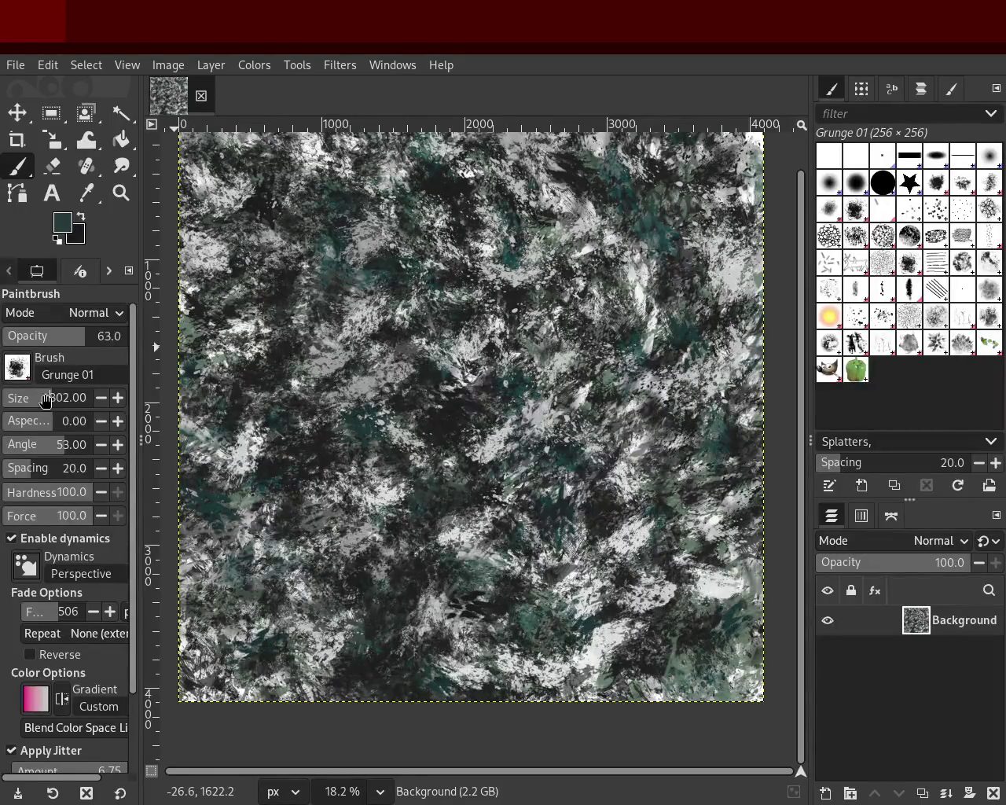
mouse_move(386, 336)
mouse_down()
mouse_move(226, 417)
mouse_move(481, 147)
mouse_move(471, 274)
mouse_move(401, 564)
mouse_move(306, 657)
mouse_move(215, 669)
mouse_move(610, 261)
mouse_move(751, 193)
mouse_move(738, 357)
mouse_move(712, 315)
mouse_move(270, 384)
mouse_move(324, 255)
mouse_move(370, 650)
mouse_move(505, 614)
mouse_move(367, 639)
mouse_move(668, 508)
mouse_move(289, 609)
mouse_move(283, 624)
mouse_move(730, 383)
mouse_move(216, 534)
mouse_up()
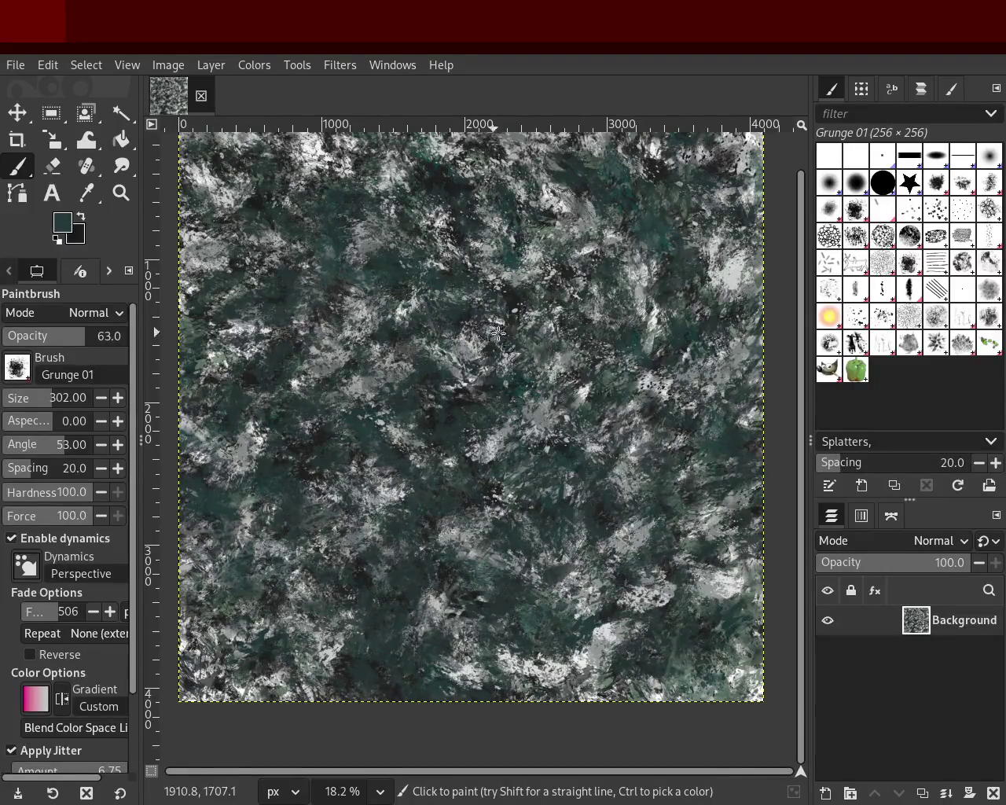
key(ctrl+z)
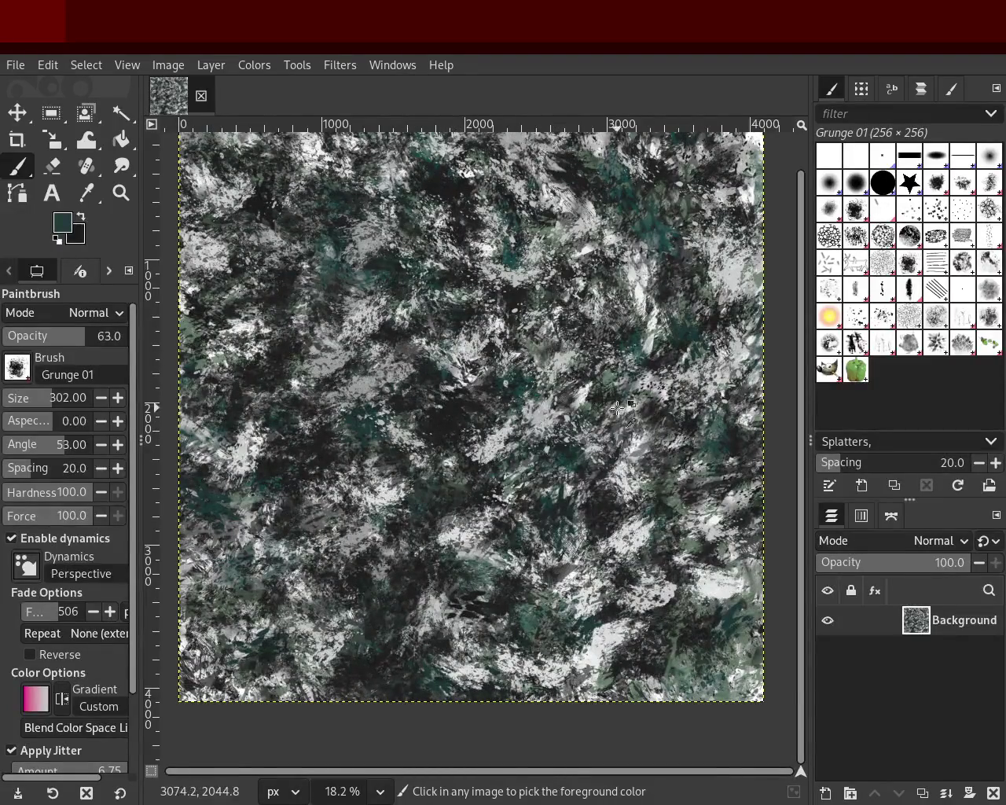
Sample a grey-teal and paint dark grey and teal dabs across the left, top and right.
ctrl+click(614, 376)
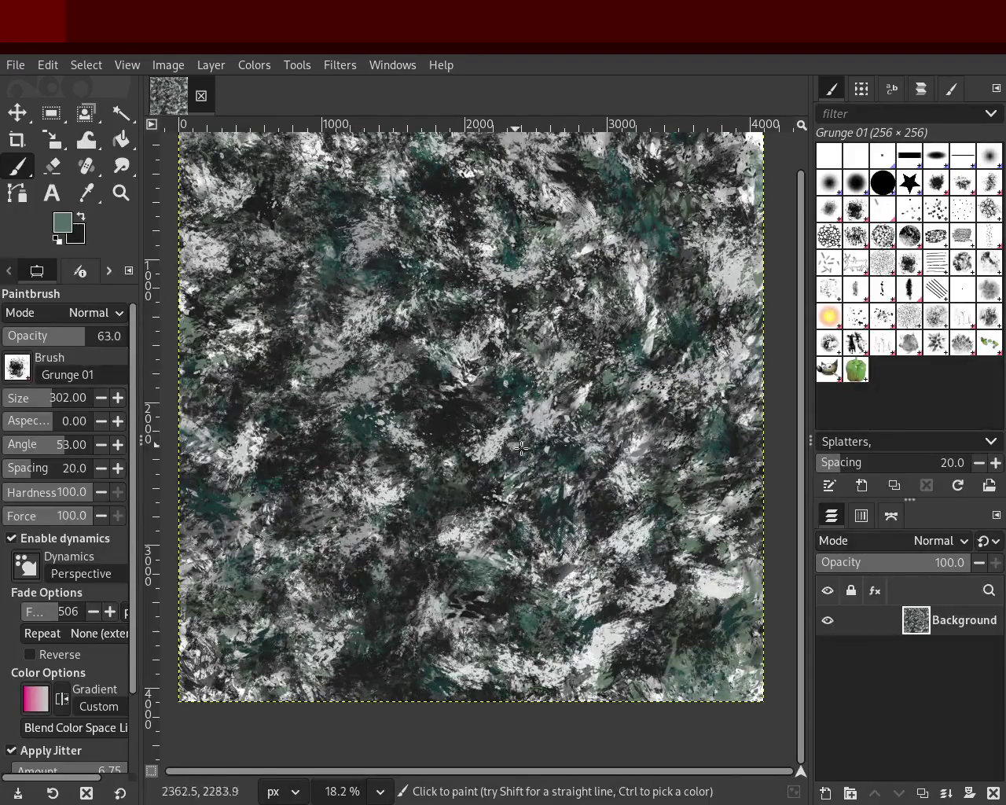
mouse_move(606, 411)
mouse_down()
mouse_move(304, 396)
mouse_move(239, 347)
mouse_move(413, 378)
mouse_move(339, 490)
mouse_move(739, 577)
mouse_move(409, 699)
mouse_move(130, 169)
mouse_up()
mouse_move(739, 192)
mouse_down()
mouse_move(757, 196)
mouse_move(579, 571)
mouse_move(731, 644)
mouse_move(542, 679)
mouse_move(610, 656)
mouse_move(300, 429)
mouse_move(184, 413)
mouse_move(281, 615)
mouse_move(676, 512)
mouse_move(551, 358)
mouse_move(523, 414)
mouse_up()
key(ctrl+z)
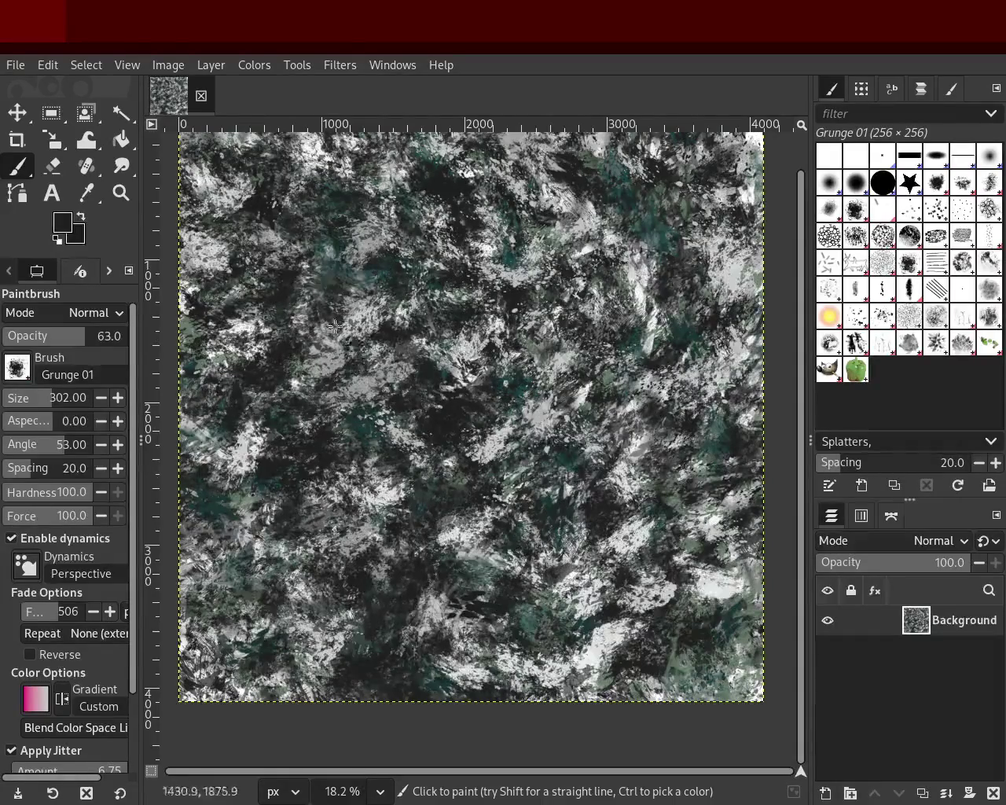
mouse_move(291, 202)
mouse_down()
mouse_move(211, 485)
mouse_move(239, 218)
mouse_move(524, 138)
mouse_move(681, 519)
mouse_move(331, 599)
mouse_move(265, 592)
mouse_move(575, 282)
mouse_move(496, 500)
mouse_up()
mouse_move(747, 504)
mouse_down()
mouse_move(692, 196)
mouse_move(748, 610)
mouse_up()
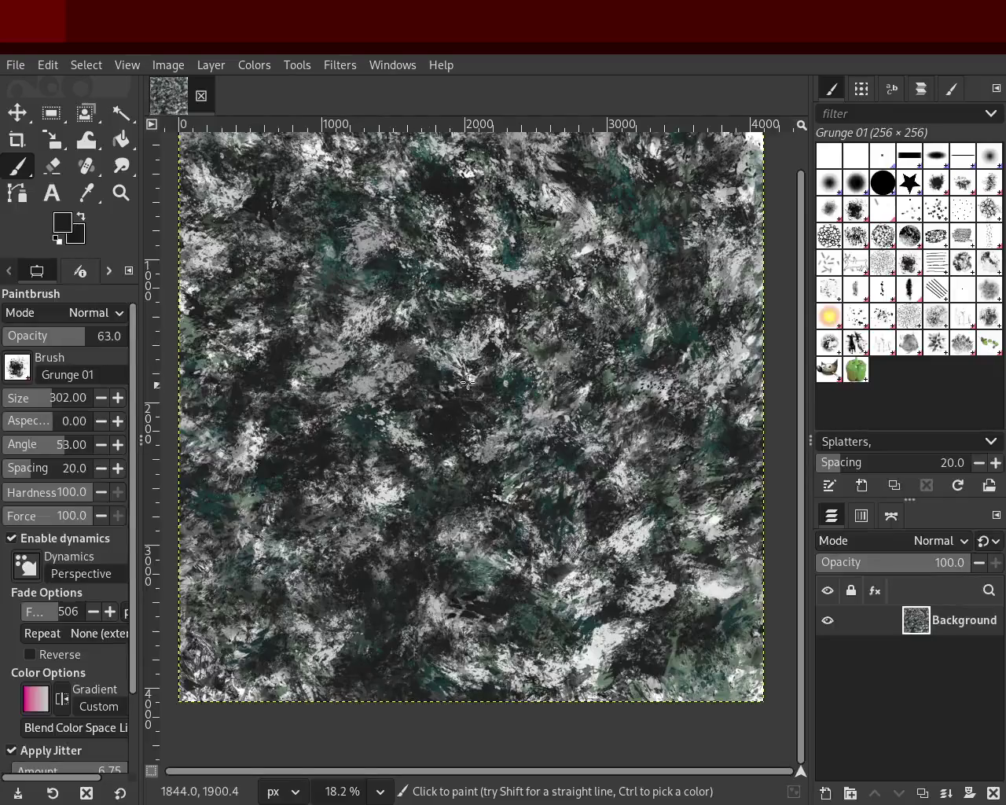
click(884, 317)
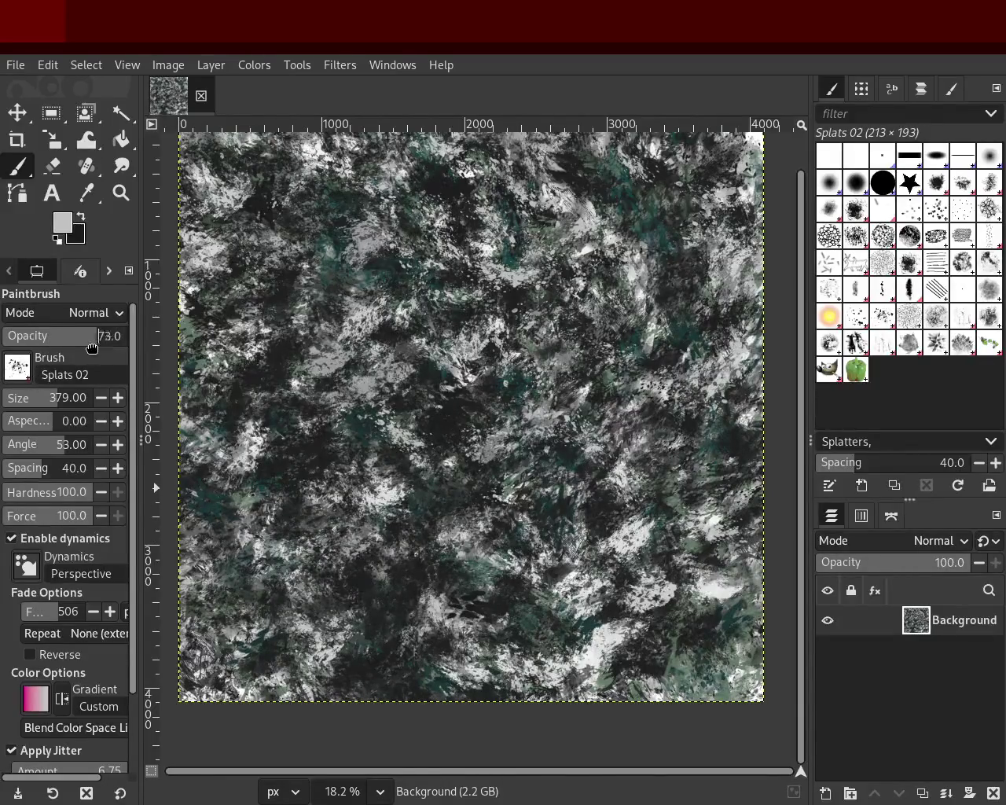
Raise the Splats 02 brush size to 584 in Tool Options.
drag(66, 407, 73, 408)
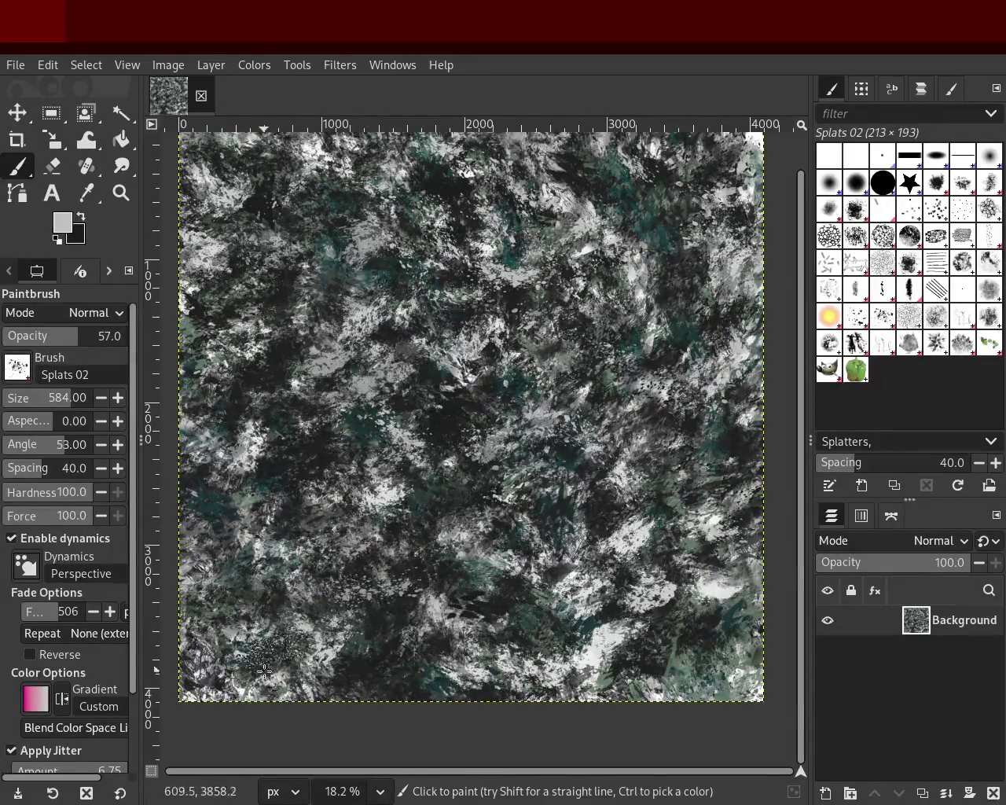